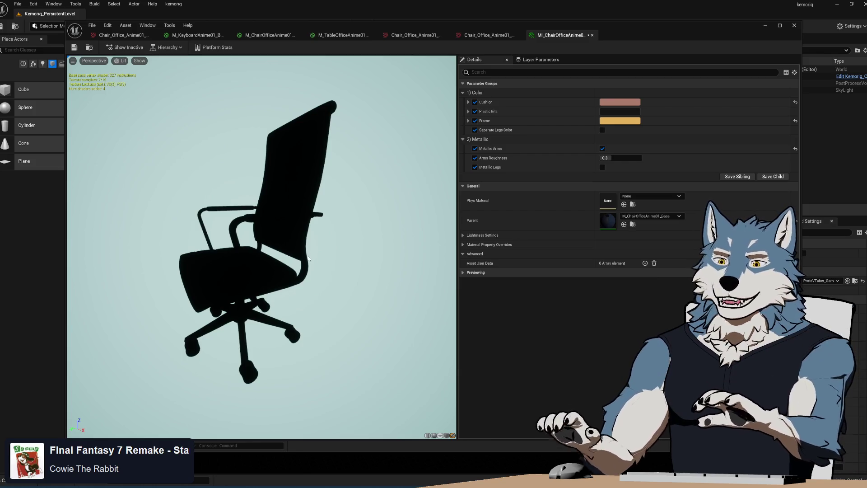
Step: Enable Auto exposure in the chair preview's view mode and switch on Separate Legs Color
mouse_move(311, 254)
mouse_down()
mouse_move(321, 240)
mouse_move(314, 257)
mouse_up()
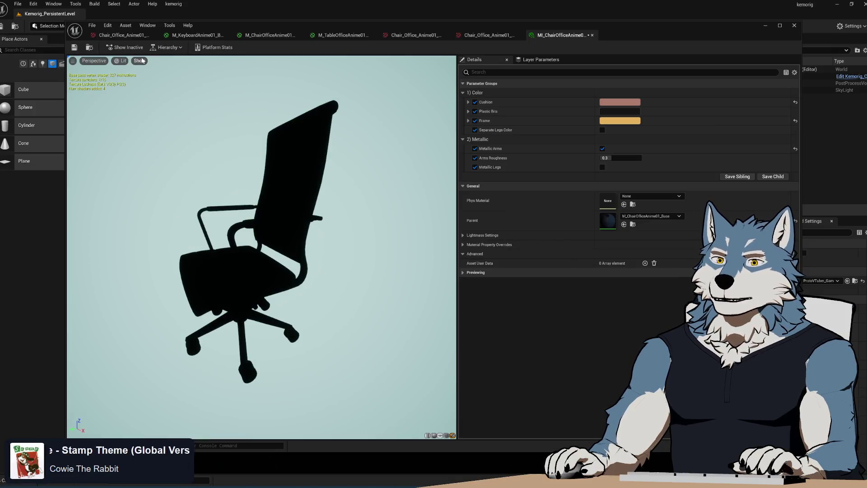
click(141, 61)
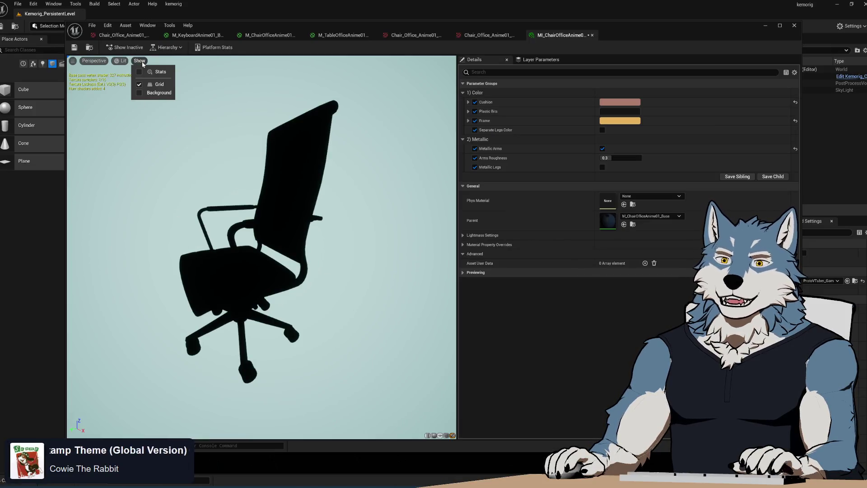
click(117, 61)
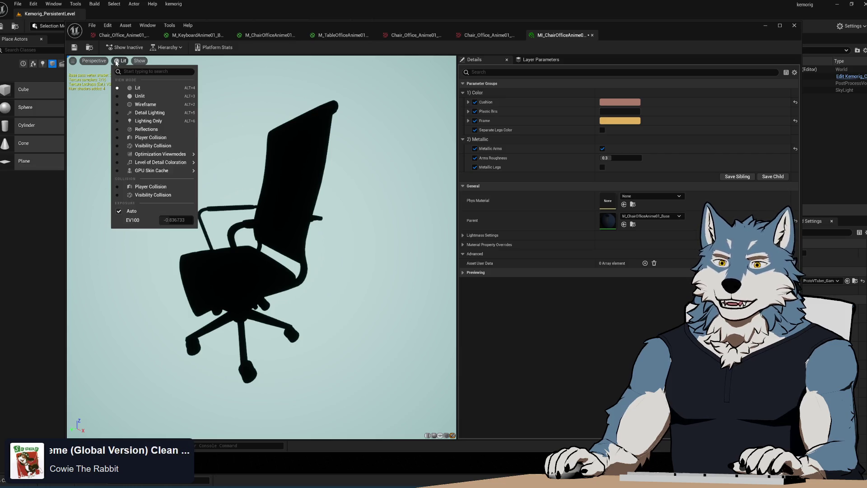
click(118, 212)
mouse_move(344, 287)
mouse_down()
mouse_move(380, 289)
mouse_move(275, 257)
mouse_up()
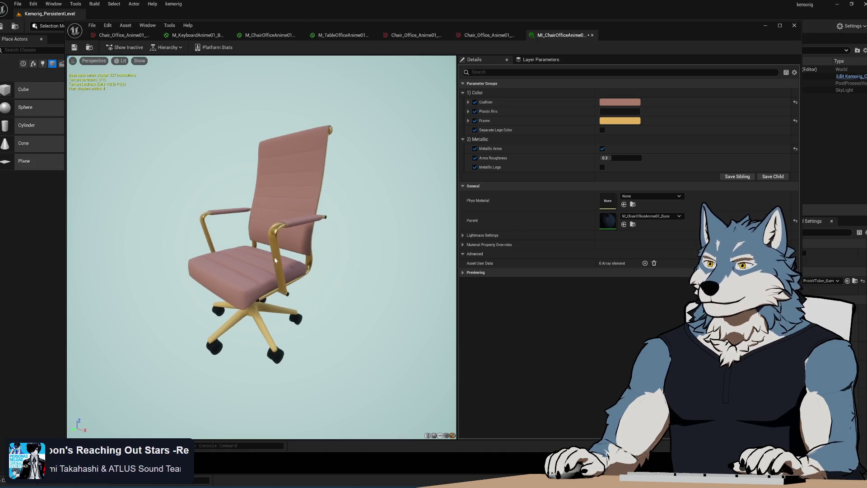
click(602, 130)
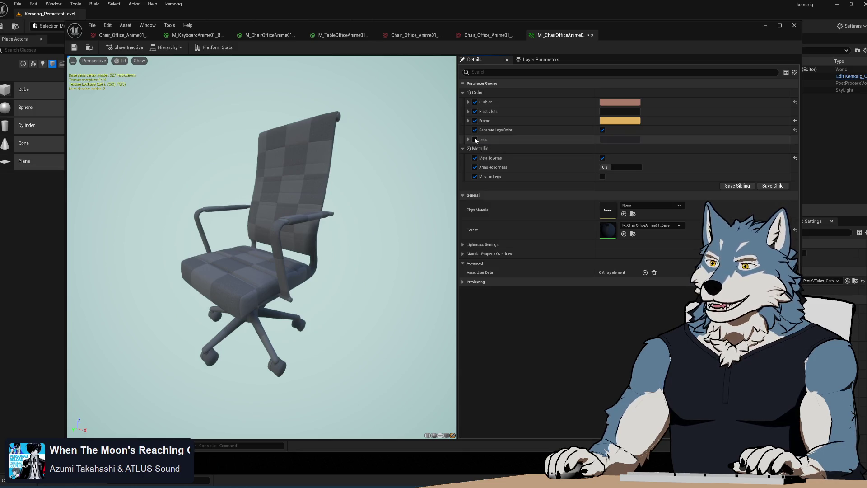
Step: Give the legs a pale pink colour, set Arms Roughness to about 0.29, and enable Metallic Legs
drag(368, 215, 316, 222)
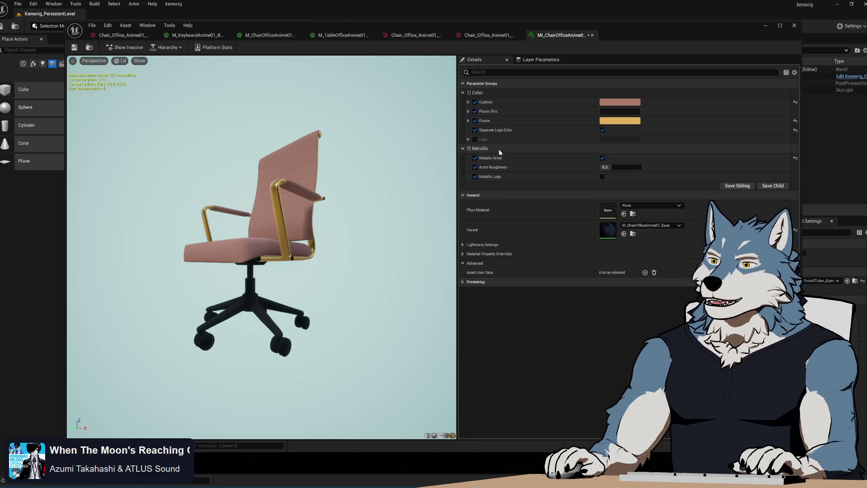
click(608, 140)
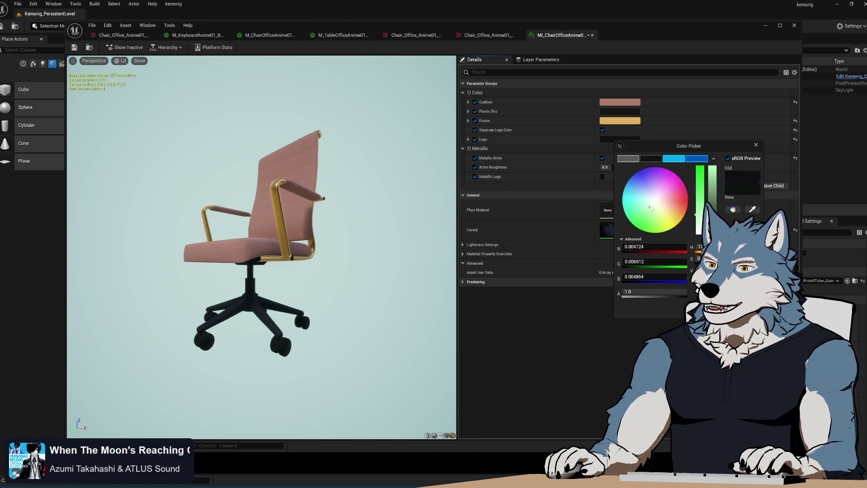
drag(700, 209, 700, 174)
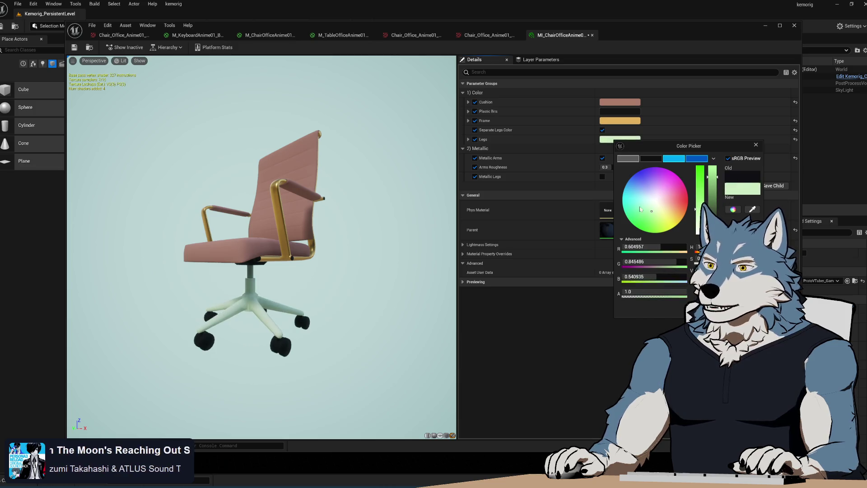
click(665, 207)
click(598, 181)
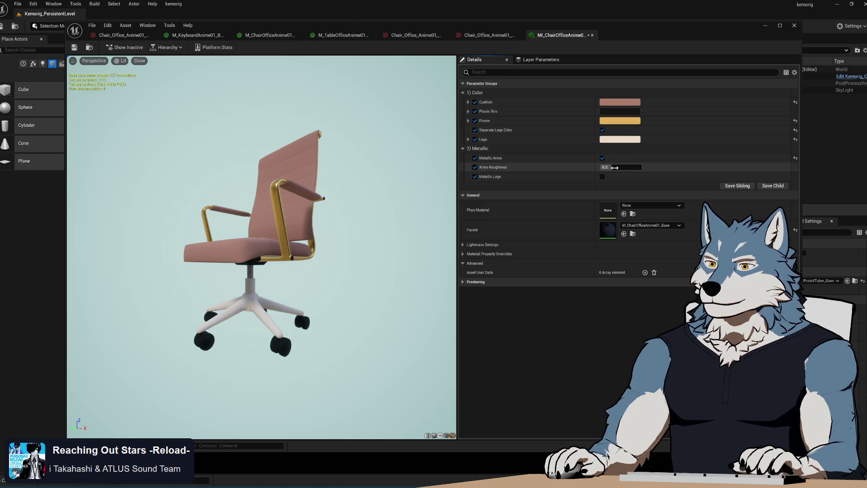
drag(616, 167, 615, 167)
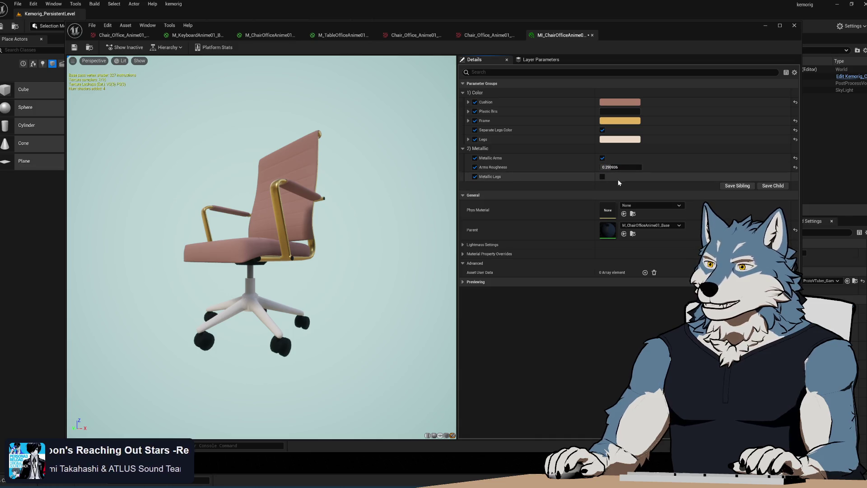
click(603, 177)
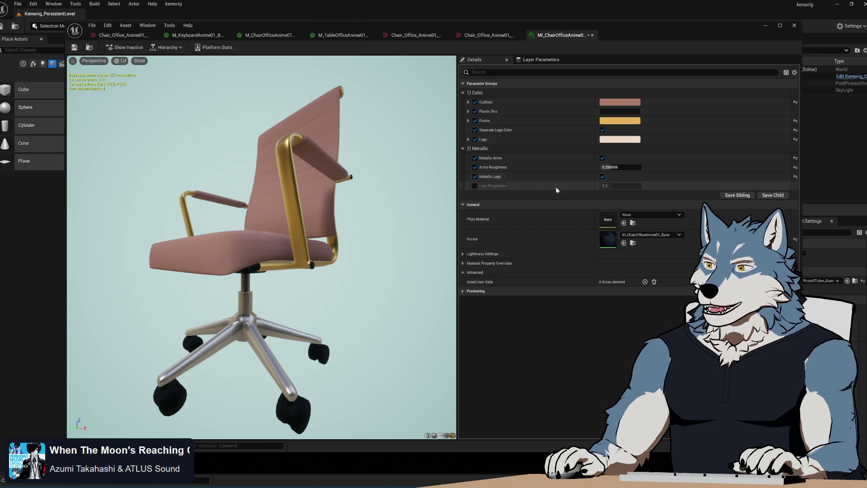
Step: Toggle Metallic Arms off and back on, and raise Legs Roughness to about 0.38
click(603, 158)
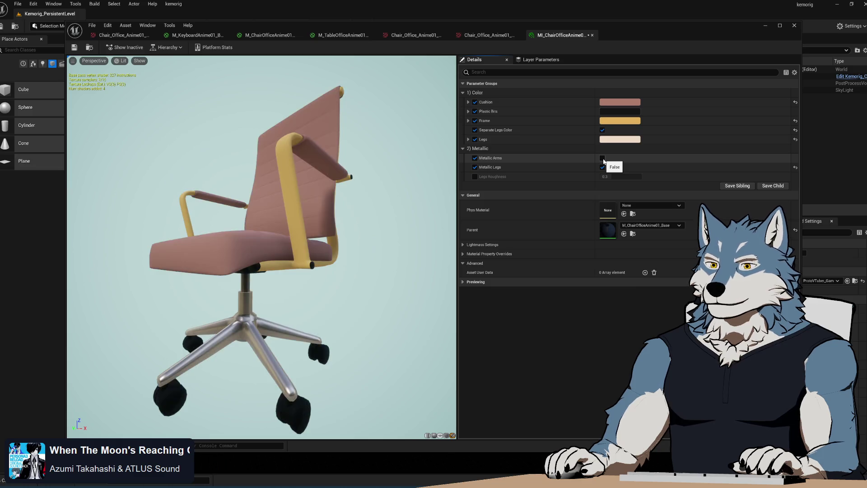
click(603, 158)
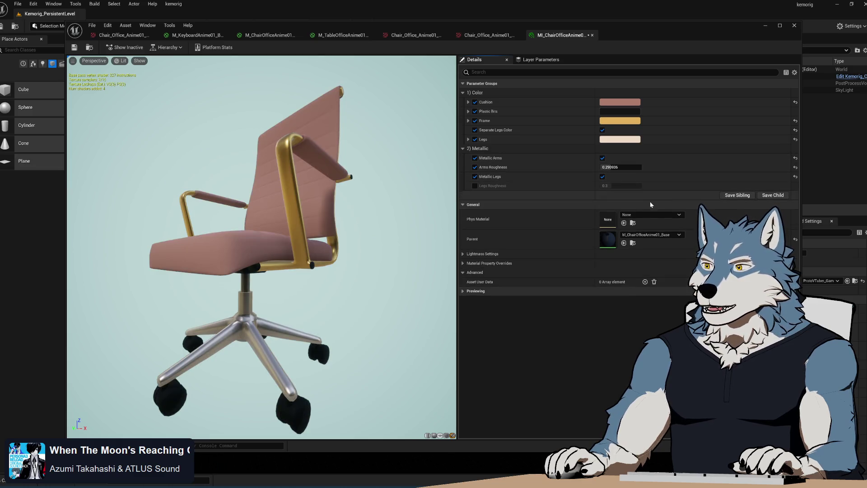
click(475, 186)
drag(608, 186, 616, 185)
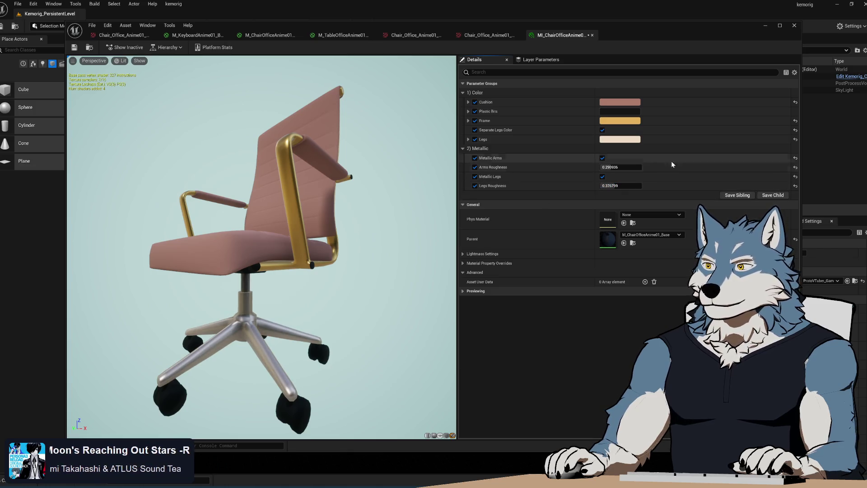
Step: Reset Separate Legs Color so the legs turn black, and check the chair from below
click(796, 130)
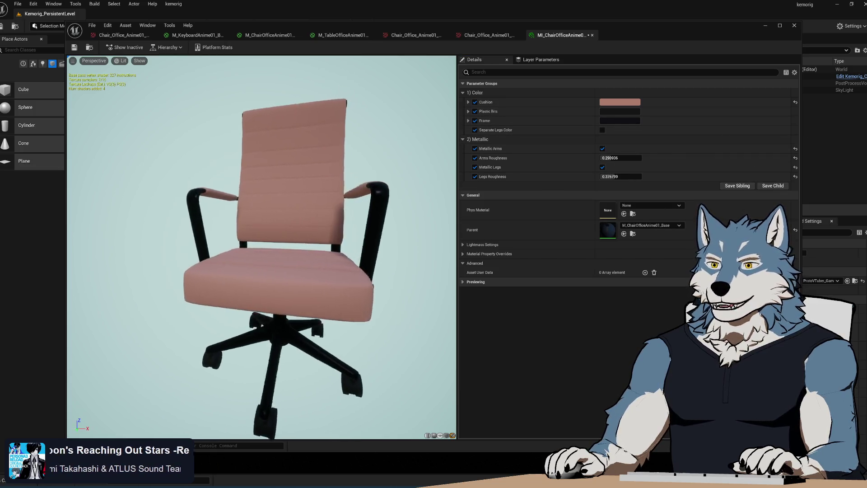
mouse_move(262, 248)
mouse_down()
mouse_move(311, 248)
mouse_move(311, 207)
mouse_move(312, 253)
mouse_move(267, 265)
mouse_up()
scroll(298, 253, up, 5)
scroll(267, 265, down, 5)
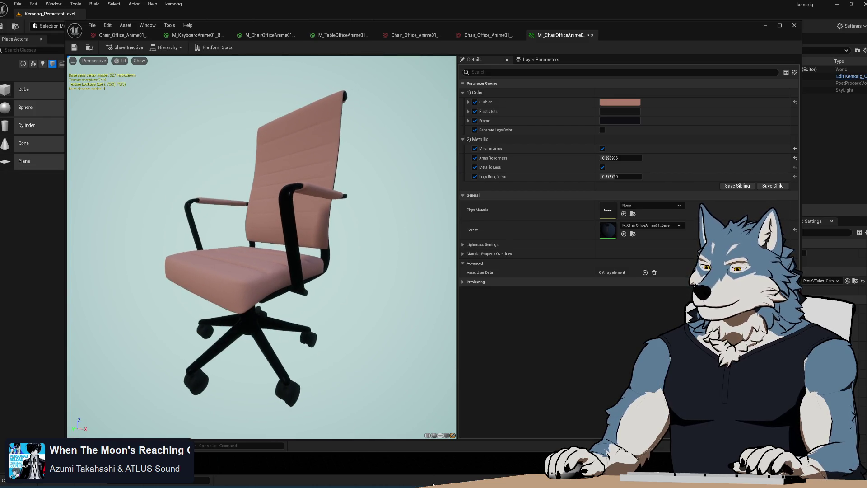
key(alt+Tab)
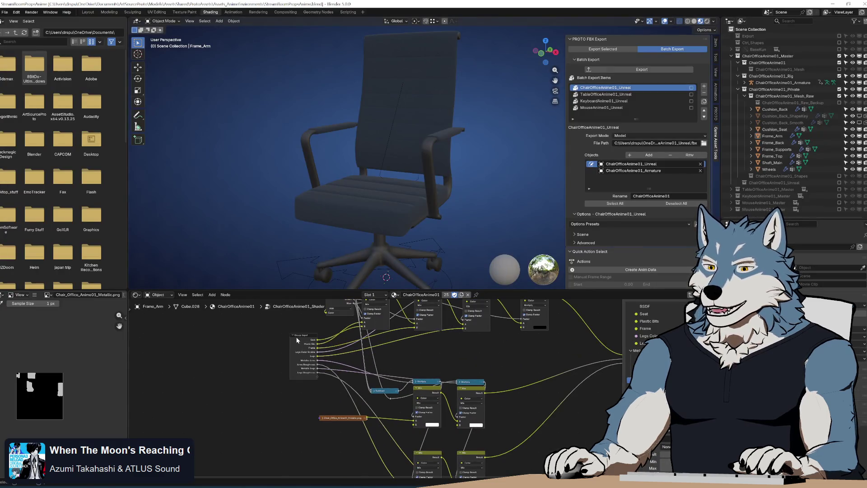
Step: Leave the node group to show ChairOfficeAnime01_Shader feeding Material Output
scroll(467, 353, up, 2)
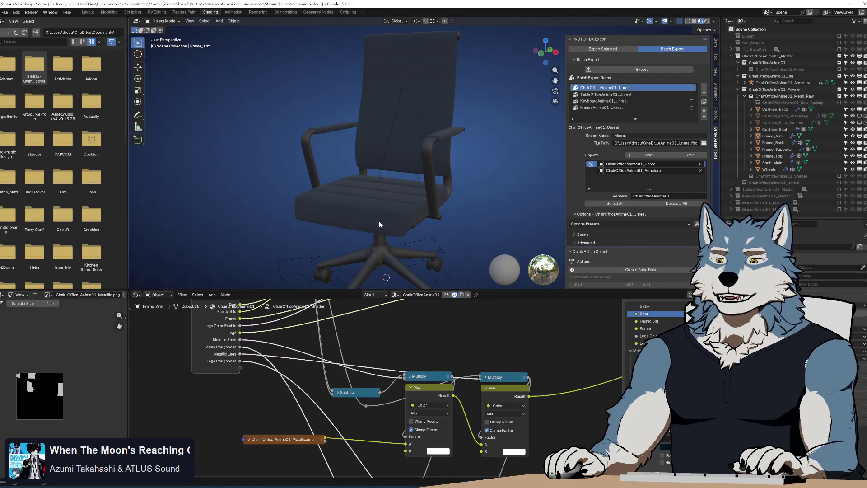
scroll(470, 349, up, 5)
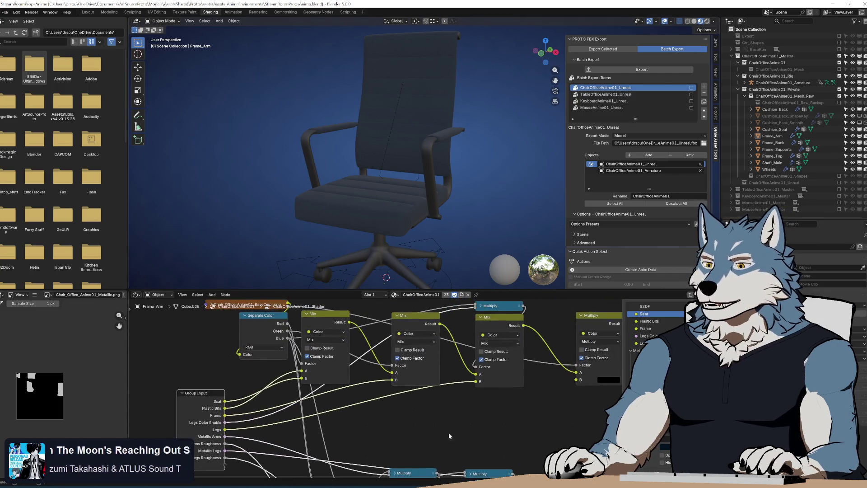
key(Tab)
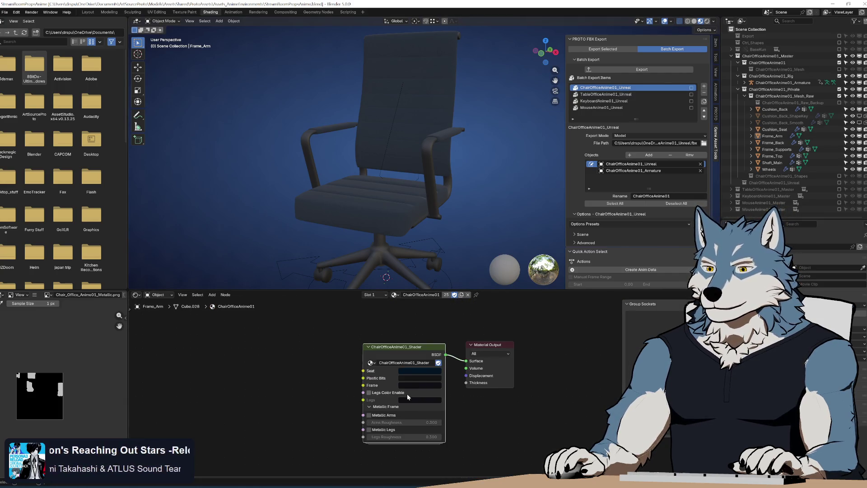
Step: Frame all nodes and set the shader group's Frame colour to pure black (#000000)
key(Home)
drag(433, 214, 422, 184)
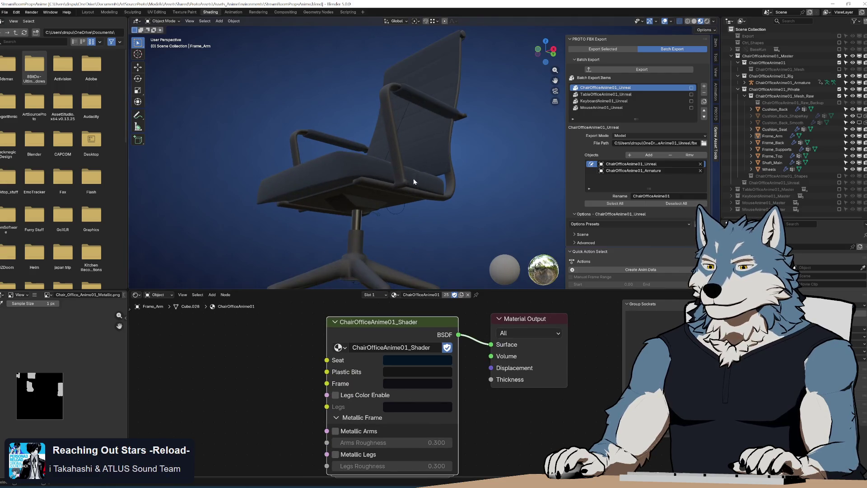
scroll(422, 183, up, 5)
click(417, 382)
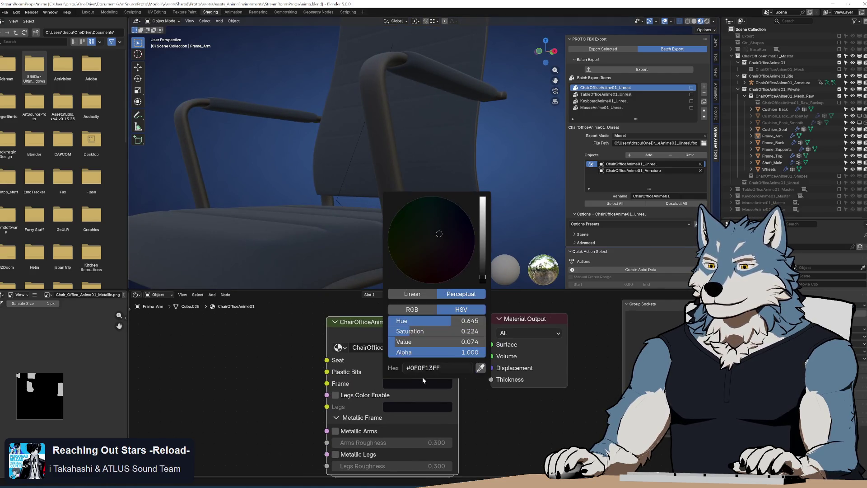
mouse_move(483, 271)
mouse_down()
mouse_move(483, 213)
mouse_move(482, 283)
mouse_up()
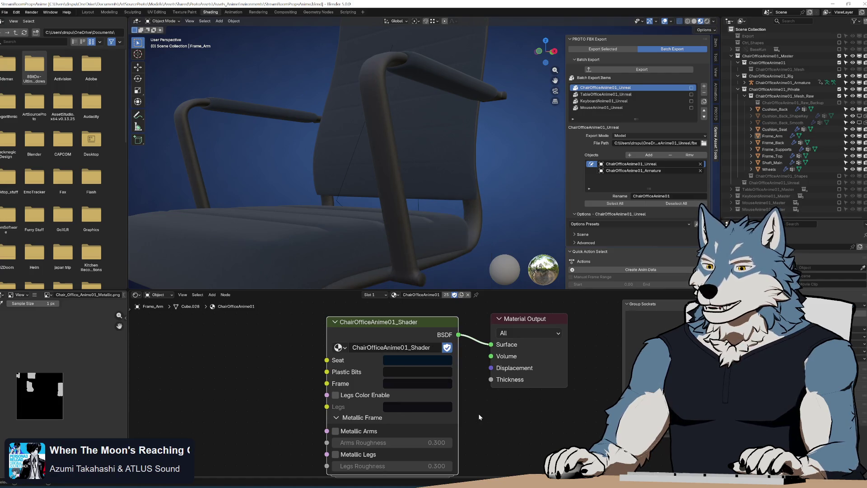
mouse_move(424, 230)
mouse_down()
mouse_move(442, 230)
mouse_move(439, 248)
mouse_move(428, 205)
mouse_up()
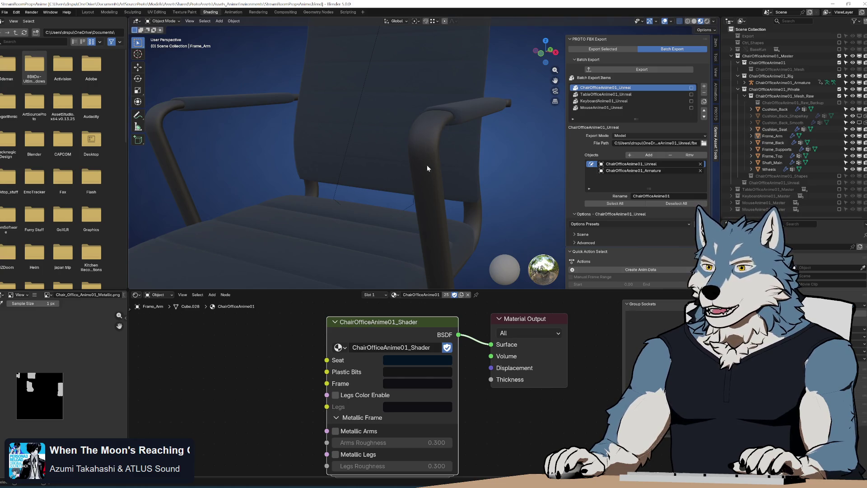
drag(431, 148, 431, 172)
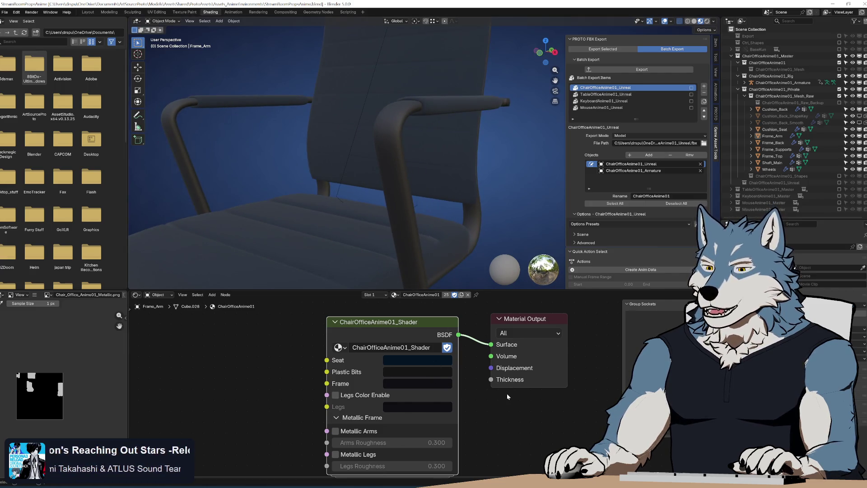
key(Tab)
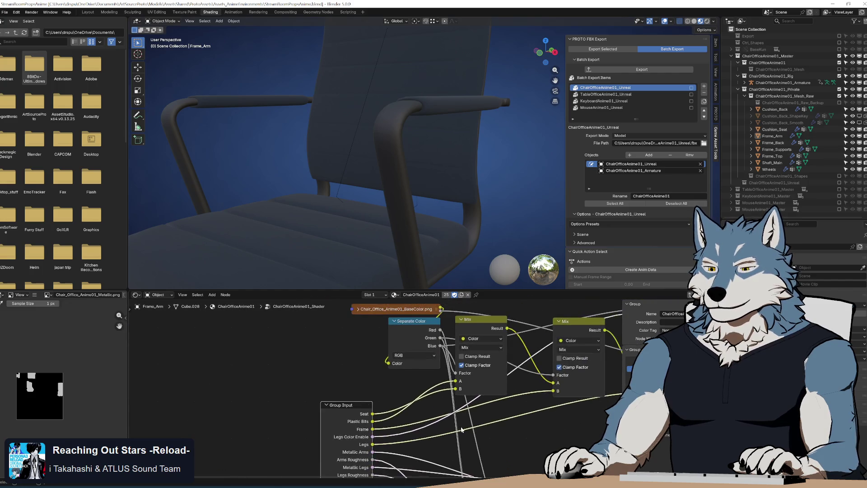
Step: Pan to the Roughness image texture node and expand its settings
mouse_move(380, 427)
mouse_down()
mouse_move(359, 350)
mouse_move(339, 460)
mouse_up()
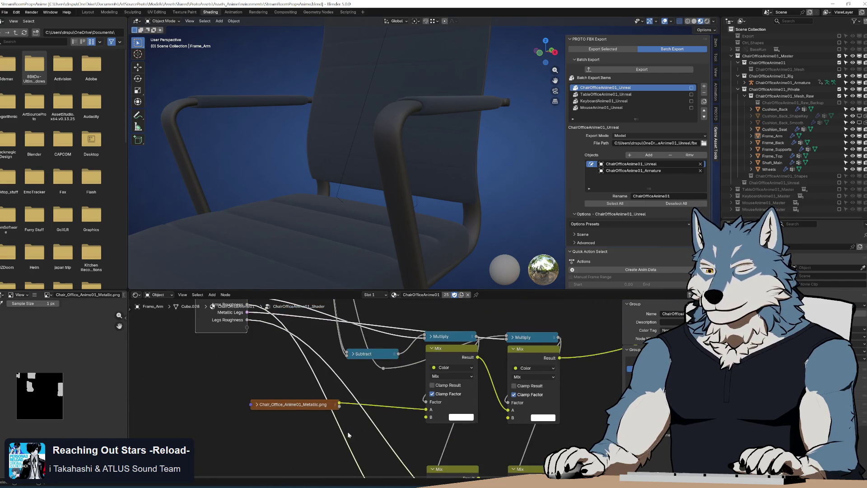
mouse_move(380, 434)
mouse_down()
mouse_move(321, 322)
mouse_move(337, 323)
mouse_up()
click(266, 418)
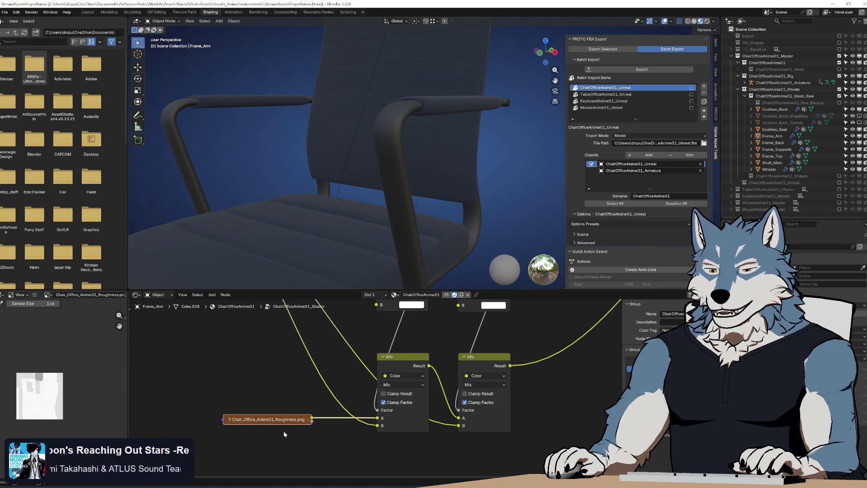
click(229, 419)
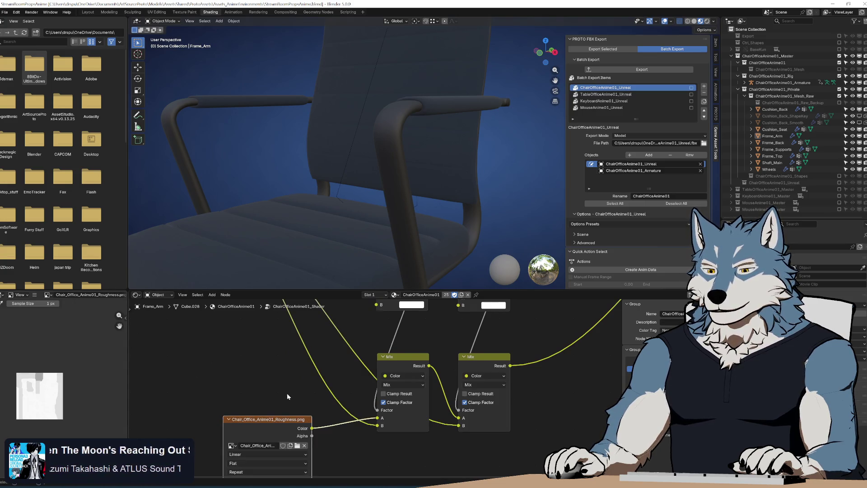
drag(289, 394, 289, 320)
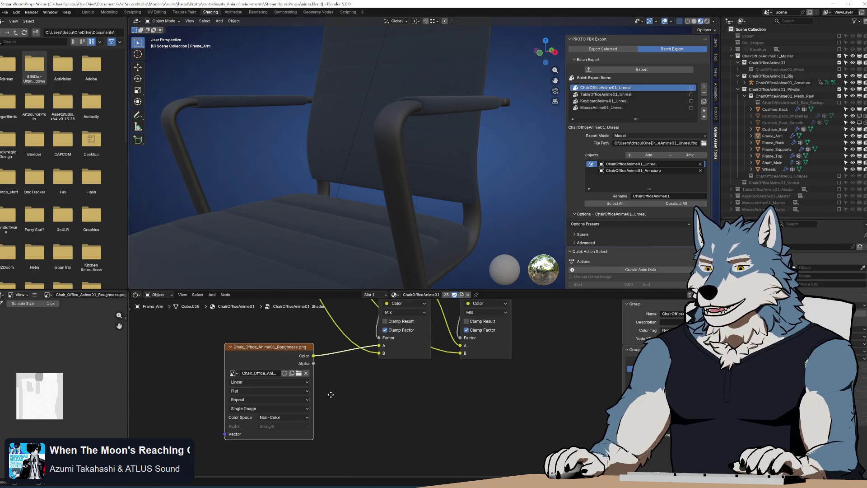
drag(263, 392, 268, 411)
Step: Keep the roughness texture at Linear interpolation and Non-Color, then collapse the node
click(264, 402)
click(264, 402)
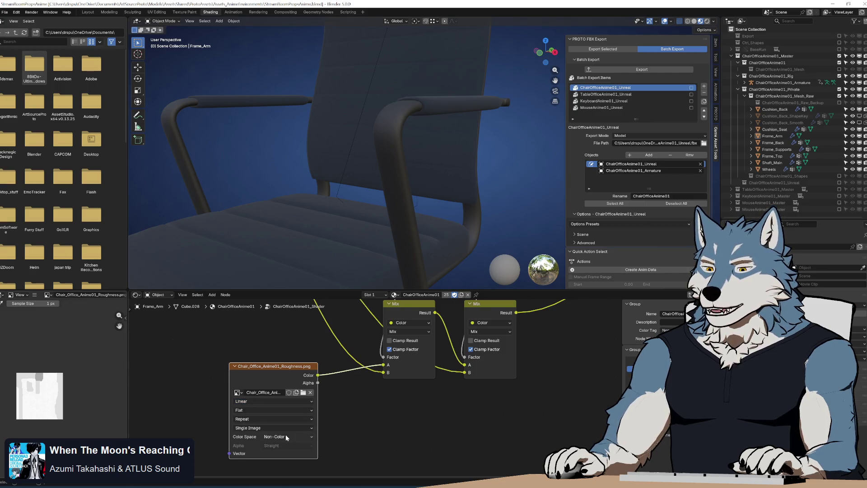
click(299, 437)
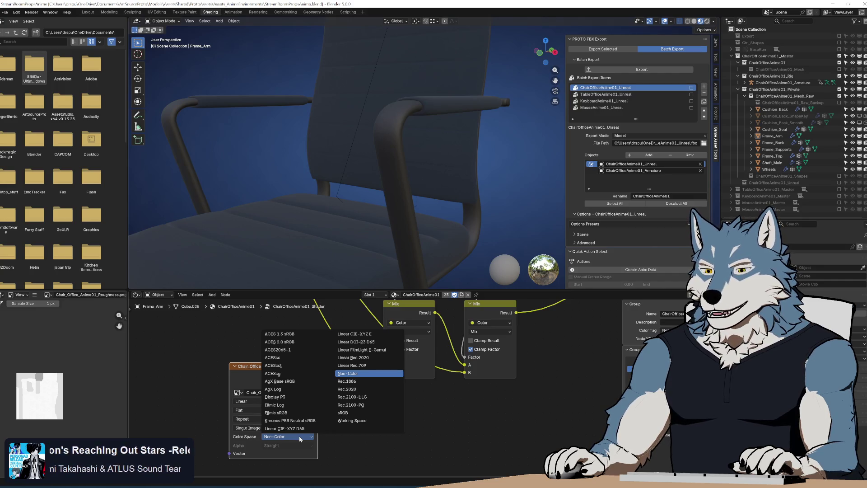
click(299, 436)
key(h)
drag(299, 436, 288, 374)
scroll(288, 375, up, 5)
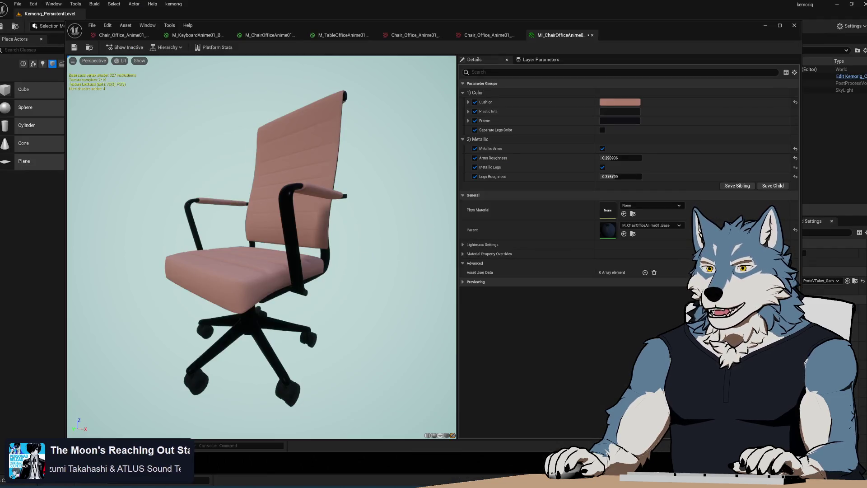
mouse_move(398, 255)
mouse_down()
mouse_move(339, 248)
mouse_move(370, 243)
mouse_up()
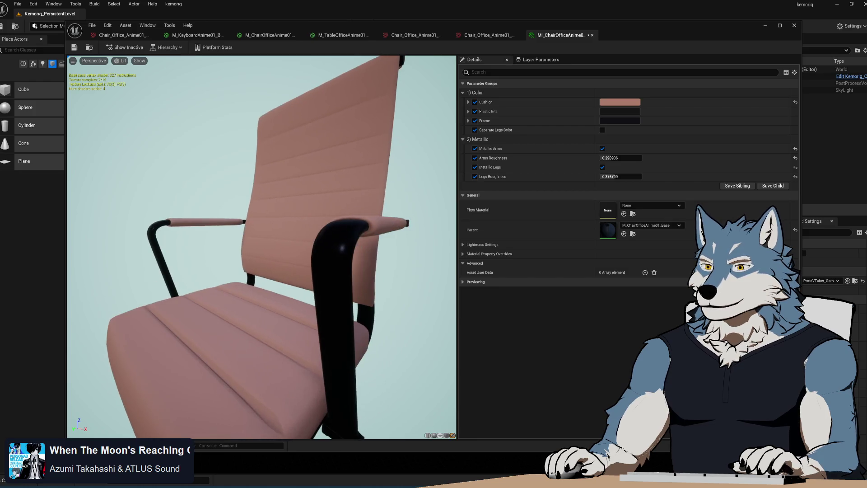
Step: Open the material instance's Frame colour picker to read its dark RGB values
click(633, 120)
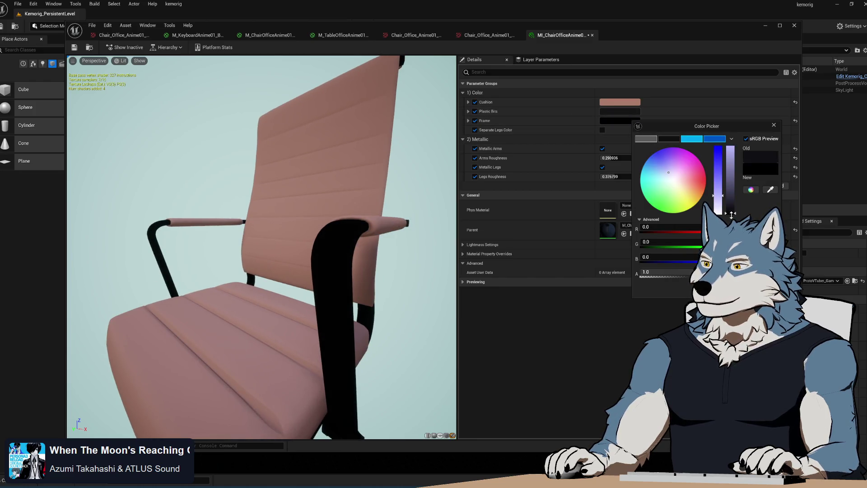
key(Escape)
click(627, 123)
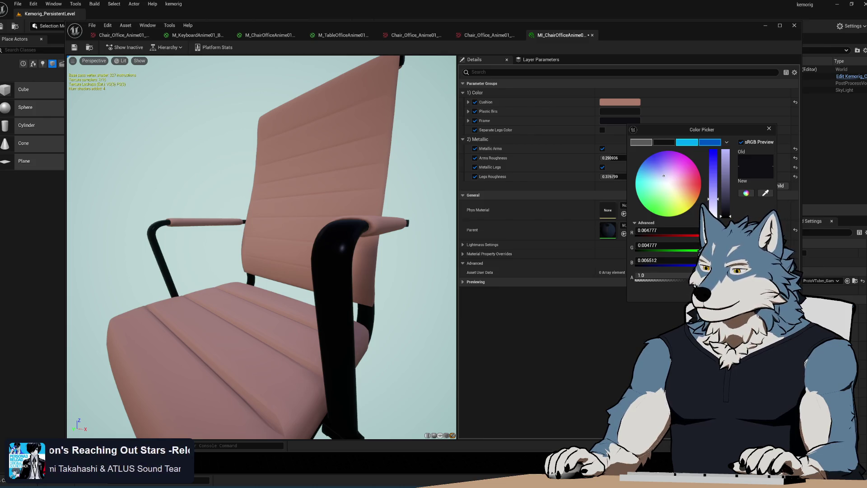
key(alt+Tab)
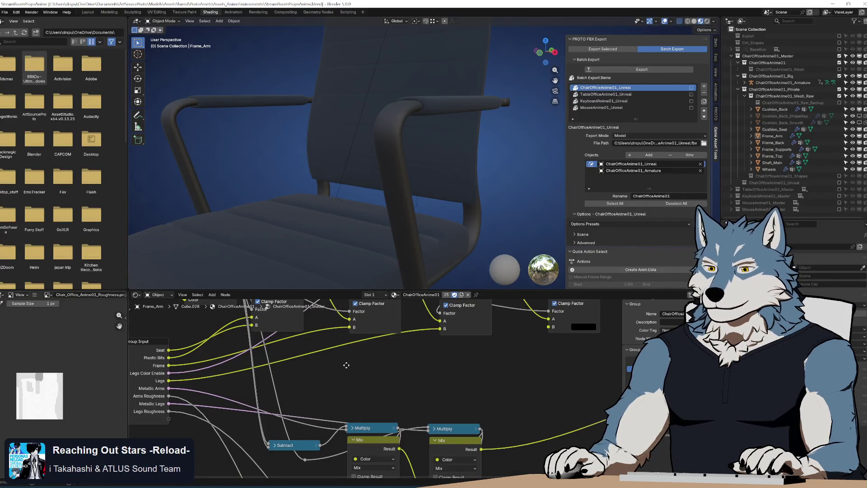
Step: Exit the shader group and read the Frame colour's hex value, 0F0F13FF
mouse_move(347, 365)
mouse_down()
mouse_move(344, 382)
mouse_move(461, 413)
mouse_move(447, 407)
mouse_move(474, 368)
mouse_up()
key(Tab)
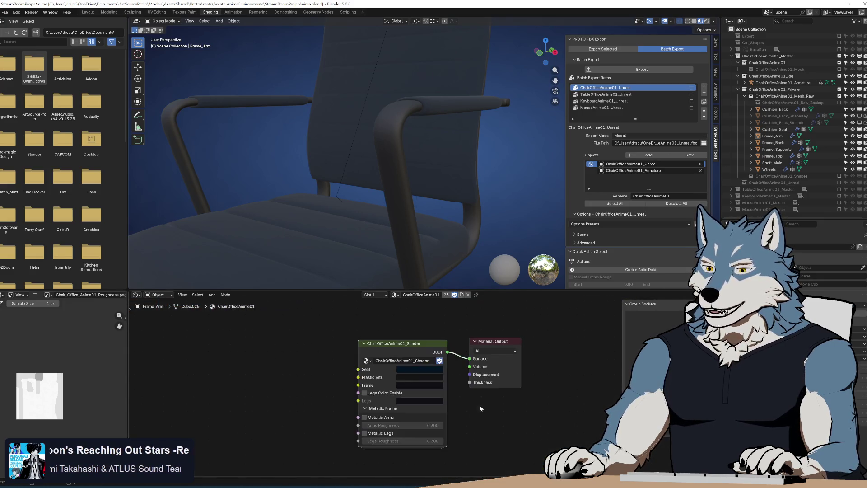
click(421, 384)
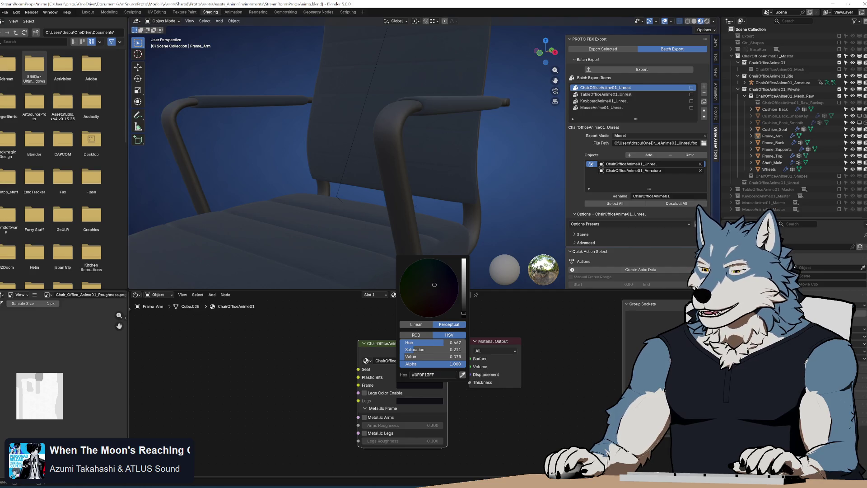
key(alt+Tab)
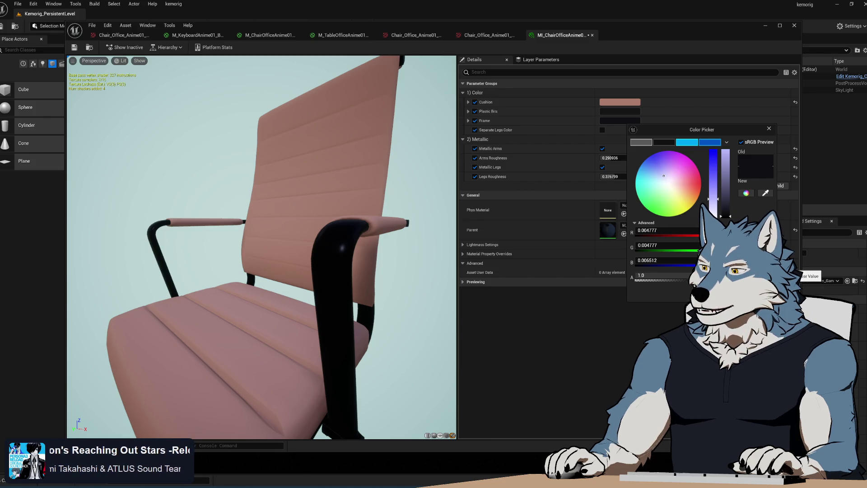
Step: Paste the copied hex into the Frame colour, keeping the lighter grey
key(ctrl+v)
key(Return)
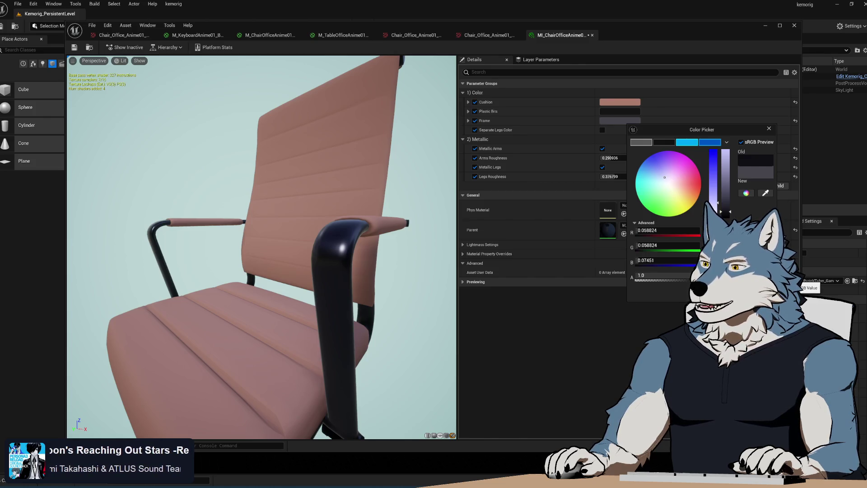
drag(725, 208, 725, 215)
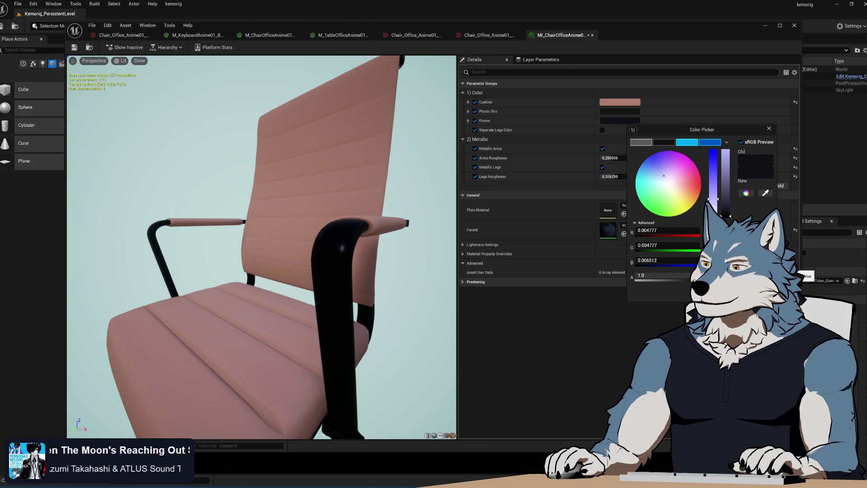
key(ctrl+z)
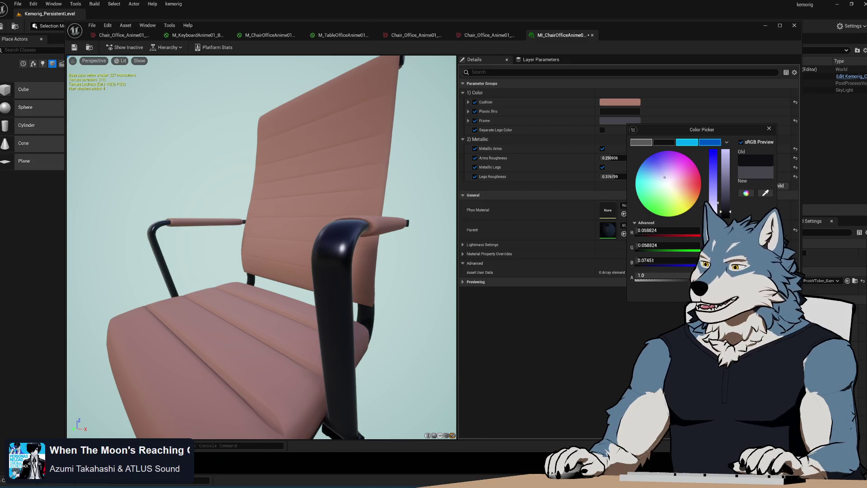
key(Escape)
key(alt+Tab)
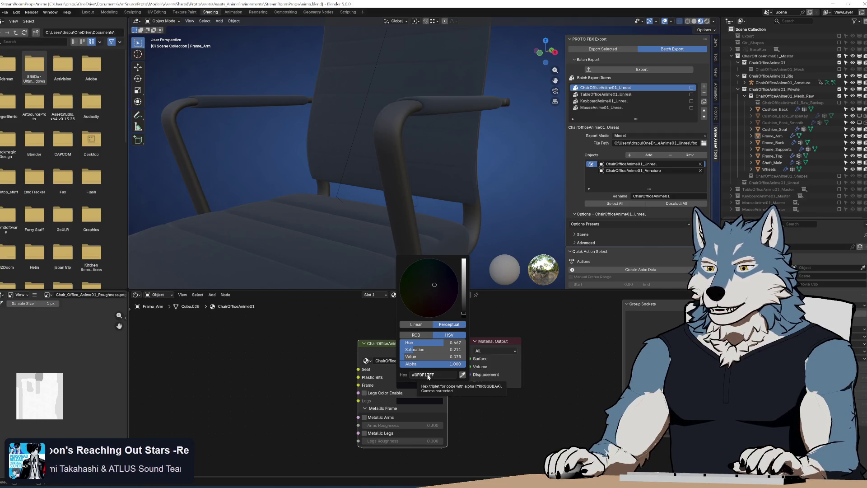
Step: Give Plastic Bits the same grey as the Frame
key(alt+Tab)
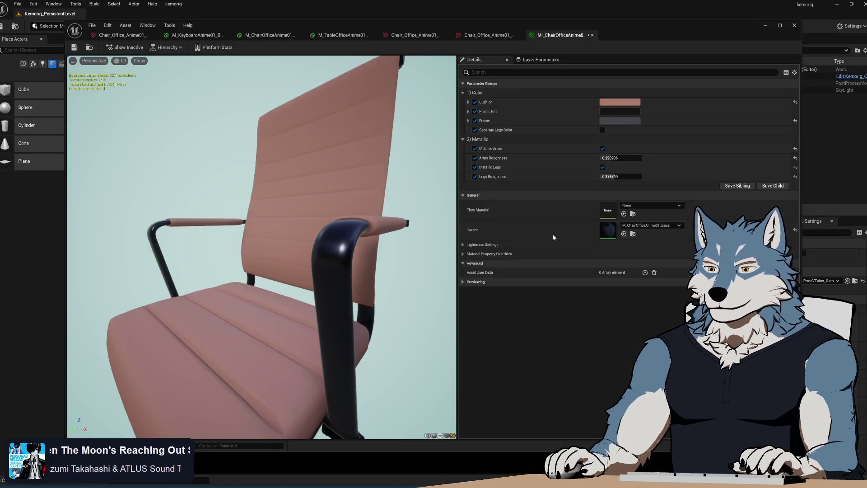
click(619, 111)
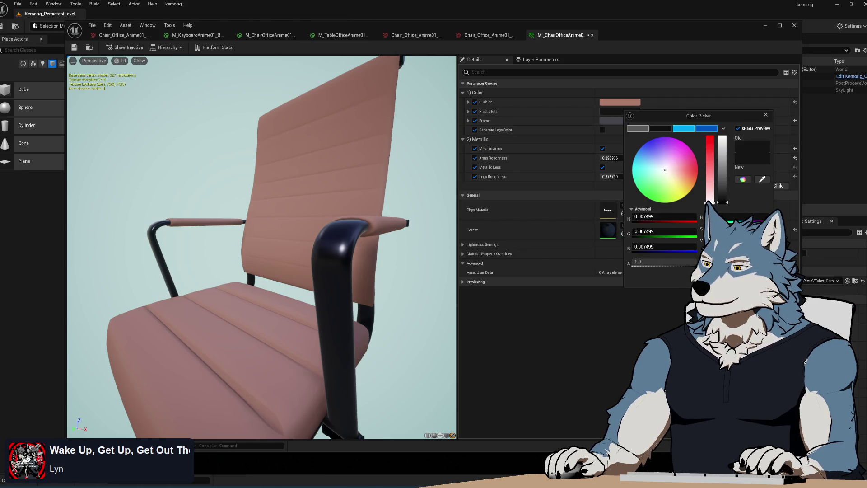
key(ctrl+v)
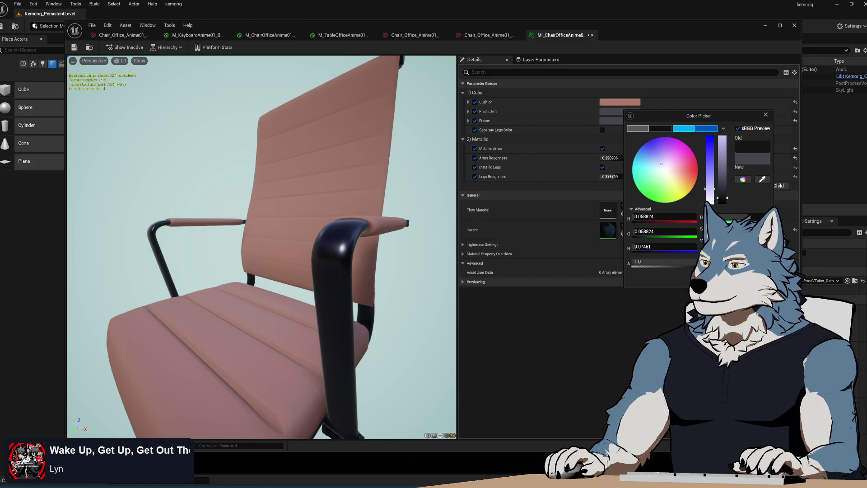
key(Return)
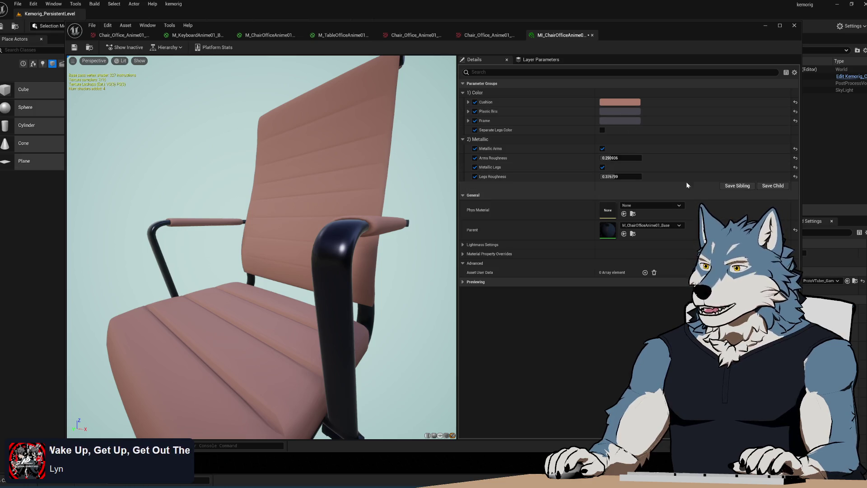
Step: Reset Legs Roughness, Metallic Legs and Metallic Arms to their defaults, then view M_ChairOfficeAnime01_Base
click(795, 176)
click(795, 169)
click(796, 148)
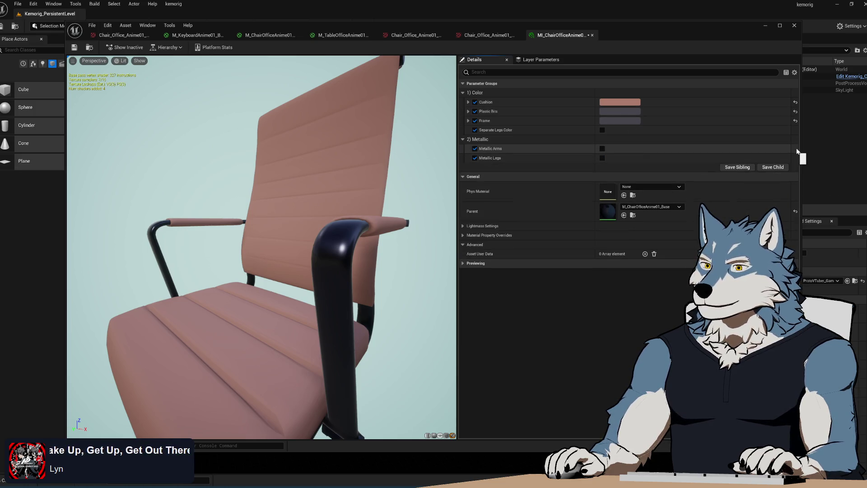
drag(406, 181, 230, 212)
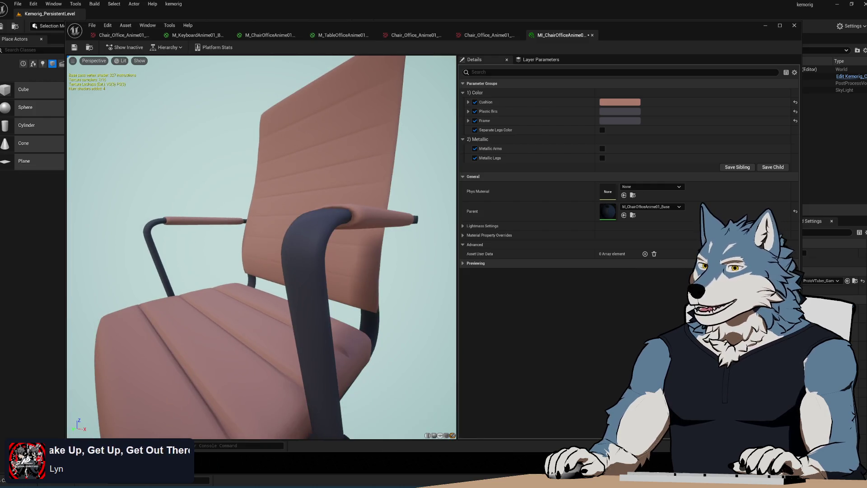
mouse_move(333, 277)
mouse_down()
mouse_move(343, 286)
mouse_move(332, 282)
mouse_up()
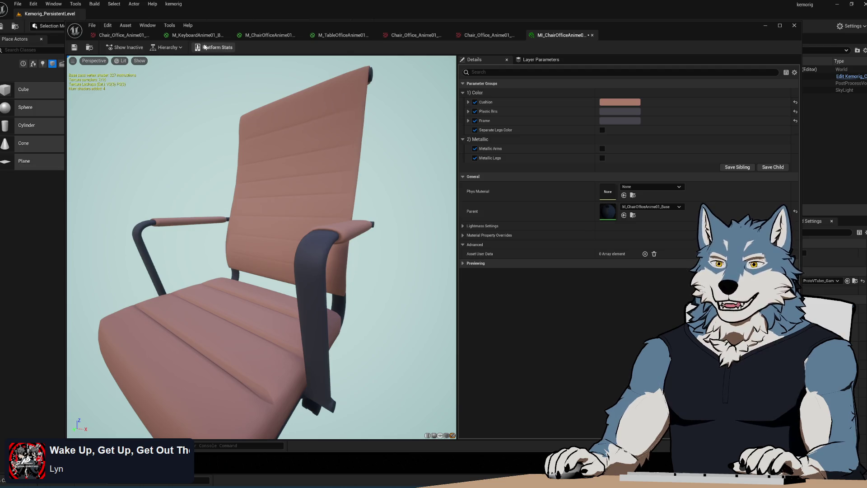
click(198, 35)
click(269, 35)
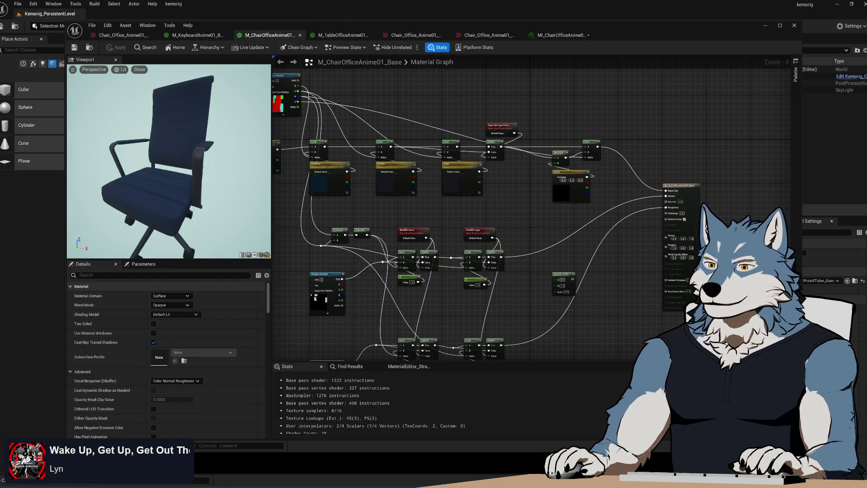
Step: Set the base material's Frame parameter default to hex 0F0F13FF
scroll(412, 219, up, 5)
click(565, 204)
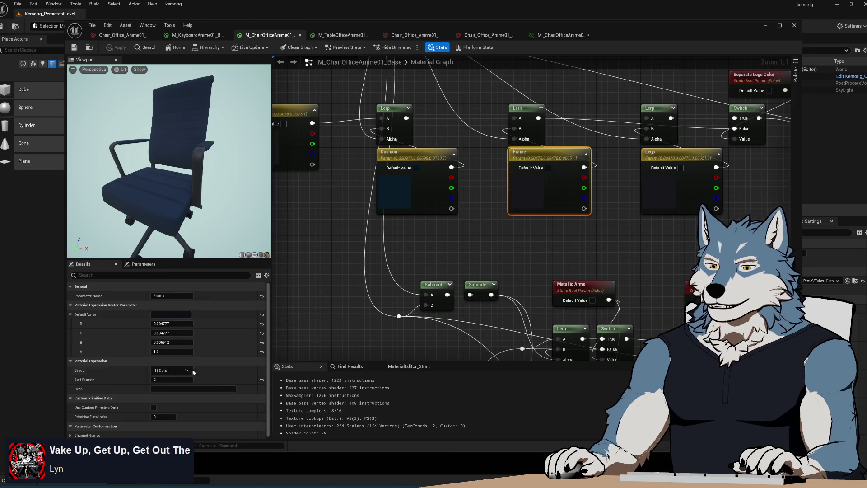
click(180, 318)
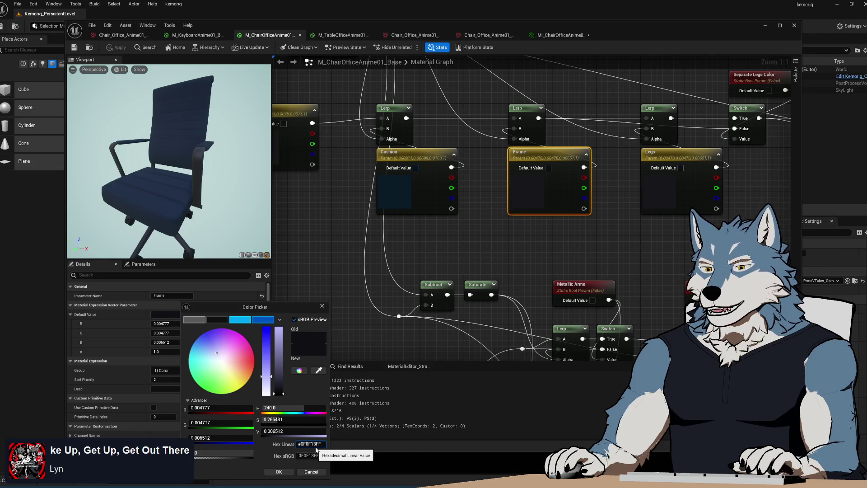
key(Return)
click(280, 472)
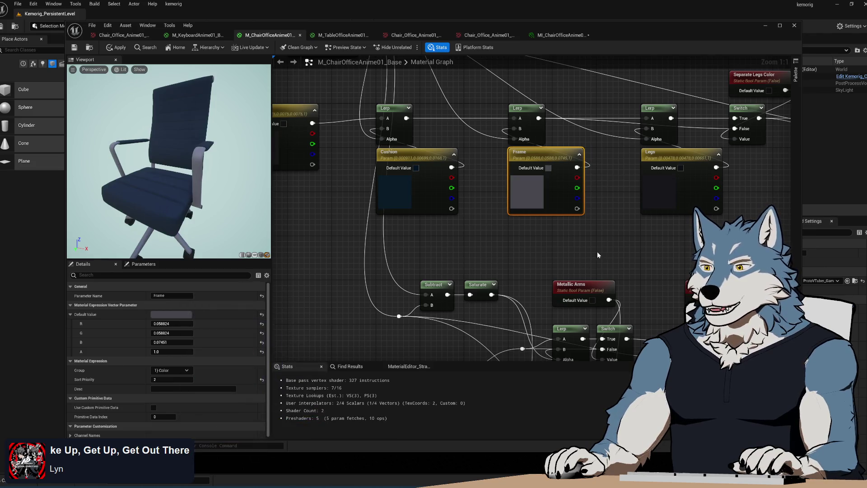
drag(598, 241, 524, 279)
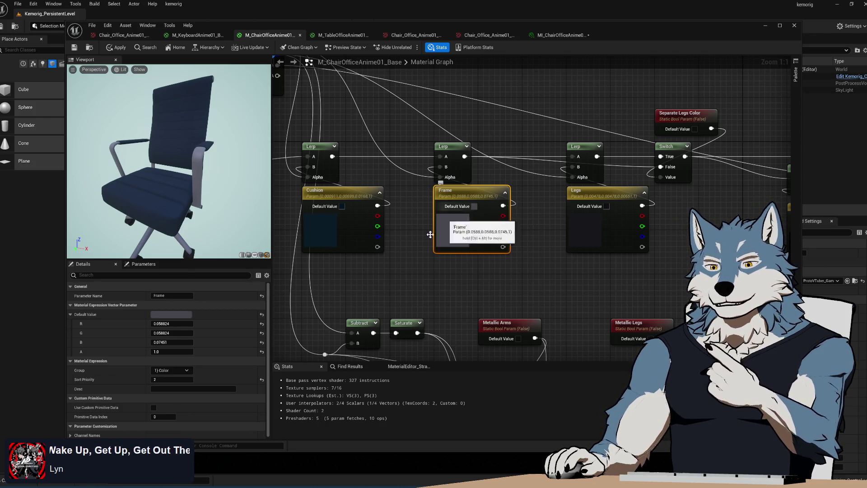
click(180, 316)
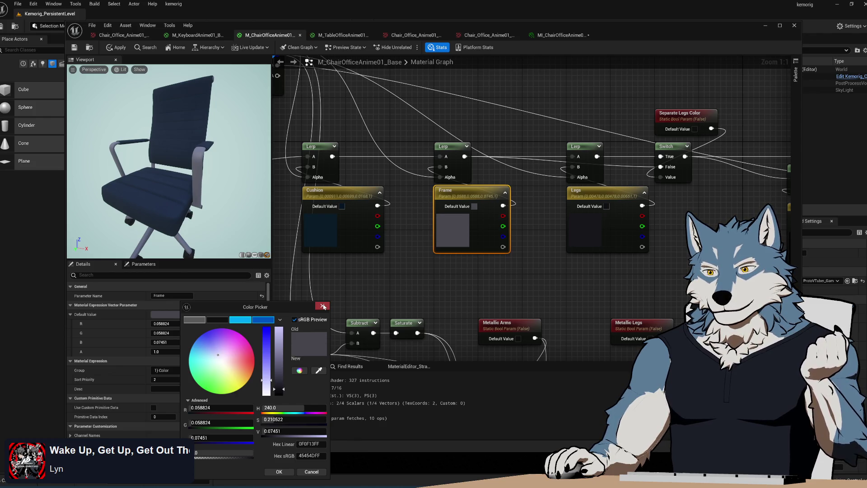
click(324, 307)
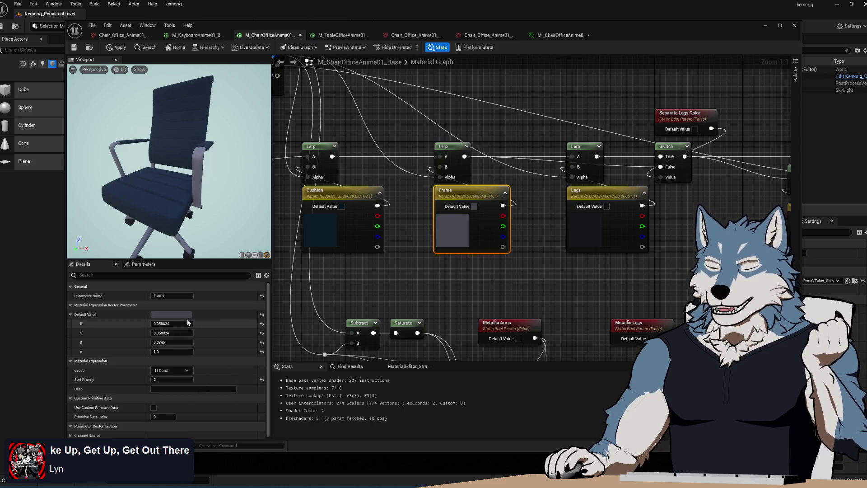
Step: Pan the material graph to bring the Frame, Cushion and Legs parameters into view
scroll(188, 416, down, 1)
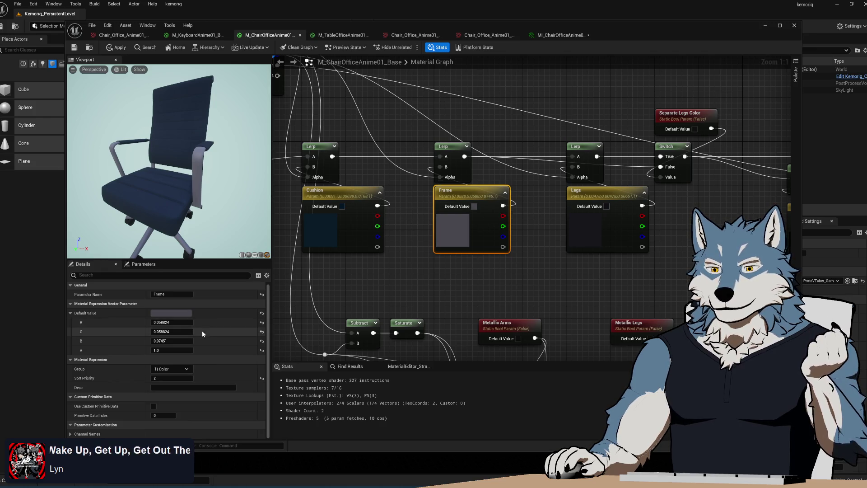
scroll(217, 319, up, 1)
mouse_move(356, 278)
mouse_down()
mouse_move(440, 300)
mouse_move(517, 253)
mouse_move(437, 202)
mouse_up()
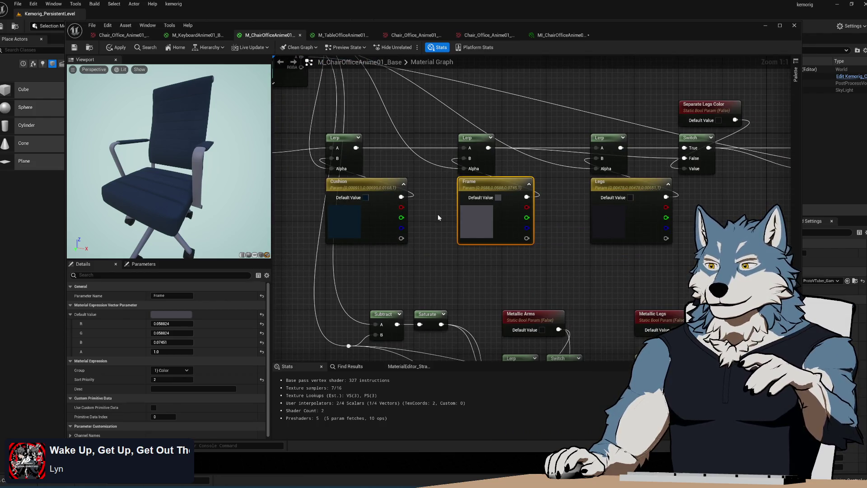
drag(443, 266, 453, 251)
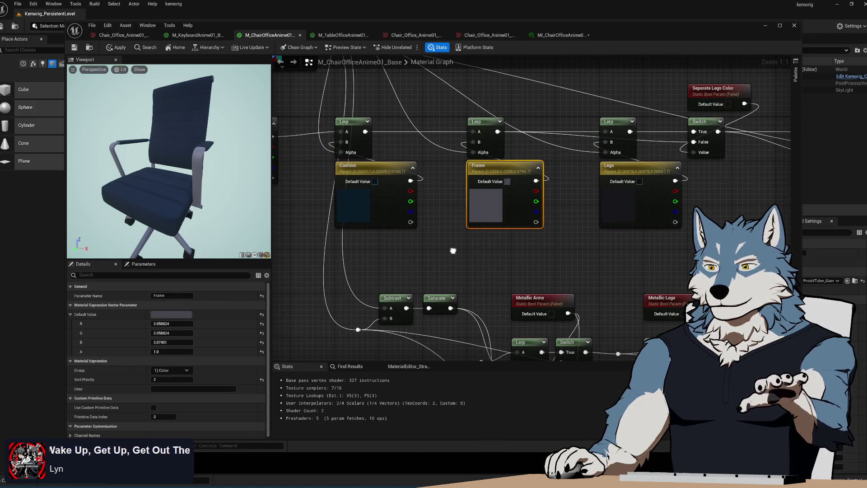
mouse_move(453, 250)
mouse_down()
mouse_move(401, 129)
mouse_move(401, 90)
mouse_up()
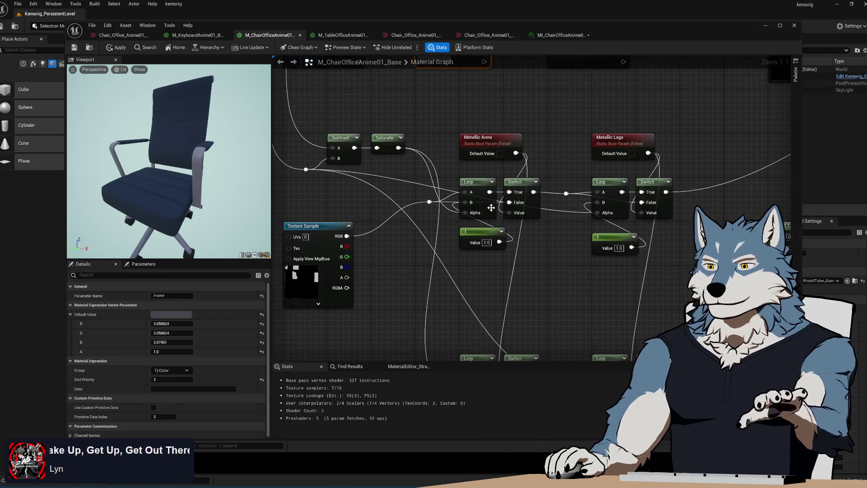
click(501, 232)
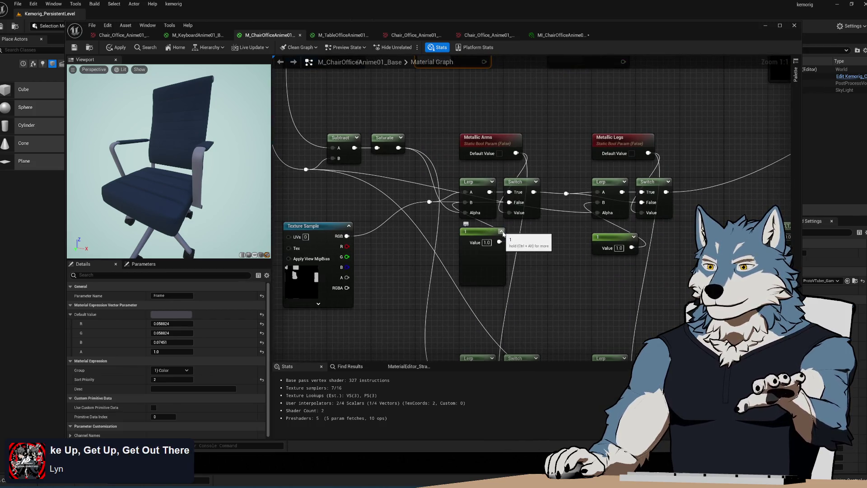
click(502, 232)
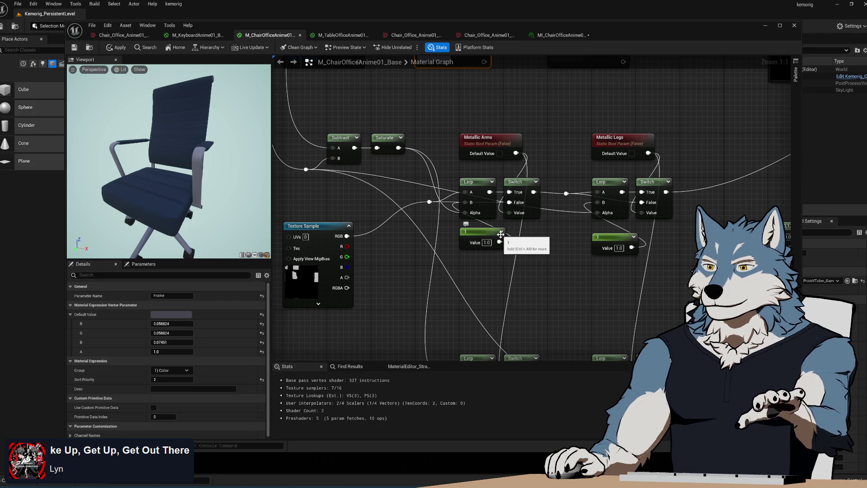
drag(430, 106, 490, 283)
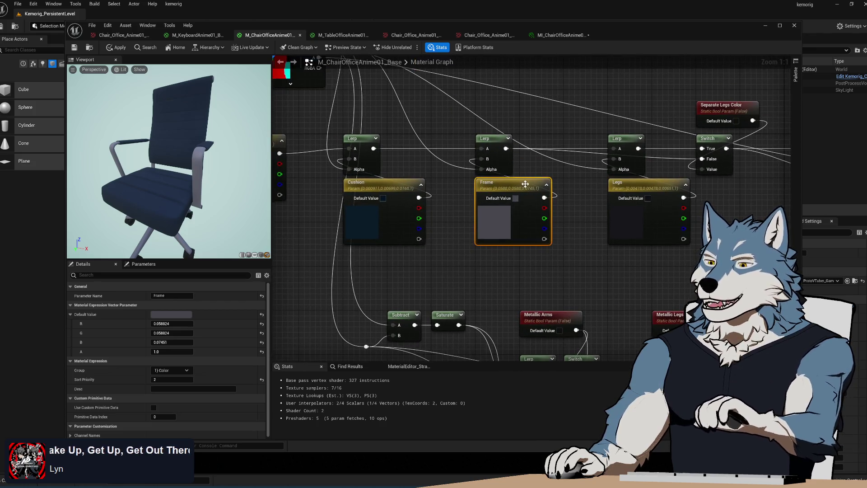
double_click(511, 183)
Step: Inspect Frame's default colour (linear hex 0F0F13FF), toggling sRGB Preview off and back on
key(Return)
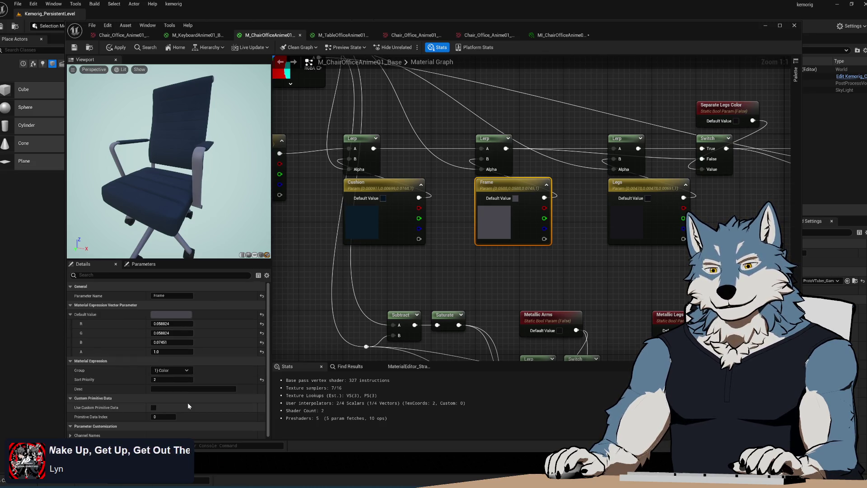
scroll(188, 403, down, 1)
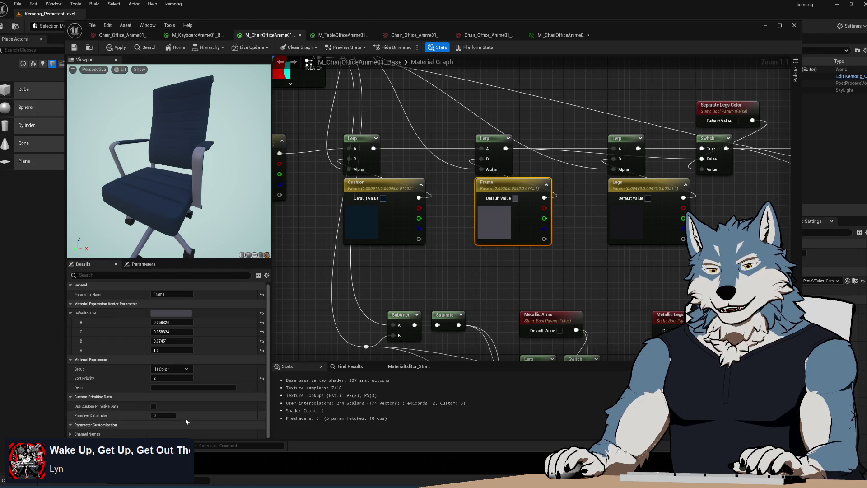
click(188, 314)
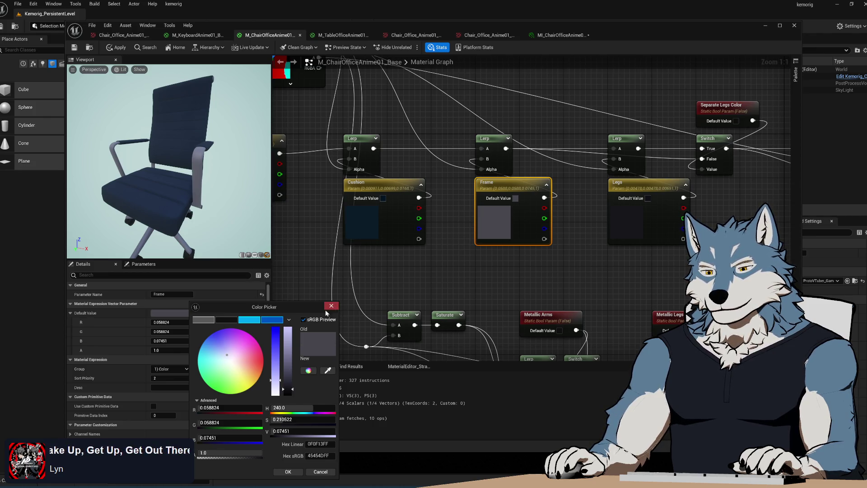
click(303, 320)
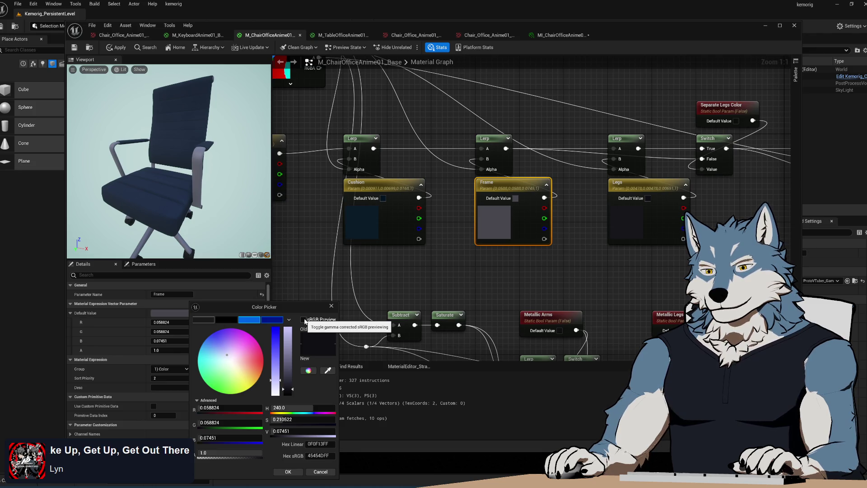
click(303, 319)
click(289, 471)
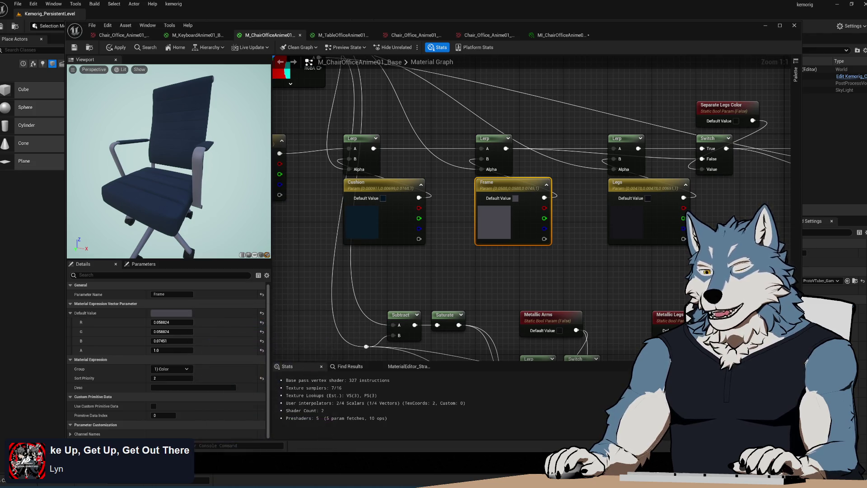
key(alt+Tab)
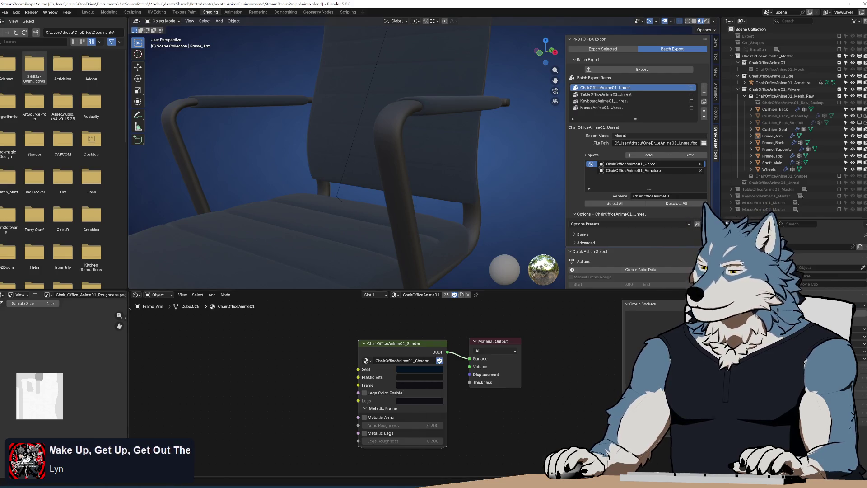
Step: Tick Legs Color Enable on Blender's ChairOfficeAnime01_Shader node
key(alt+Tab)
drag(505, 275, 422, 295)
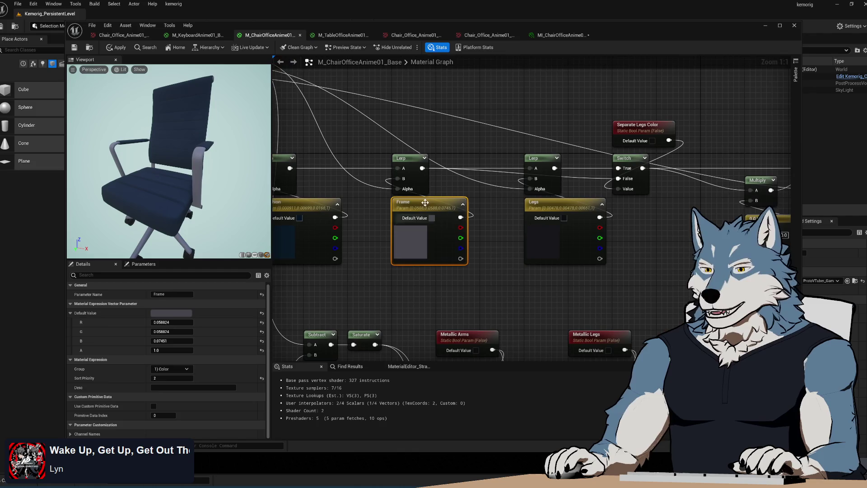
key(alt+Tab)
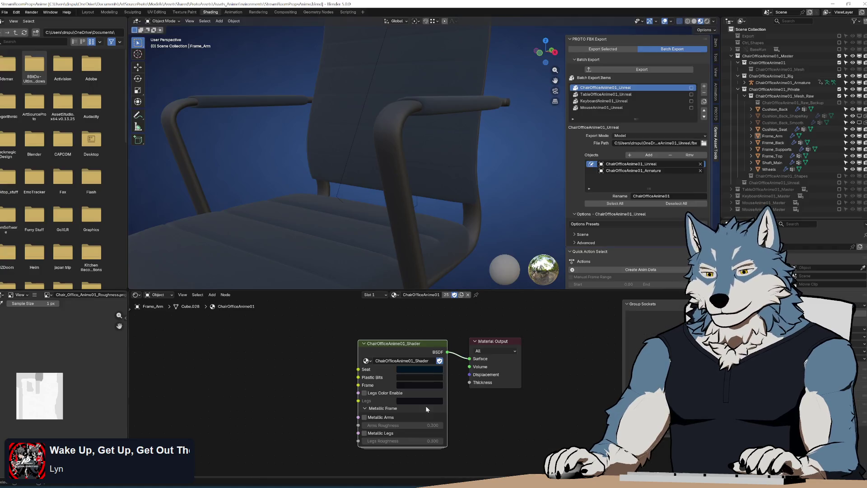
click(364, 393)
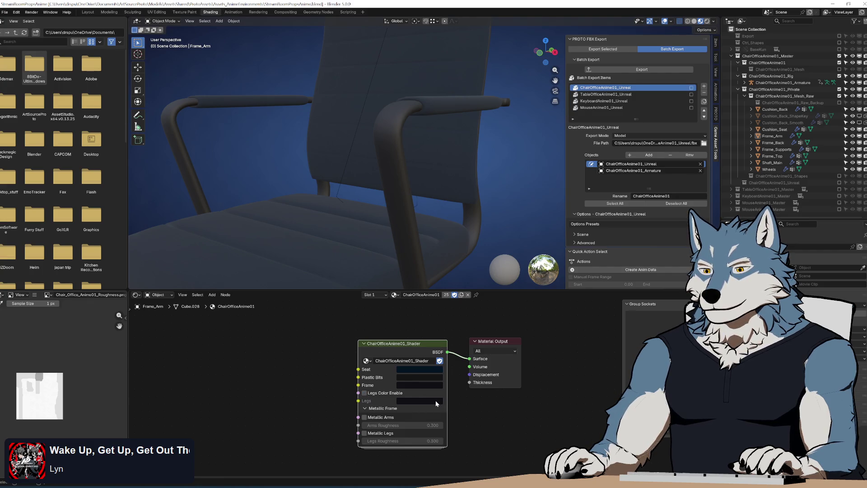
key(alt+Tab)
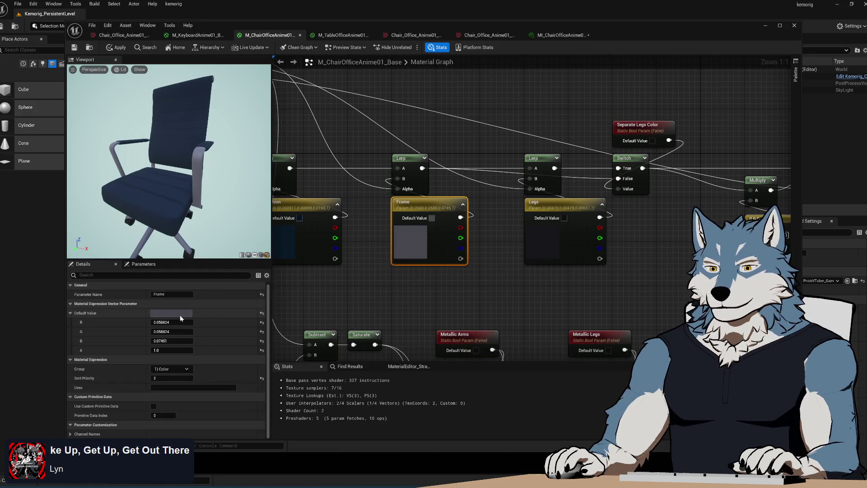
Step: Undo an accidental paste of a duplicate Frame node into the graph
click(575, 203)
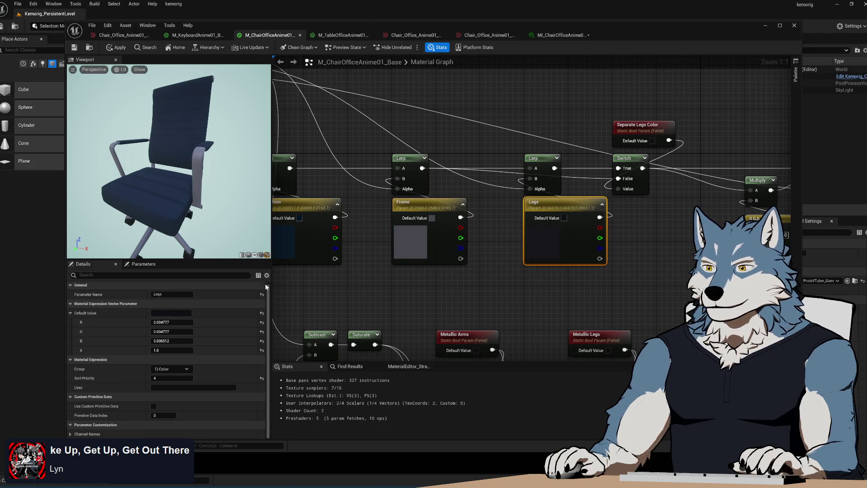
key(ctrl+v)
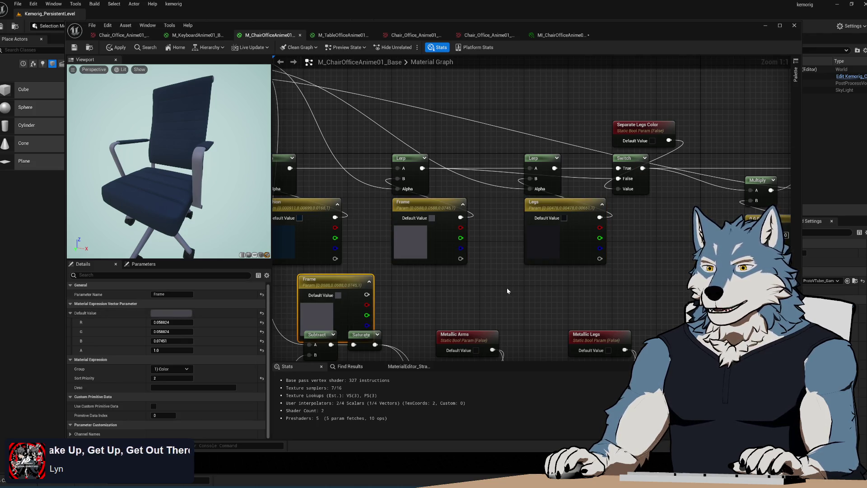
click(450, 299)
key(ctrl+z)
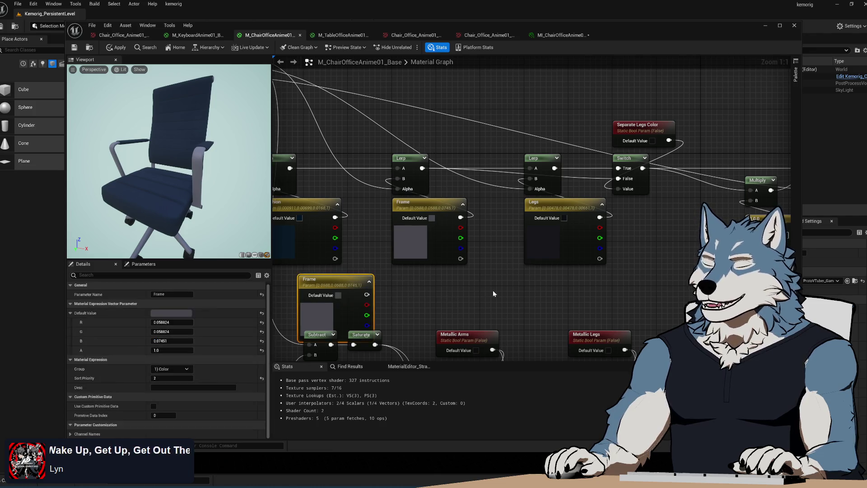
key(ctrl+z)
Step: Copy Frame's default colour (0.0588, 0.0588, 0.0745) into the Legs parameter's default value
click(418, 204)
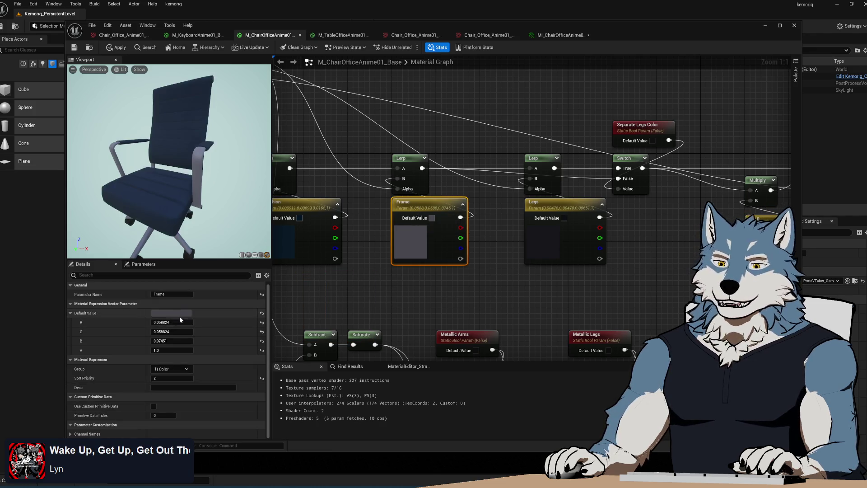
right_click(181, 317)
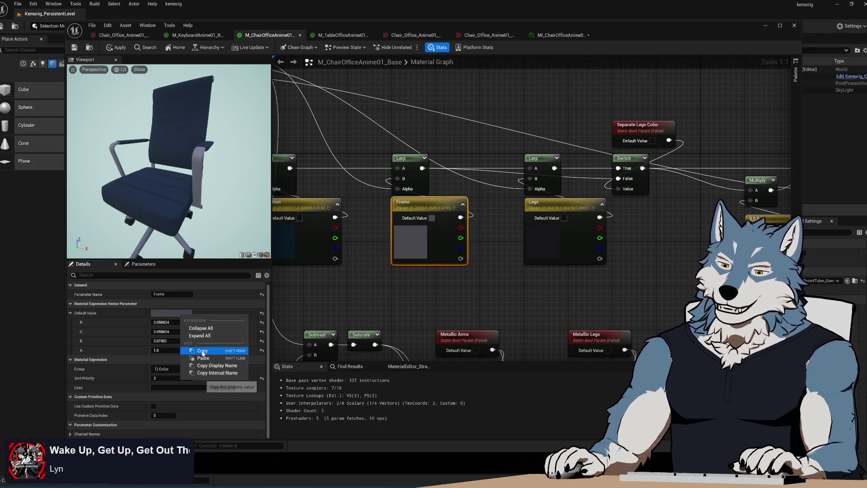
click(189, 341)
click(535, 213)
right_click(186, 310)
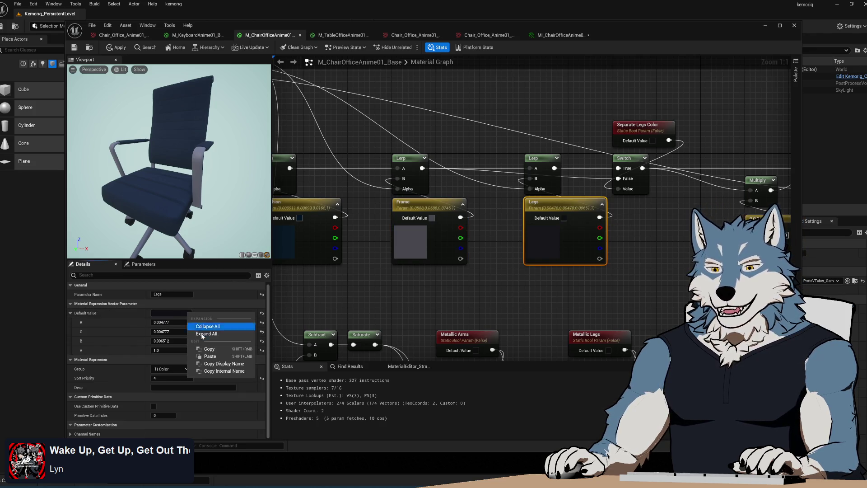
click(199, 354)
click(581, 288)
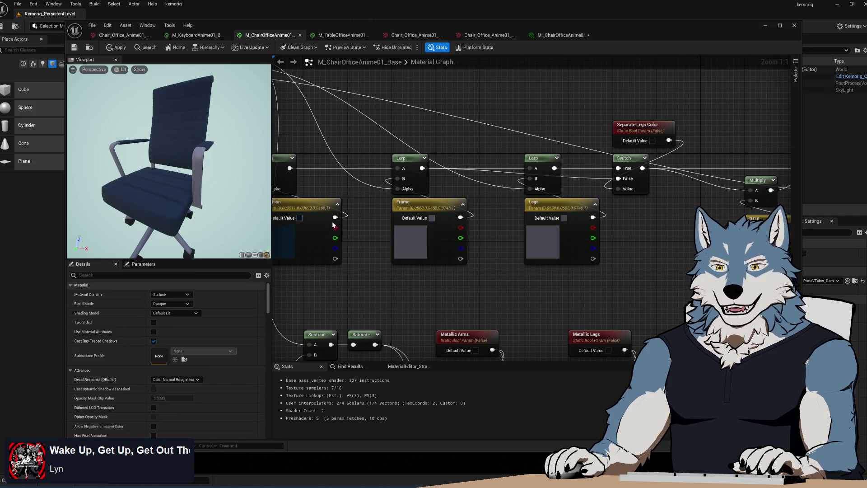
drag(334, 224, 388, 225)
key(alt+Tab)
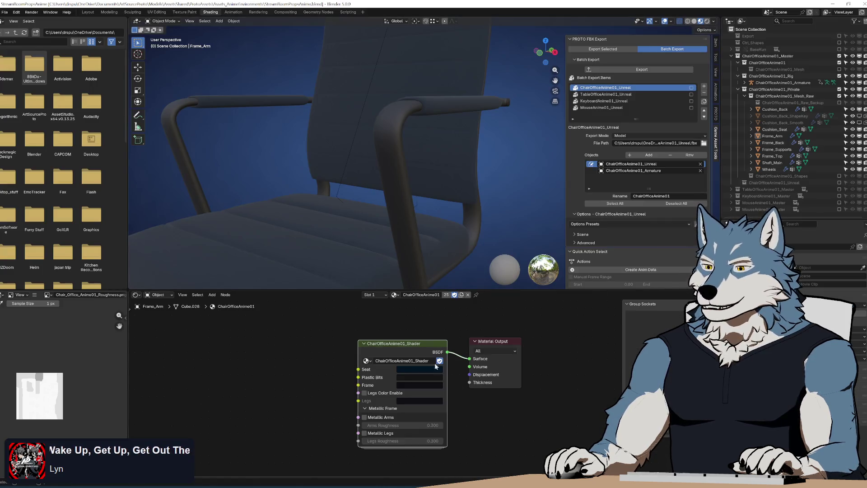
Step: Read the Seat colour's hex value in Blender's chair shader
right_click(420, 371)
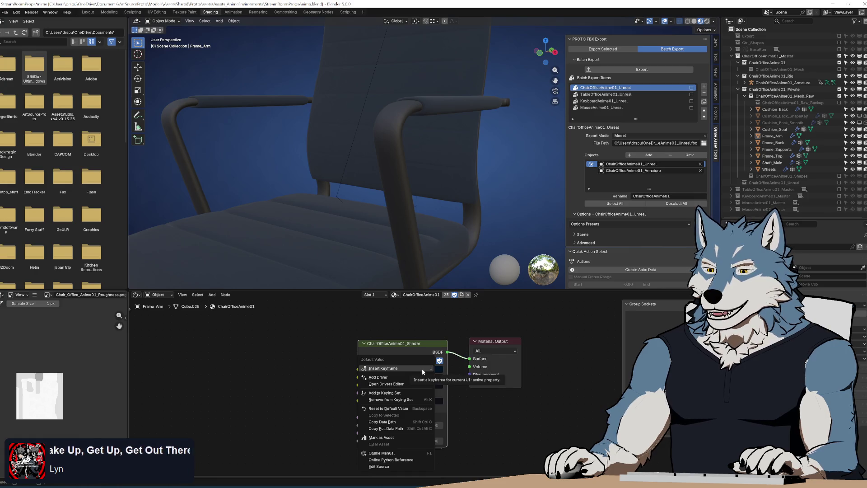
key(Escape)
click(433, 369)
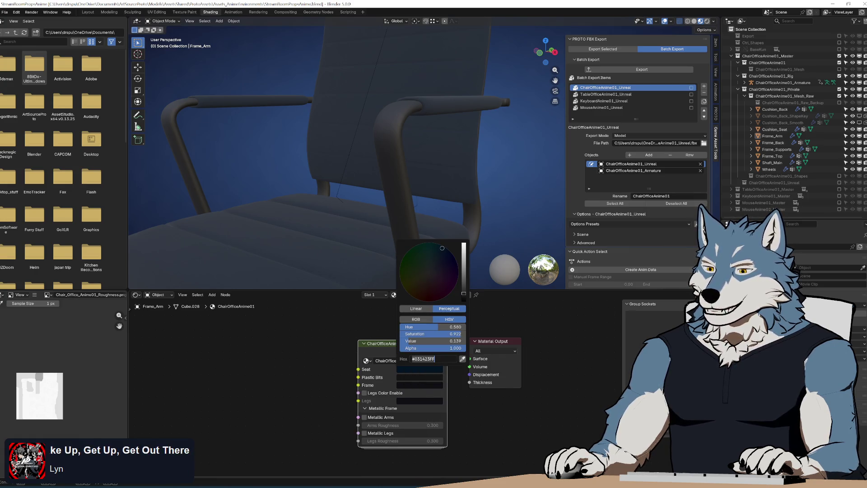
key(alt+Tab)
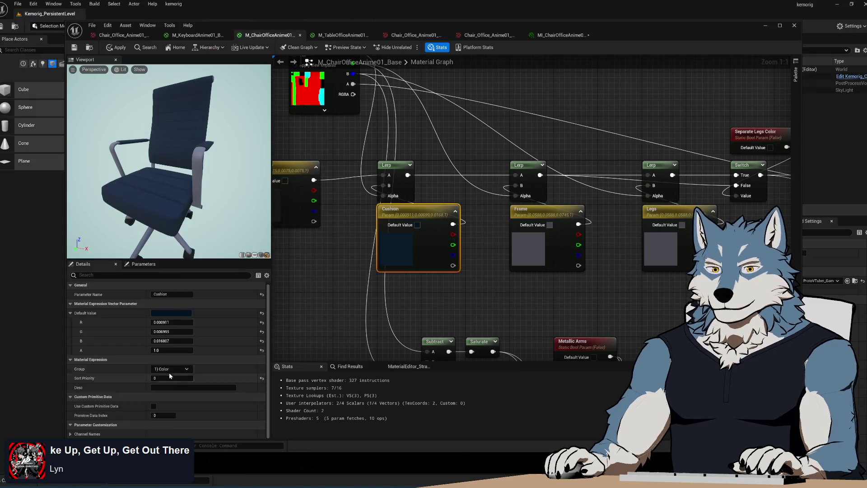
Step: Set the Cushion default colour to linear hex 031423FF and apply the material
click(171, 313)
click(312, 444)
text(031423FF)
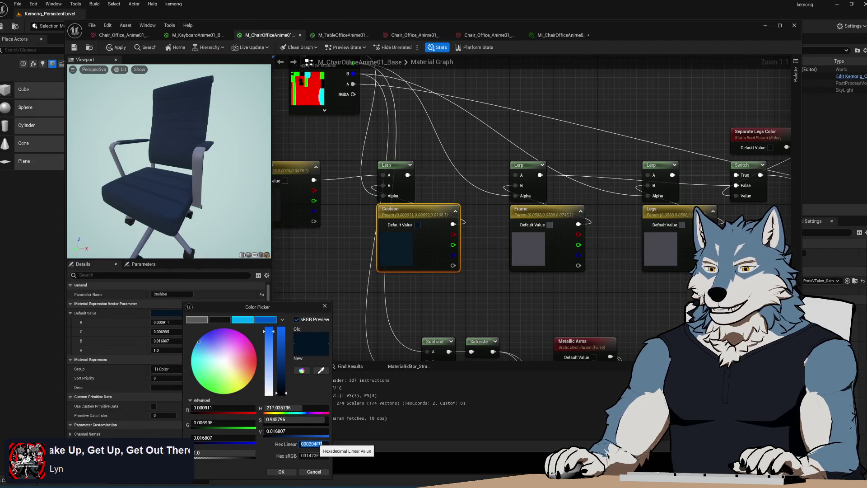
key(Return)
click(282, 472)
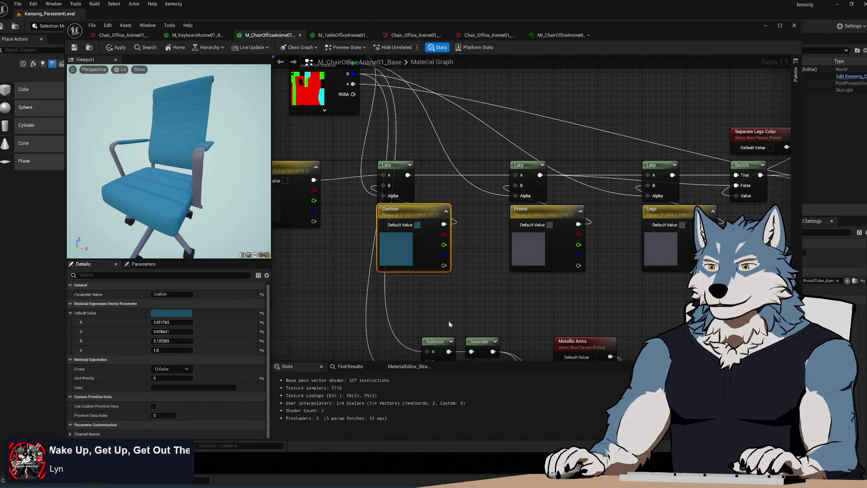
click(422, 318)
click(74, 48)
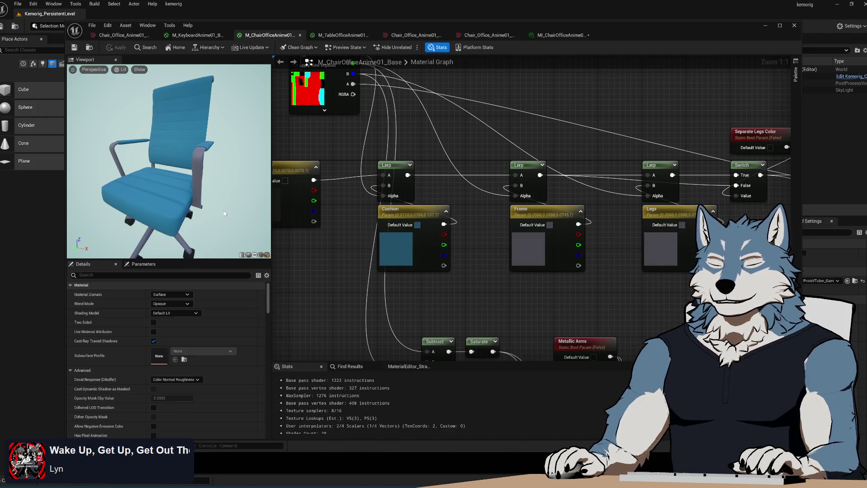
Step: Switch the material preview's exposure to Auto and orbit around the chair
mouse_move(202, 218)
mouse_down()
mouse_move(194, 235)
mouse_move(205, 234)
mouse_up()
click(121, 70)
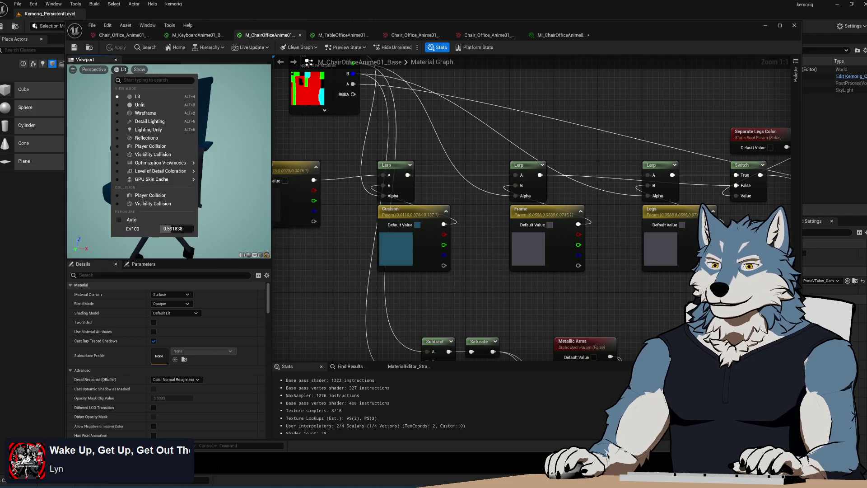
click(119, 220)
click(226, 203)
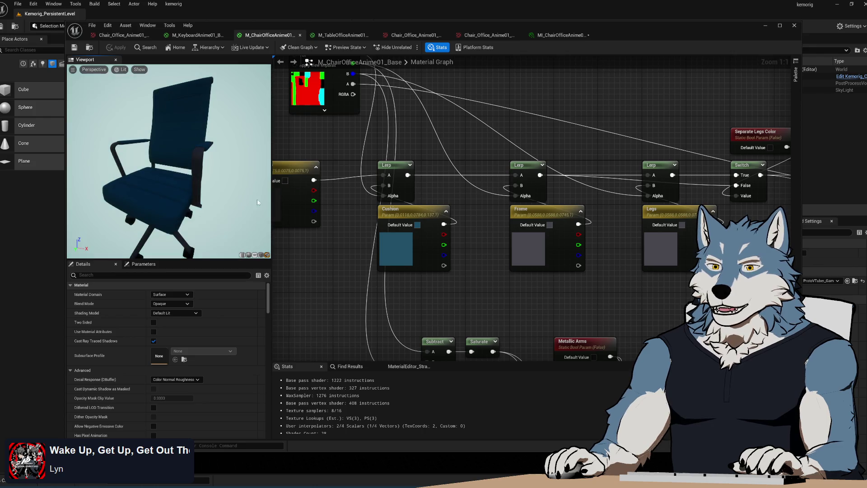
mouse_move(226, 203)
mouse_down()
mouse_move(185, 204)
mouse_move(186, 176)
mouse_move(186, 186)
mouse_move(144, 185)
mouse_up()
Step: Orbit and zoom the preview to inspect the dark-blue chair and its backrest
click(123, 70)
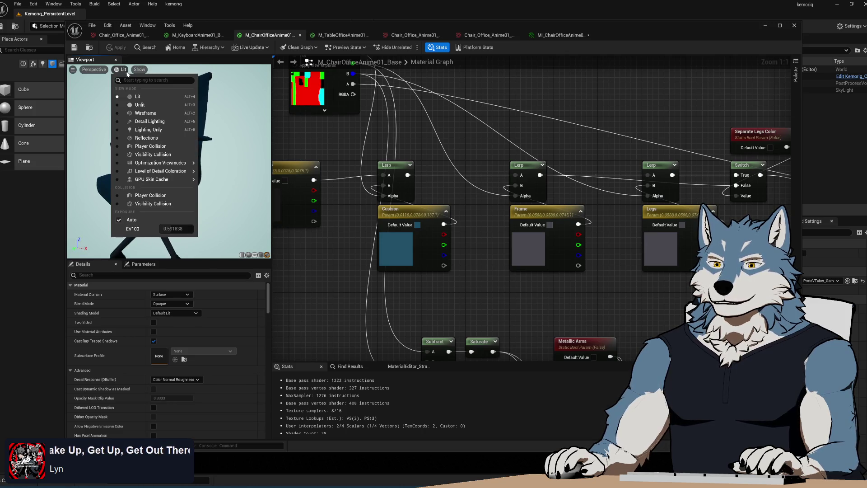
click(123, 70)
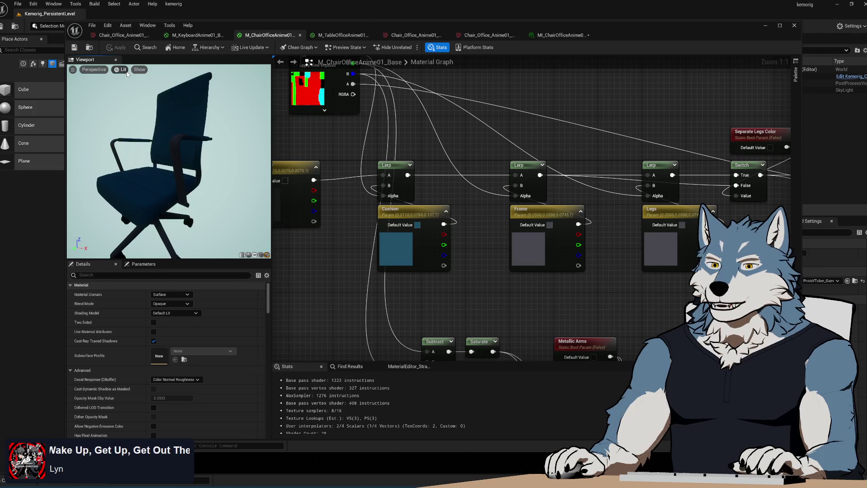
drag(171, 172, 158, 172)
mouse_move(164, 202)
mouse_down()
mouse_move(154, 203)
mouse_move(190, 198)
mouse_move(158, 203)
mouse_move(174, 203)
mouse_move(178, 167)
mouse_move(174, 221)
mouse_move(68, 217)
mouse_move(122, 199)
mouse_move(175, 220)
mouse_move(131, 213)
mouse_up()
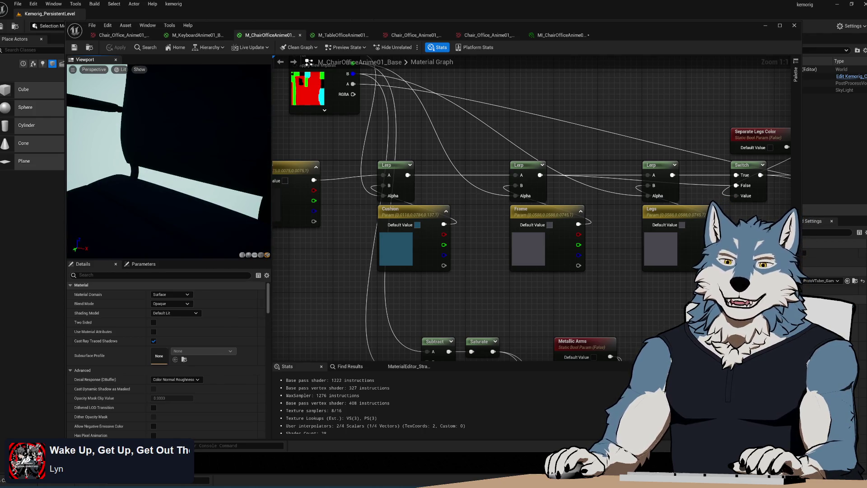
mouse_move(183, 138)
mouse_down()
mouse_move(183, 127)
mouse_move(185, 183)
mouse_move(222, 183)
mouse_up()
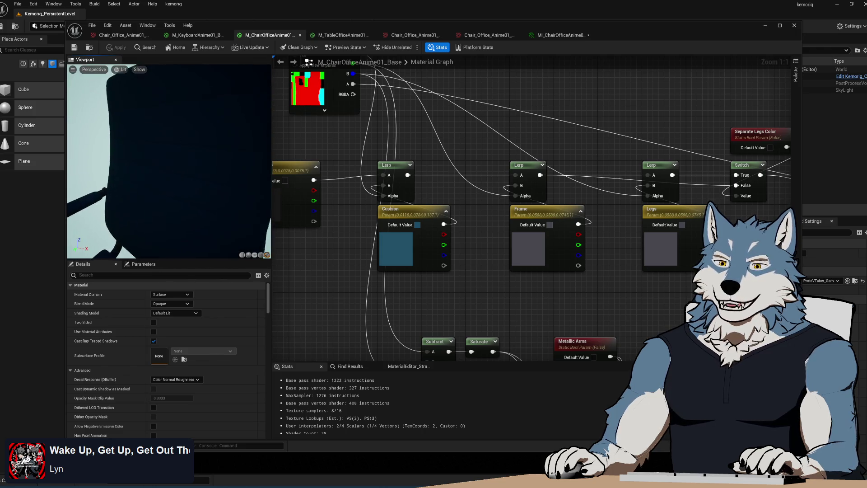
scroll(176, 183, down, 5)
Step: Review the preview's Lit and Show dropdown options, then bring up the Window menu
click(122, 70)
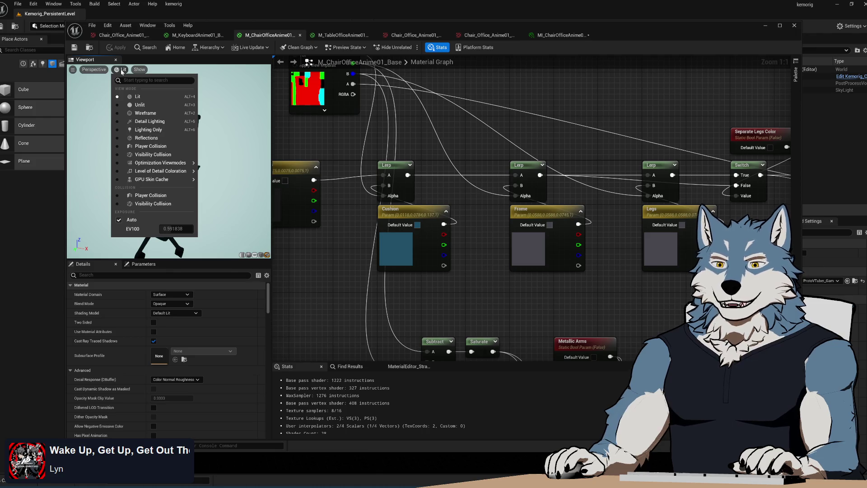
click(122, 70)
click(140, 70)
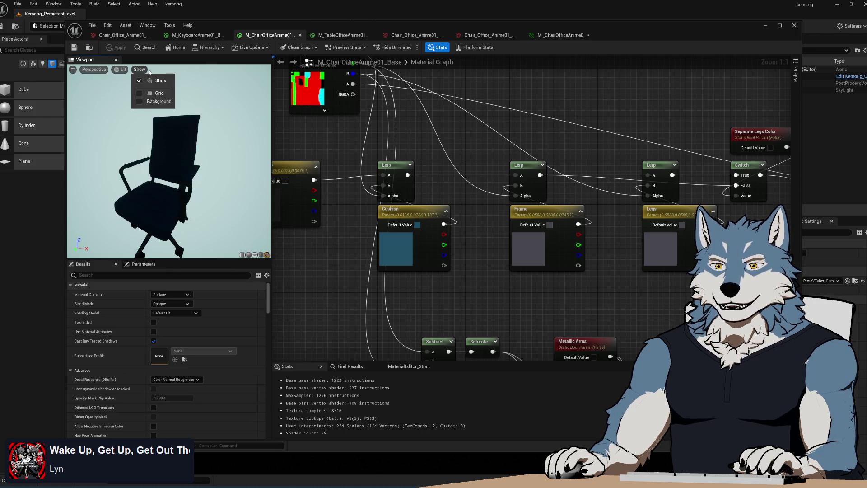
click(125, 71)
click(126, 72)
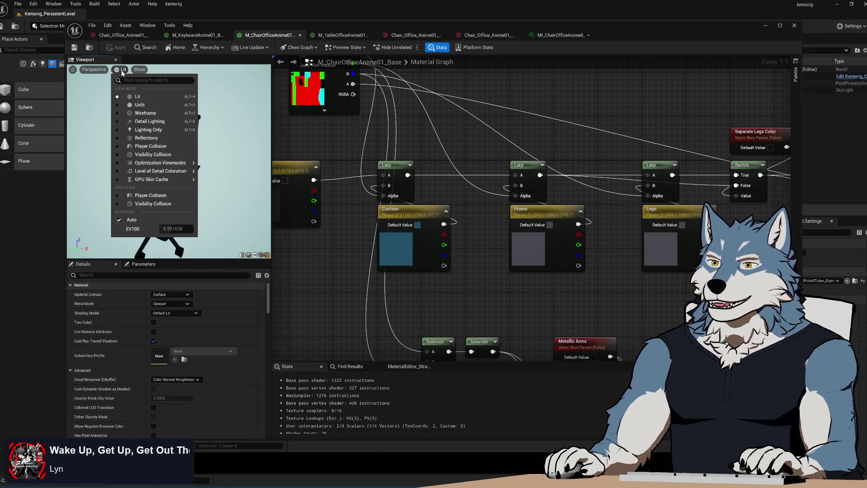
click(147, 25)
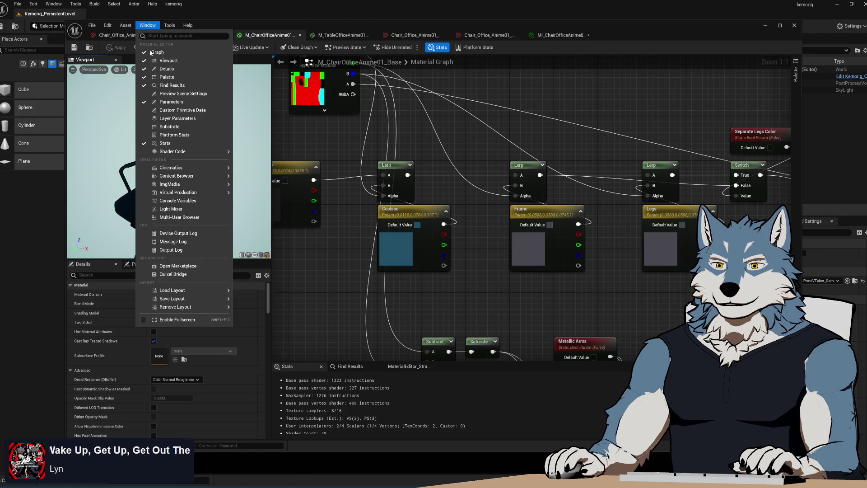
Step: Enable Show Environment in Preview Scene Settings to add the outdoor backdrop
click(191, 96)
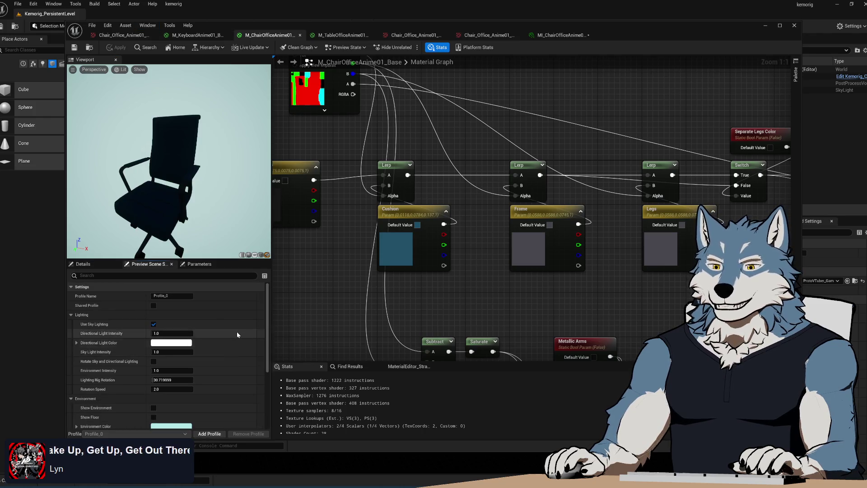
scroll(237, 332, down, 3)
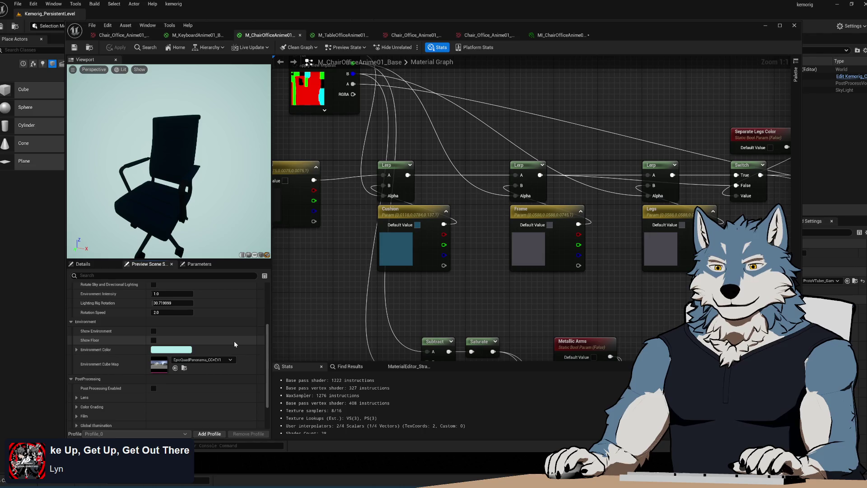
click(154, 332)
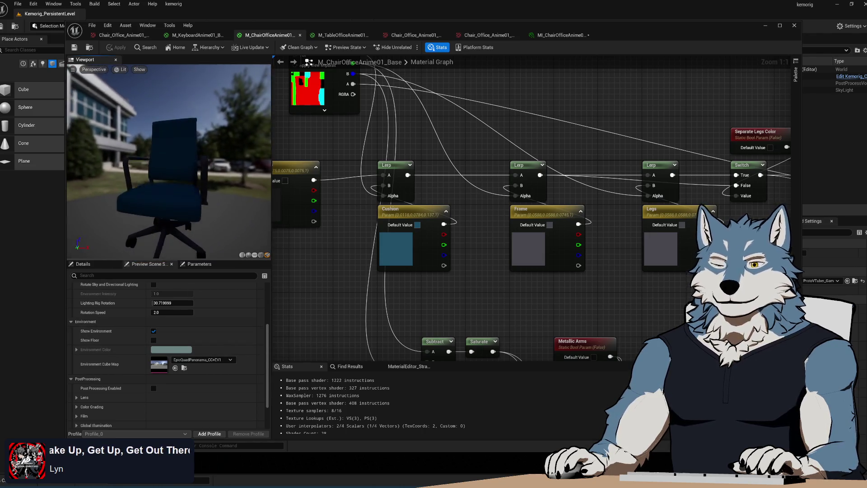
mouse_move(200, 246)
mouse_down()
mouse_move(106, 246)
mouse_move(194, 244)
mouse_up()
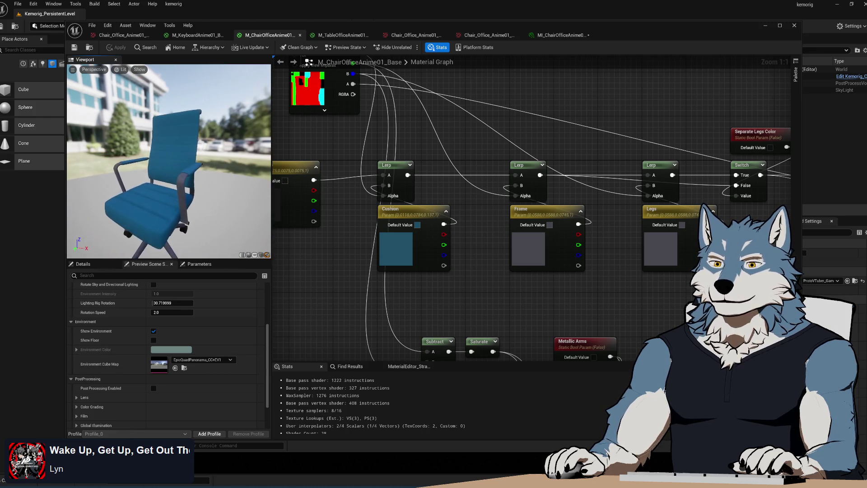
drag(136, 246, 209, 196)
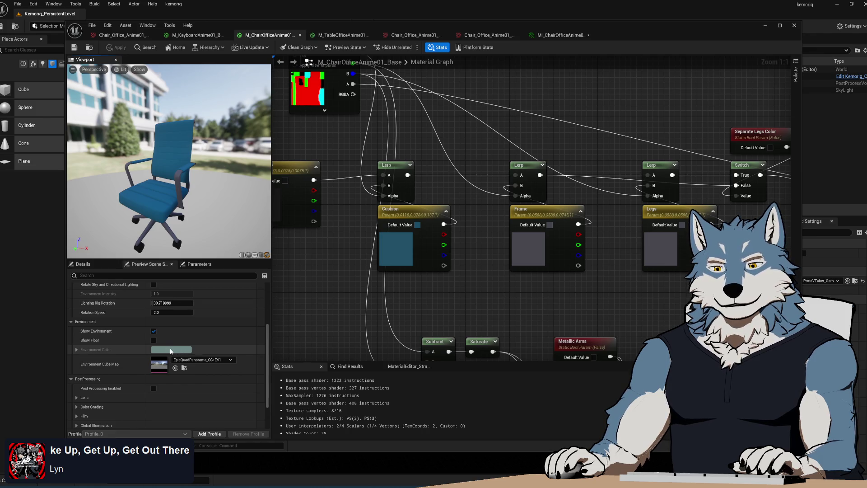
Step: Try the preview floor and hide it again, then check the environment colour values
click(154, 341)
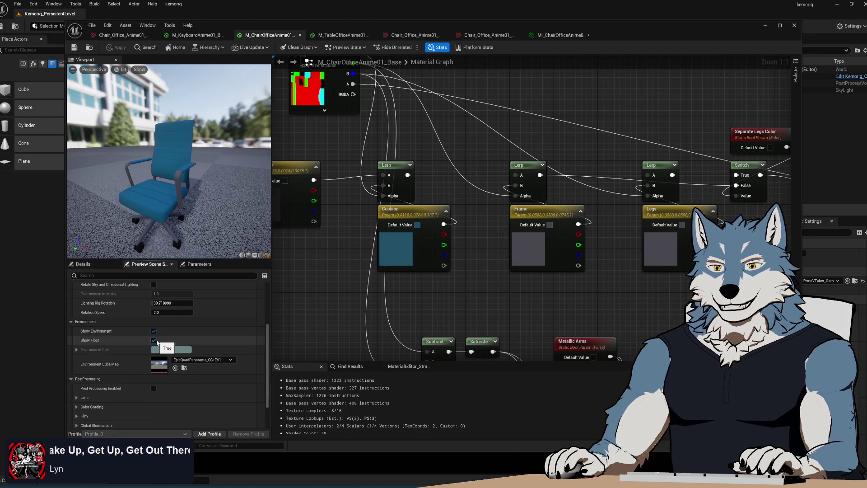
click(154, 341)
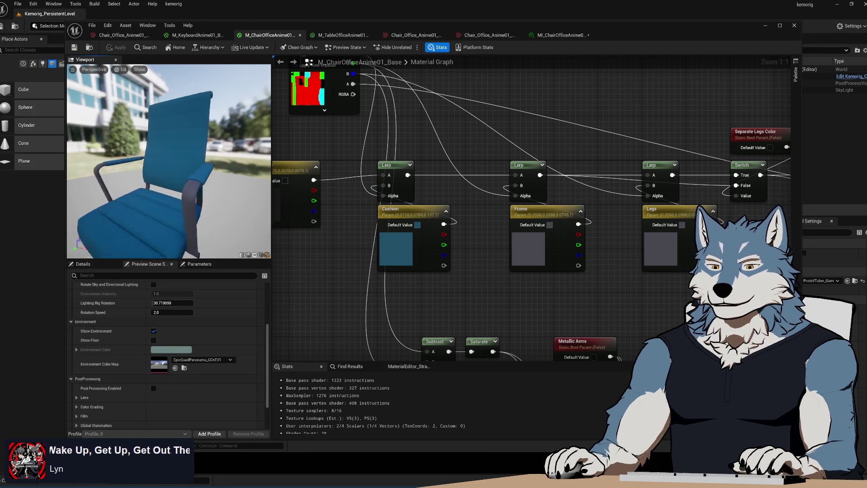
drag(201, 212, 201, 212)
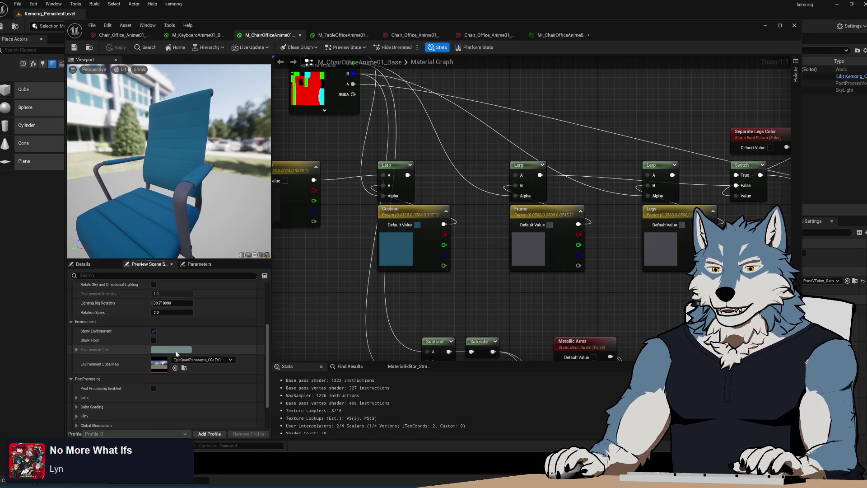
click(77, 349)
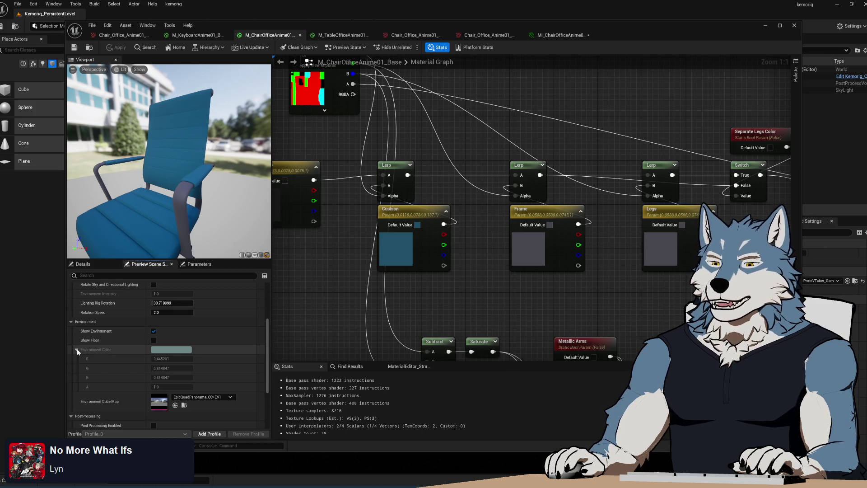
click(77, 350)
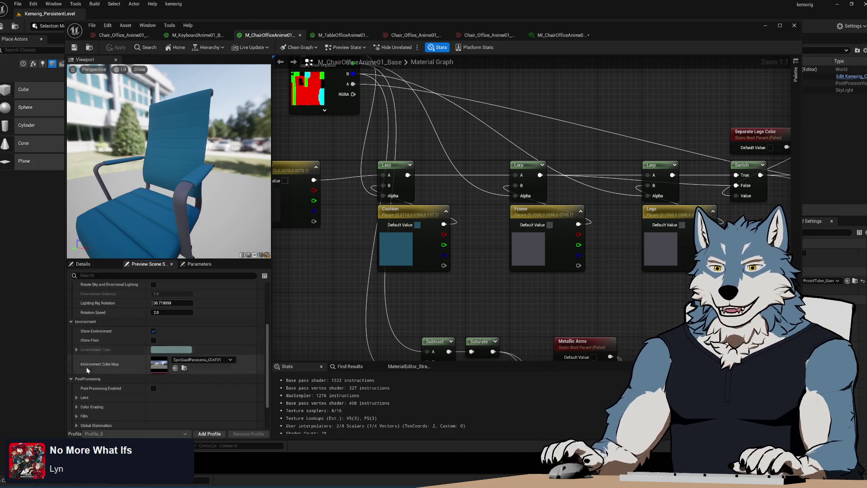
drag(506, 328, 435, 263)
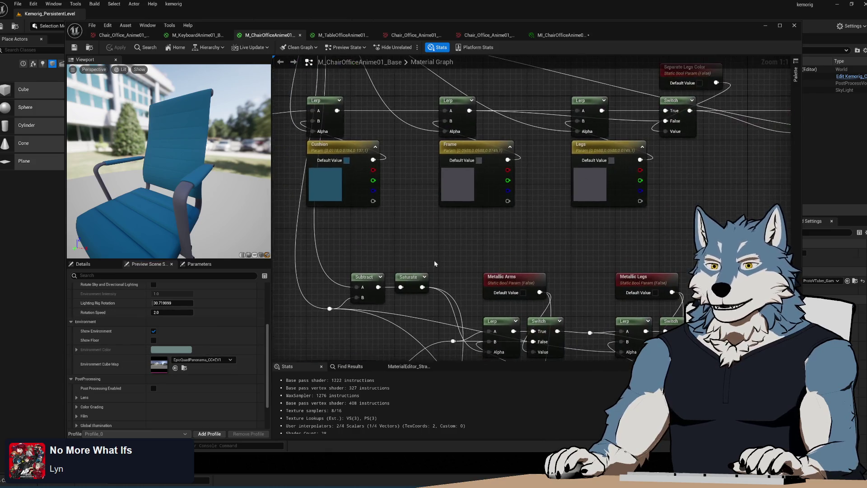
mouse_move(190, 207)
mouse_down()
mouse_move(253, 208)
mouse_move(196, 214)
mouse_up()
Step: Zoom on the chair in Blender and read the Seat colour, hex #031423FF
key(alt+Tab)
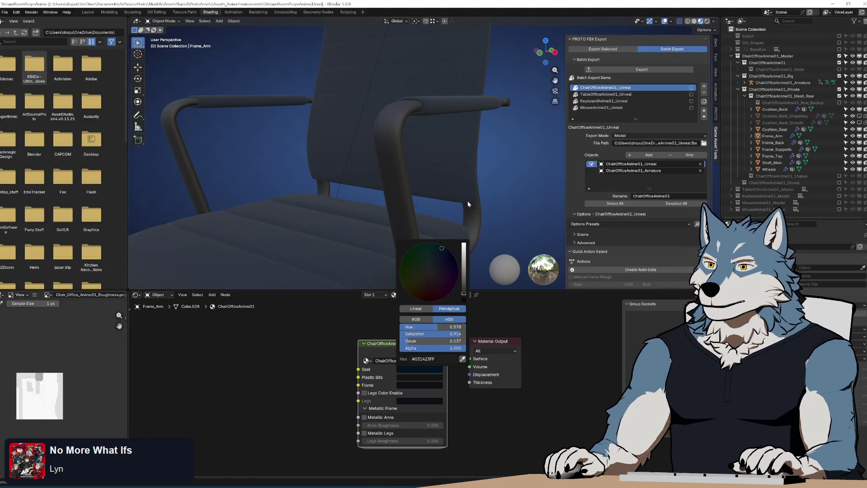
scroll(436, 179, down, 6)
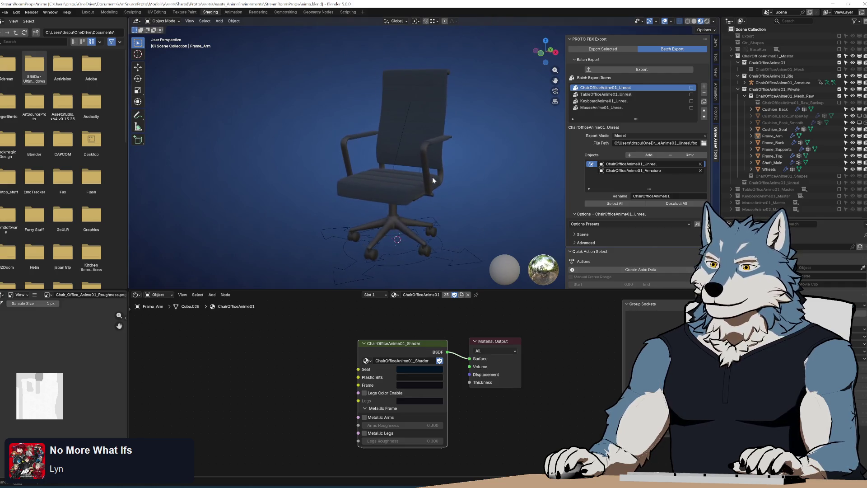
scroll(433, 177, up, 3)
scroll(435, 180, down, 2)
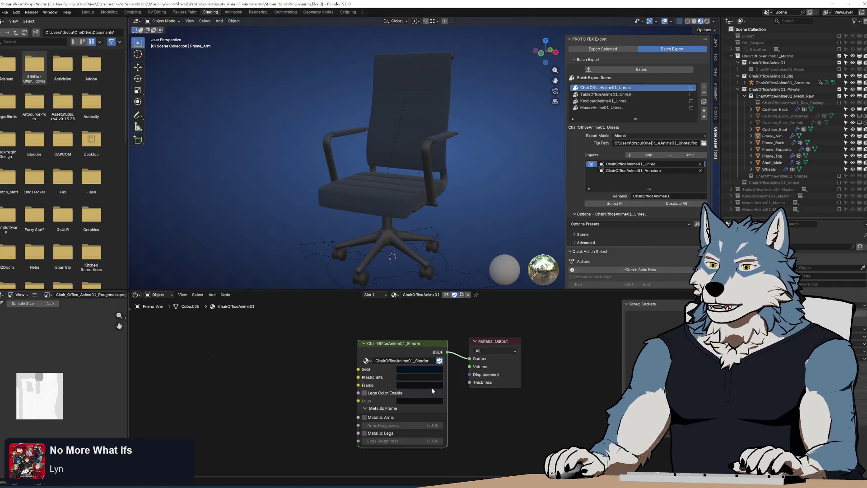
click(433, 369)
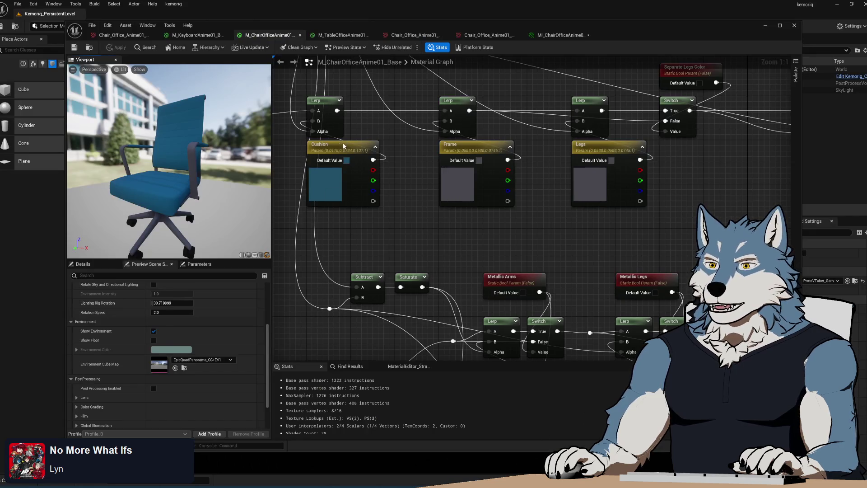
click(344, 145)
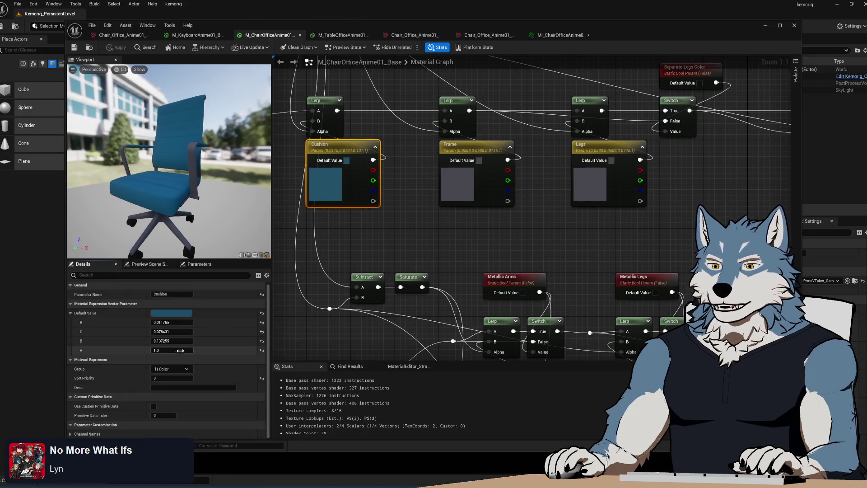
Step: Paste 031423FF into the Cushion colour's Hex sRGB field and confirm it
click(164, 313)
click(309, 455)
text(#031423FF)
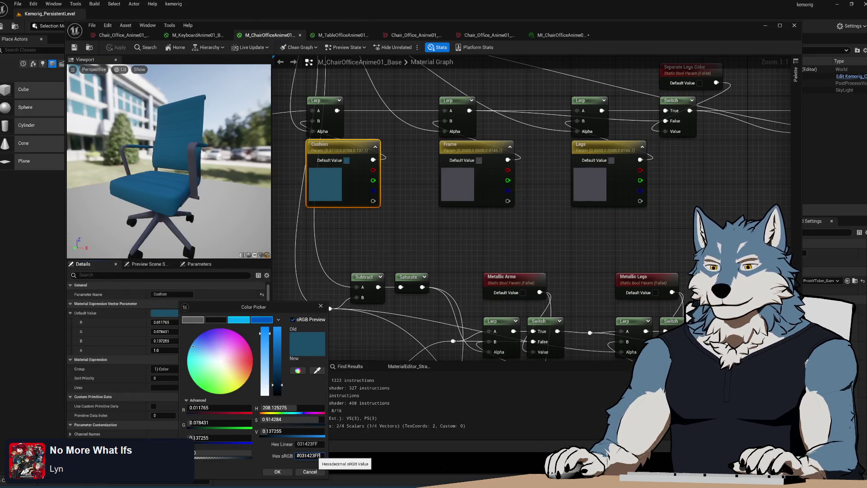
key(Return)
click(277, 472)
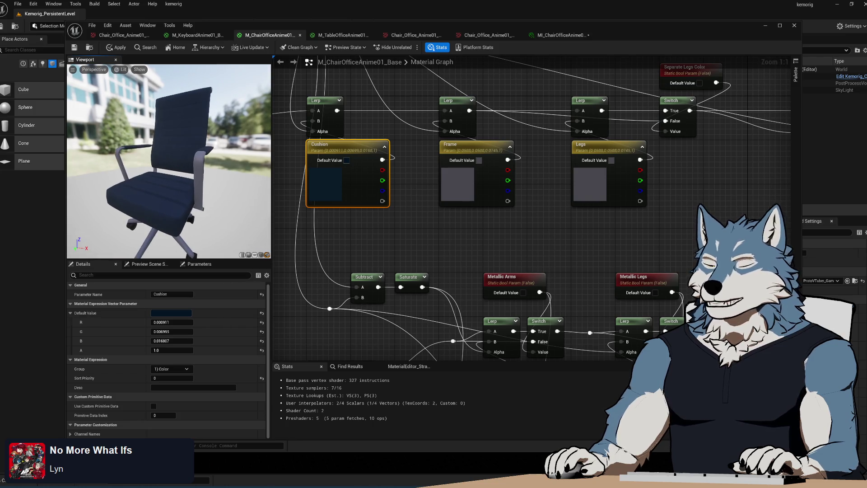
Step: Compare the reopened Cushion colour against Blender's seat colour
mouse_move(542, 483)
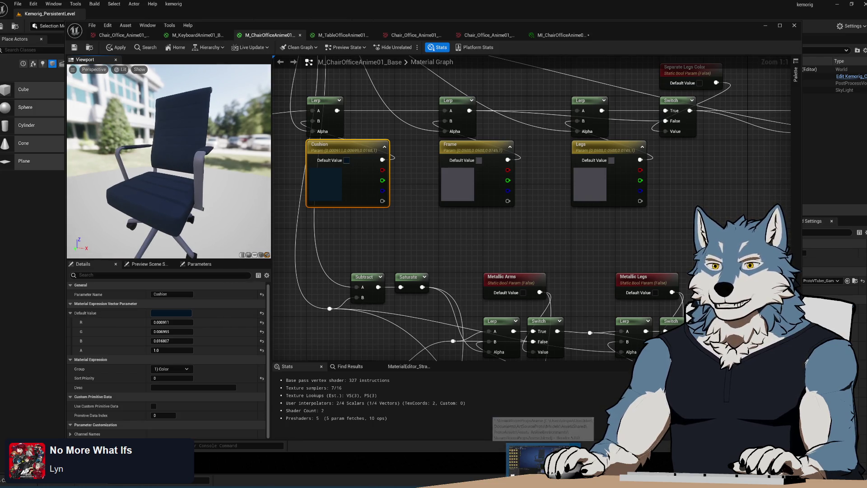
click(543, 461)
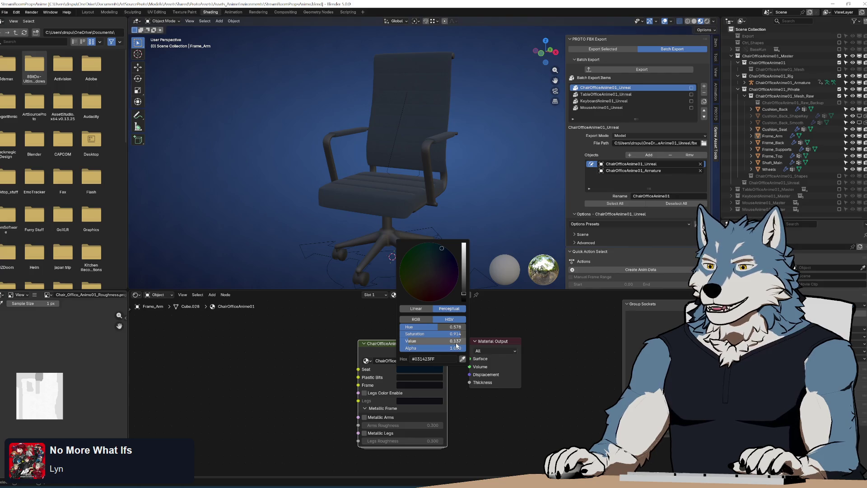
key(alt+Tab)
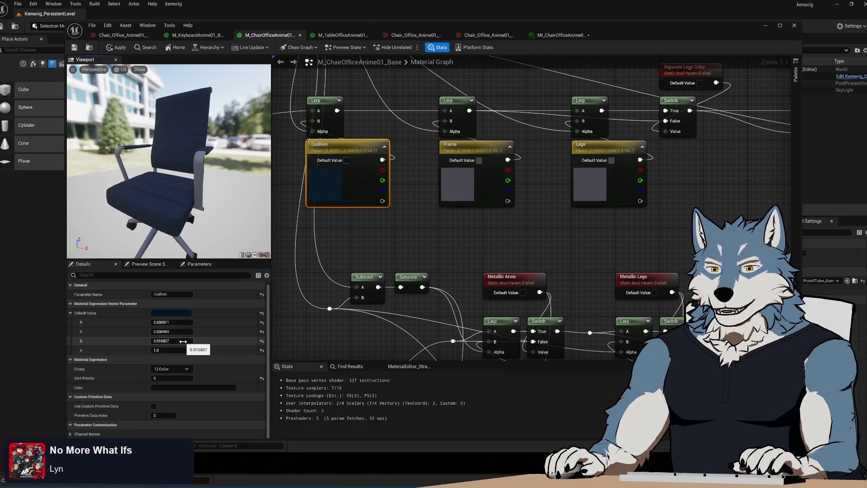
click(185, 311)
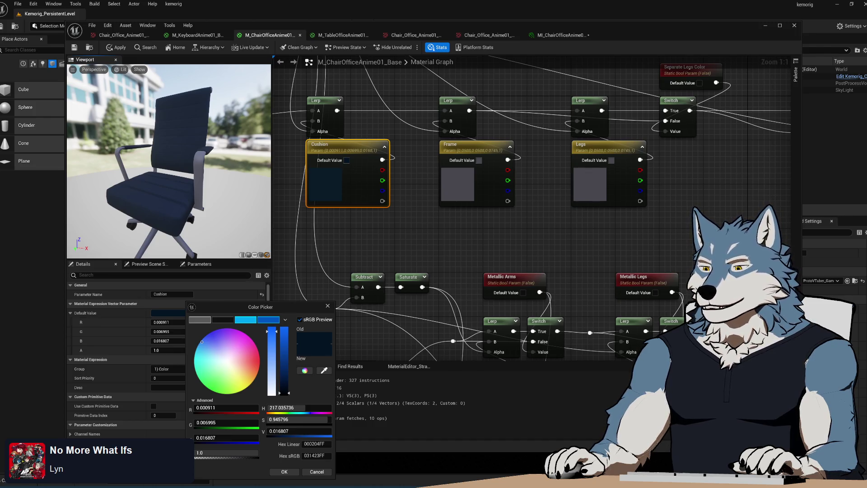
key(alt+Tab)
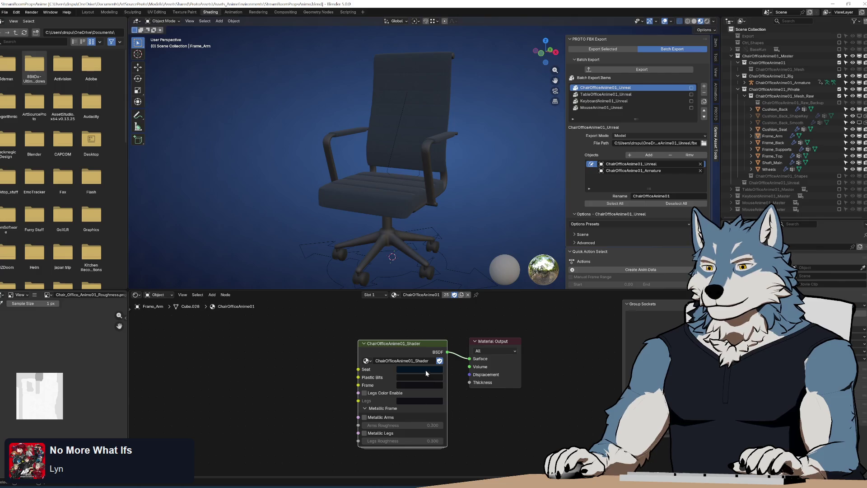
Step: Read Blender's seat colour in RGB, HSV and linear modes (saturation 0.946, value 0.017)
click(426, 369)
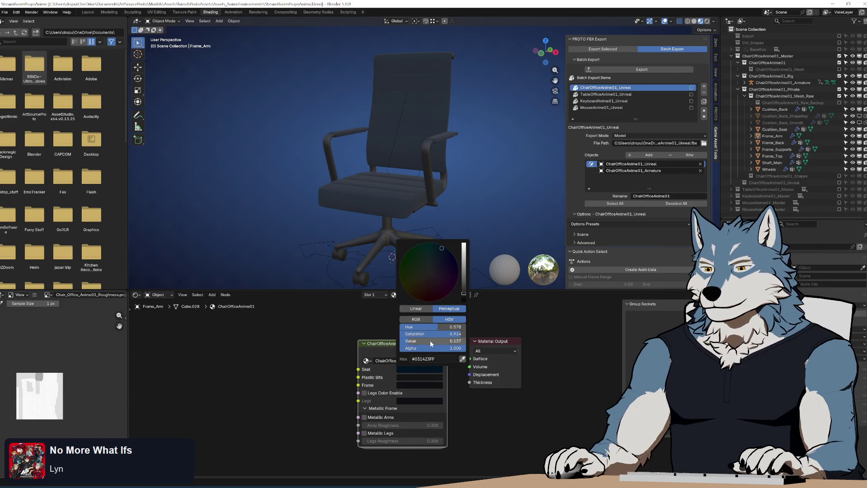
click(428, 320)
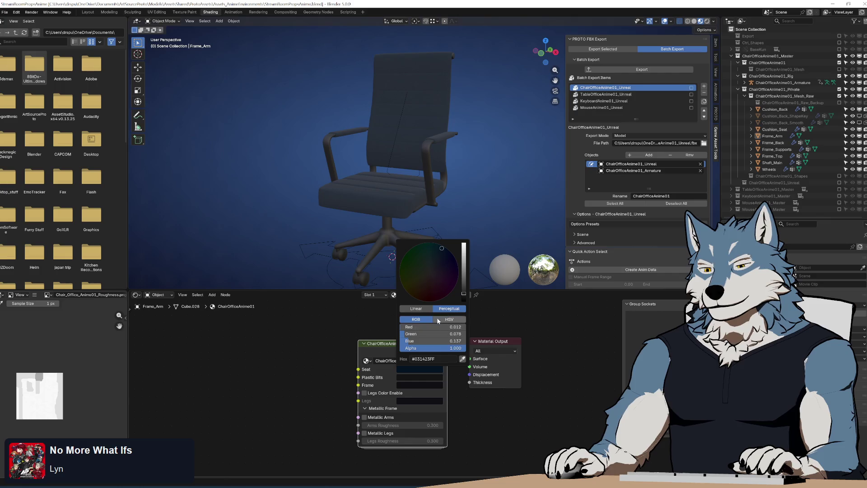
click(442, 320)
click(427, 311)
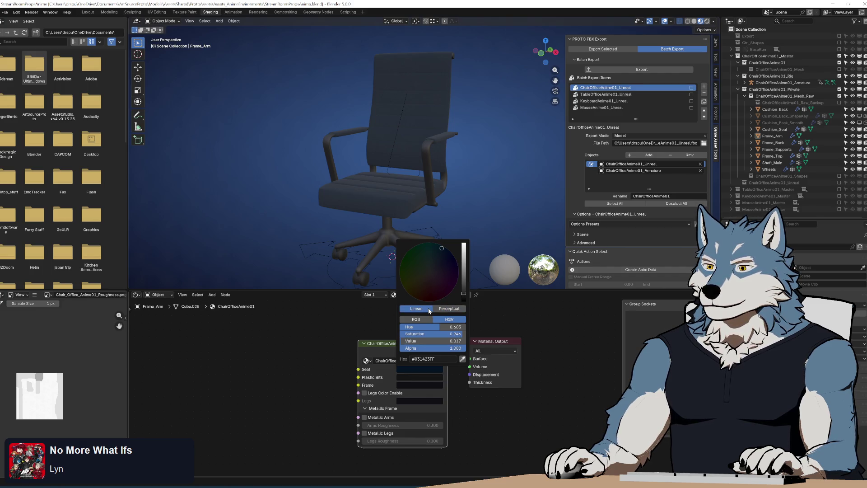
key(alt+Tab)
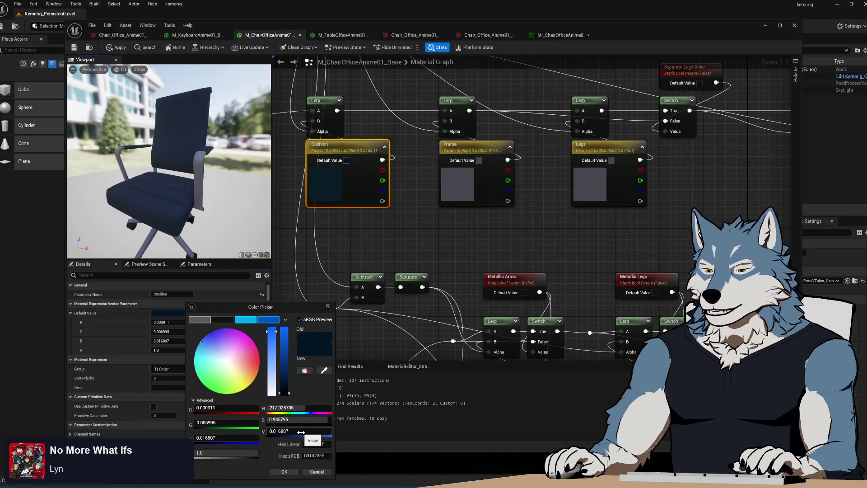
Step: Move the colour picker aside and switch through the editor tabs to MI_ChairOfficeAnime01
drag(281, 307, 283, 248)
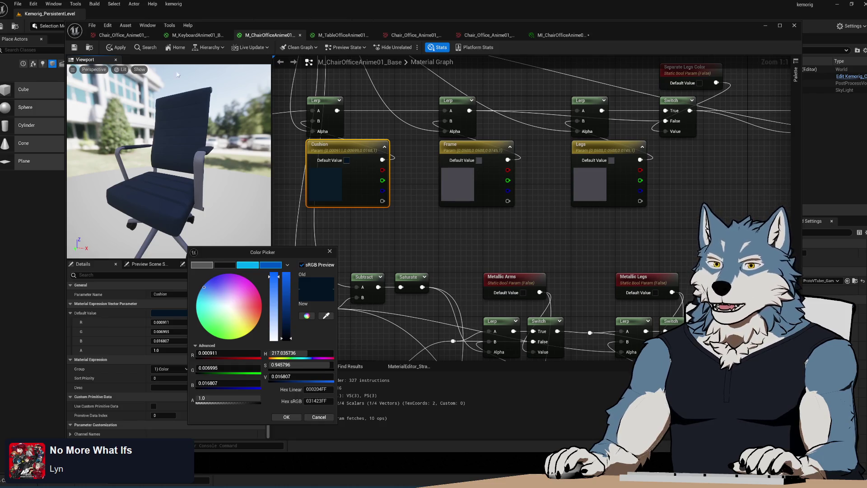
click(124, 36)
click(184, 36)
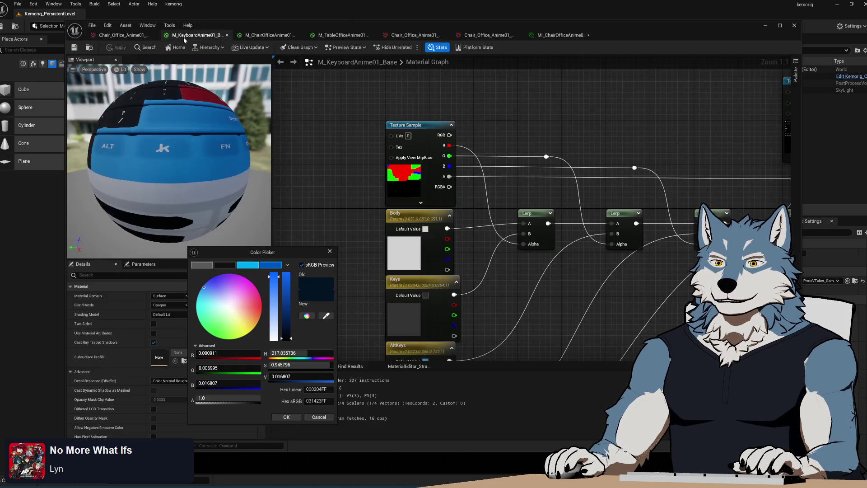
click(270, 35)
click(344, 36)
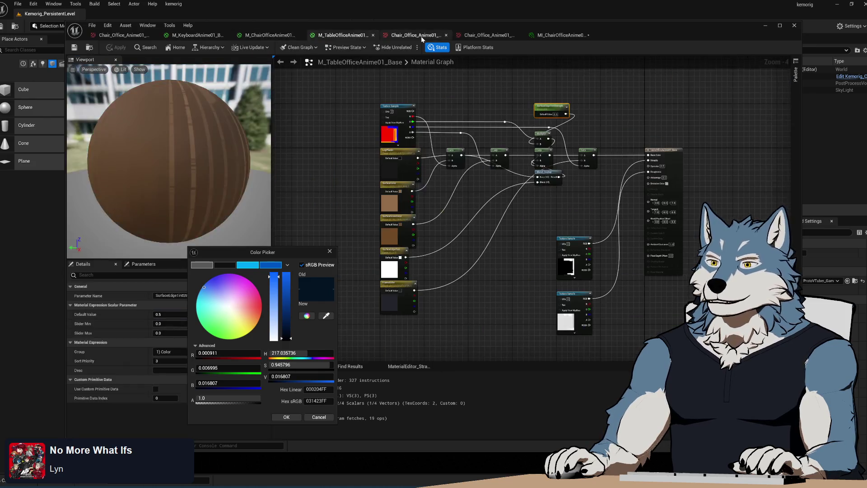
click(421, 37)
click(486, 35)
click(560, 35)
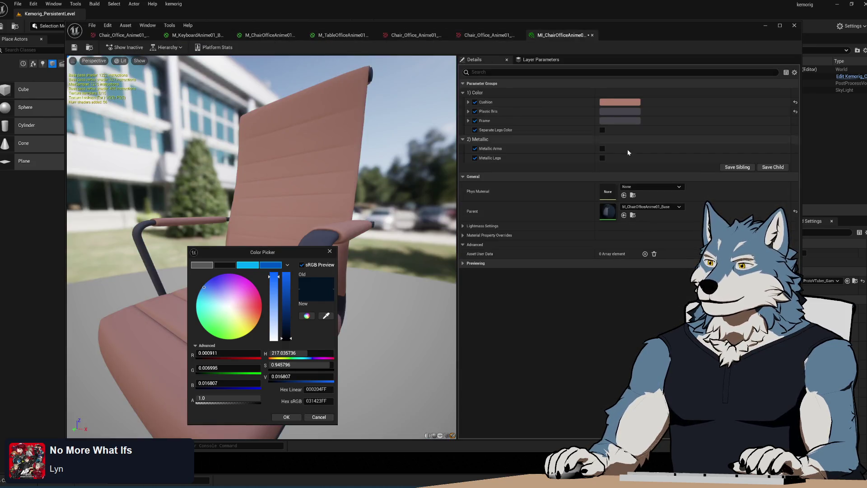
Step: Reset the Cushion and Plastic Bits colours to their defaults and bring up the Cushion colour picker
click(796, 111)
click(795, 103)
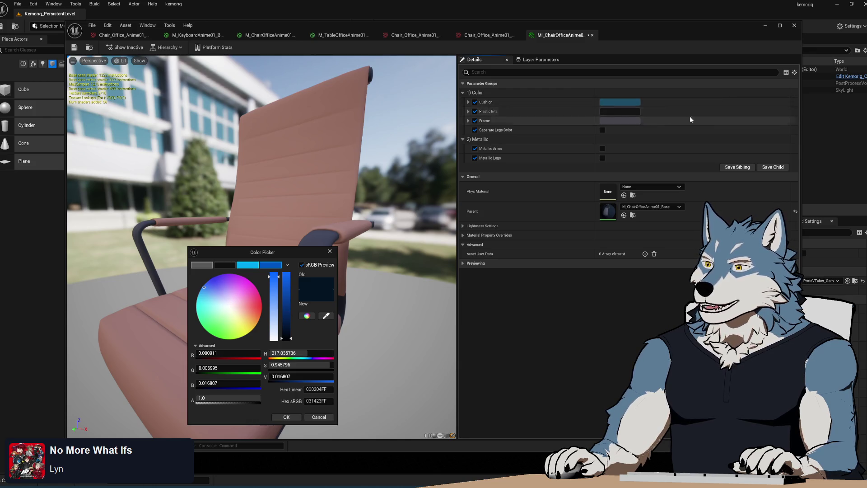
click(620, 102)
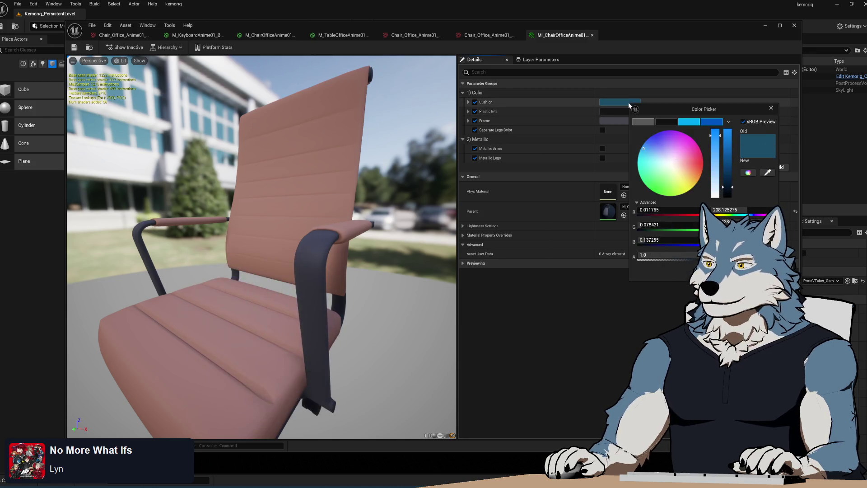
mouse_move(690, 96)
mouse_down()
mouse_move(570, 97)
mouse_move(640, 87)
mouse_up()
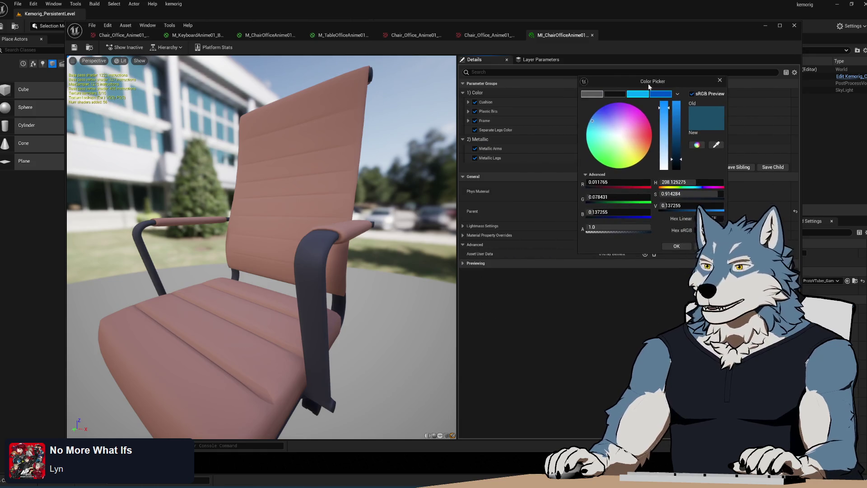
Step: Toggle sRGB Preview and Advanced values to inspect Cushion's R 0.011765, G 0.078431, B 0.137255
click(692, 94)
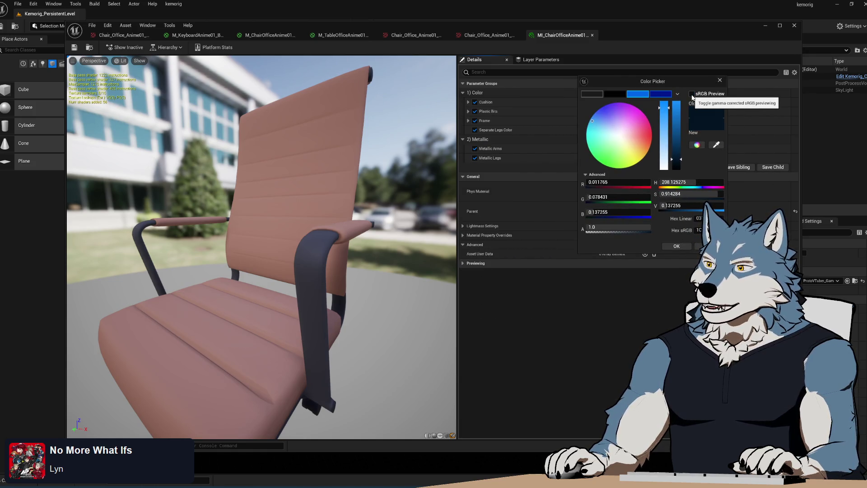
click(692, 94)
click(692, 95)
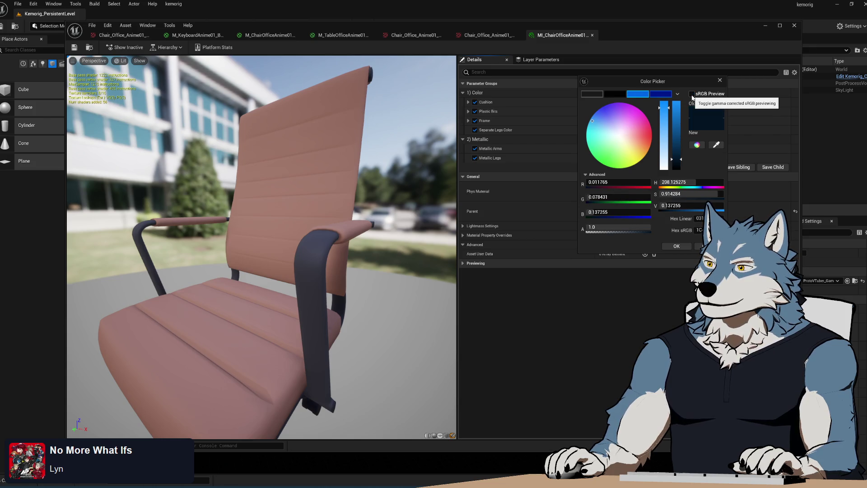
click(693, 95)
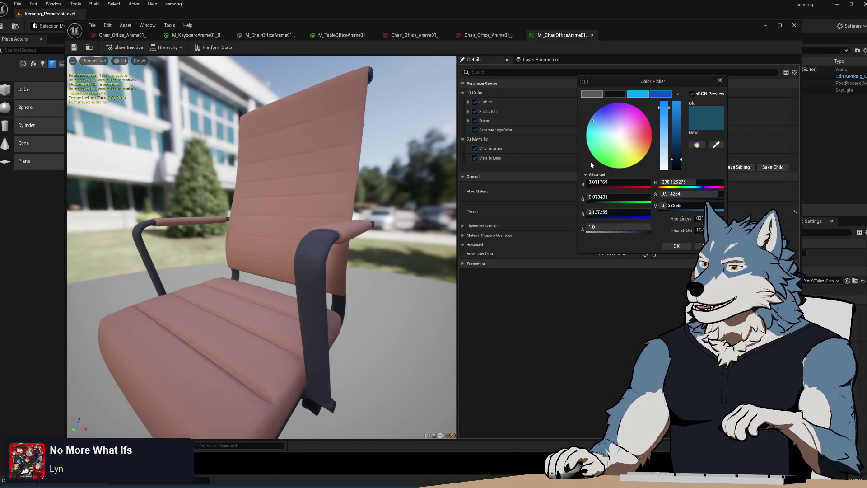
click(586, 175)
click(586, 175)
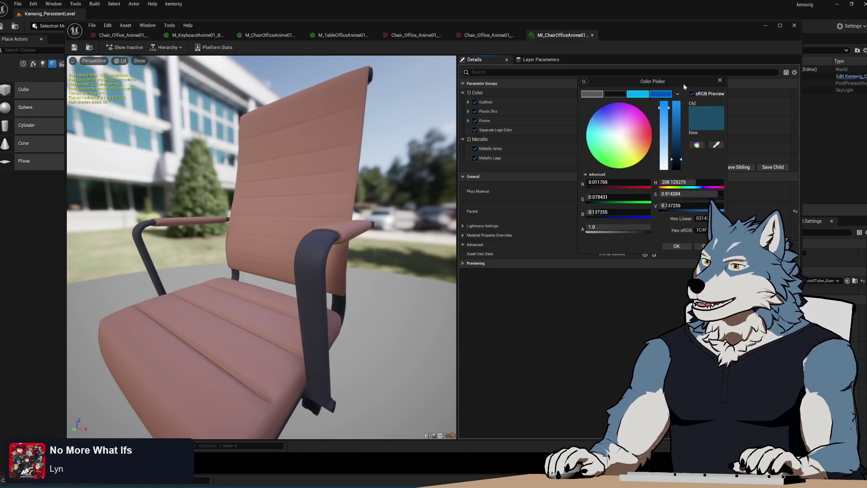
mouse_move(684, 83)
mouse_down()
mouse_move(688, 69)
mouse_move(655, 78)
mouse_up()
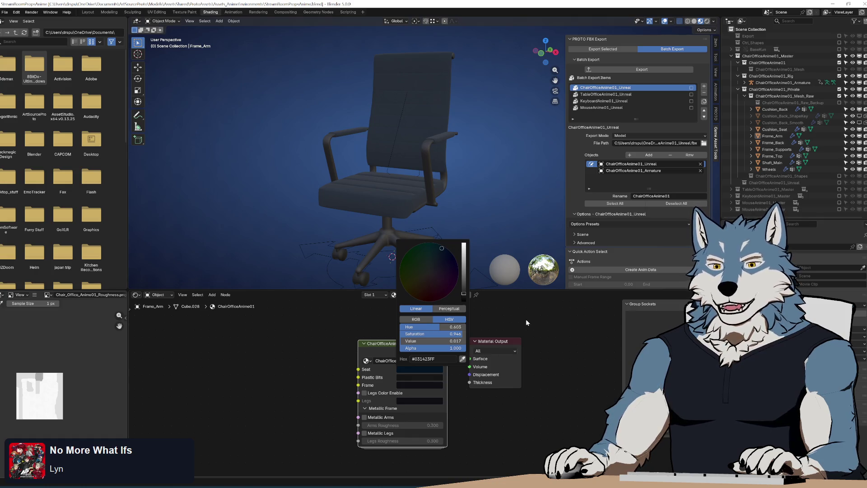
Step: In Blender, read the Seat colour in perceptual values: Hue 0.578, Saturation 0.914, Value 0.137
mouse_move(437, 161)
mouse_down()
mouse_move(440, 210)
mouse_move(422, 160)
mouse_move(416, 171)
mouse_up()
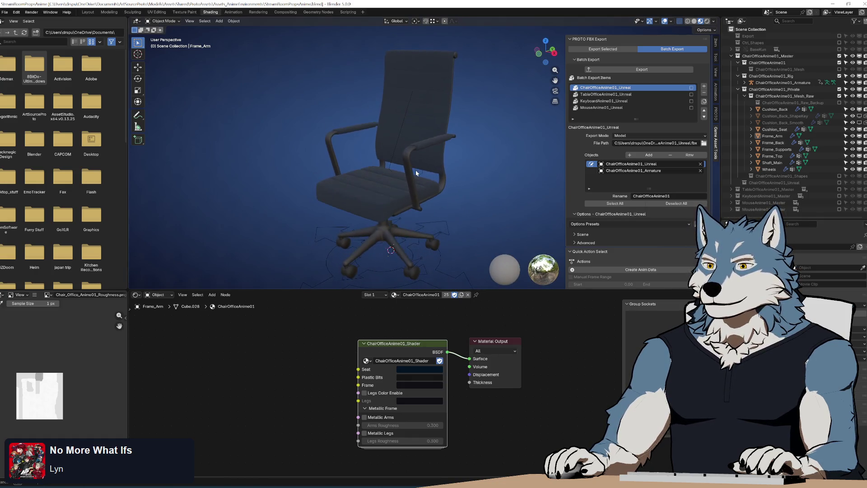
click(433, 372)
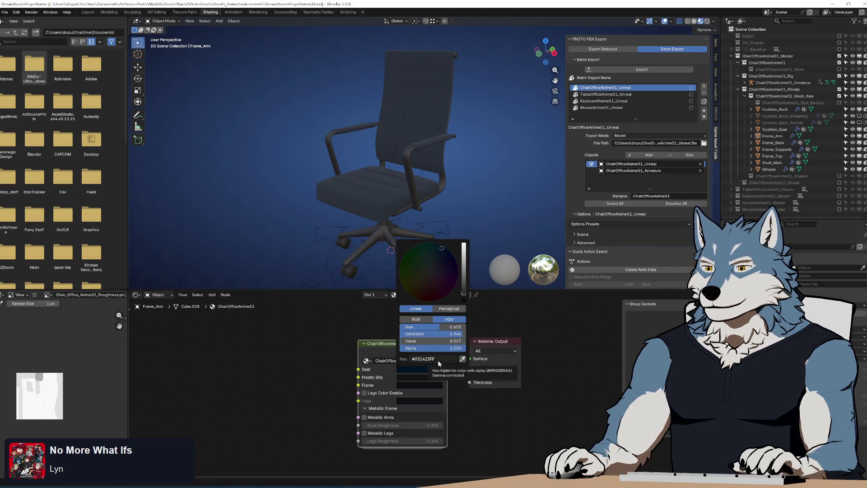
click(445, 310)
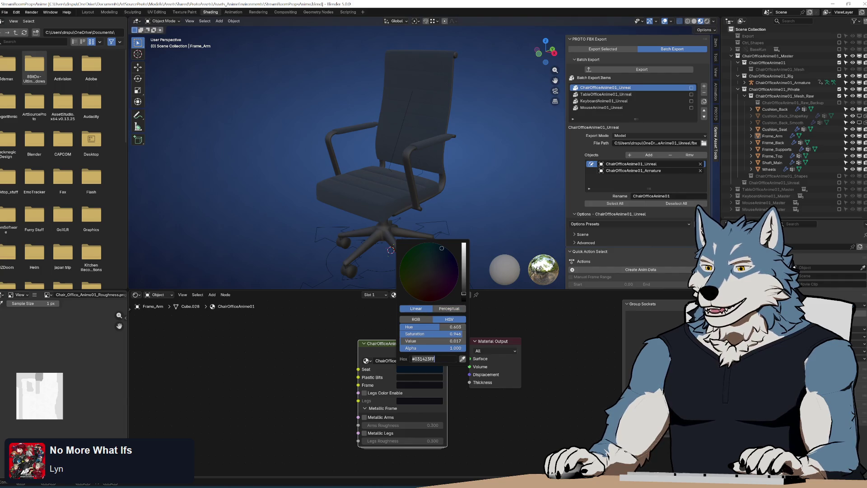
key(Return)
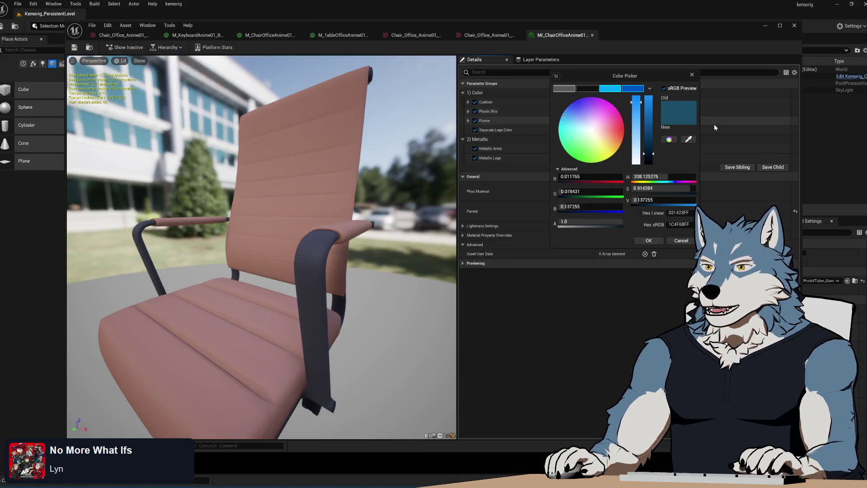
Step: Close the colour picker, refresh the preview to show the blue cushion, and open M_ChairOfficeAnime01_Base
click(692, 73)
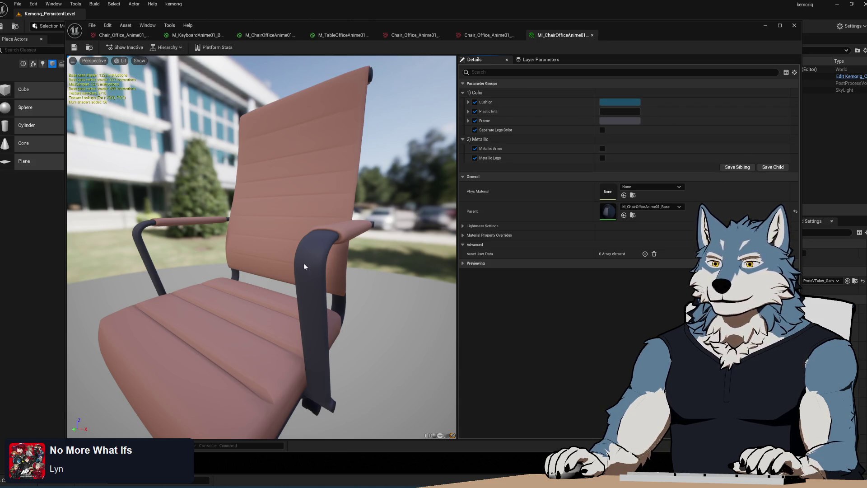
mouse_move(425, 108)
mouse_down()
mouse_move(362, 108)
mouse_move(426, 107)
mouse_up()
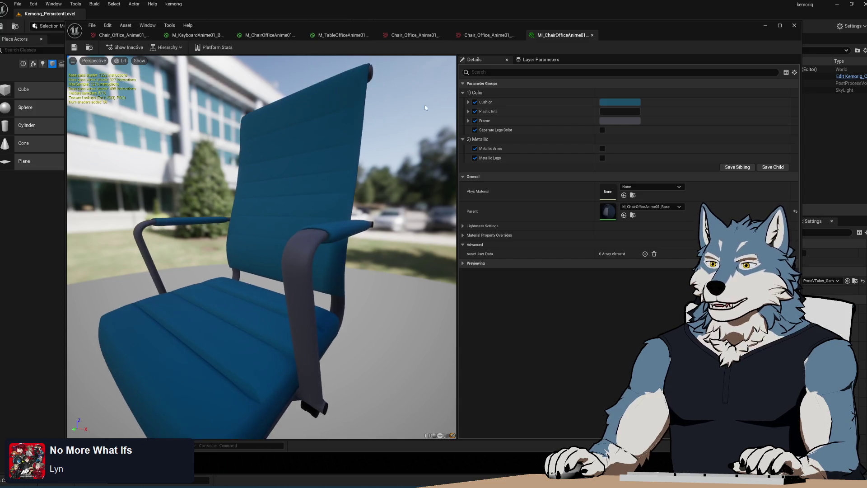
click(269, 34)
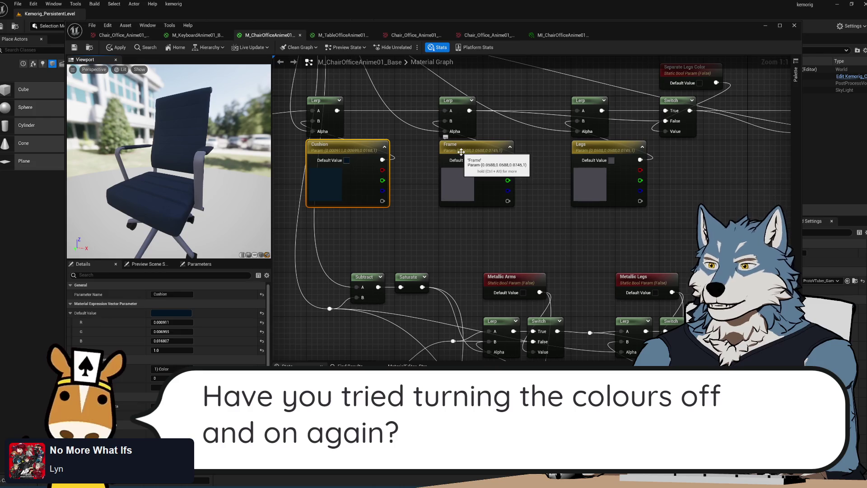
Step: Set the Plastic Bits parameter's default colour to the grey linear hex 151515FF
mouse_move(461, 153)
mouse_down()
mouse_move(462, 211)
mouse_move(360, 155)
mouse_up()
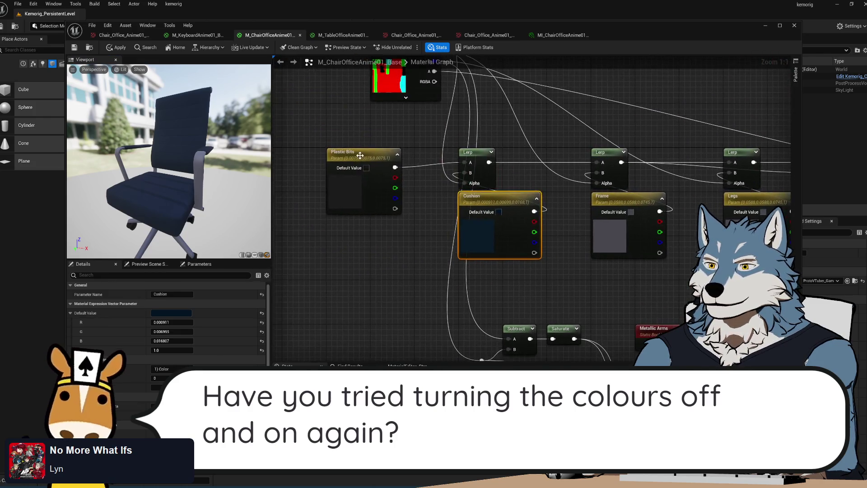
click(360, 155)
click(184, 314)
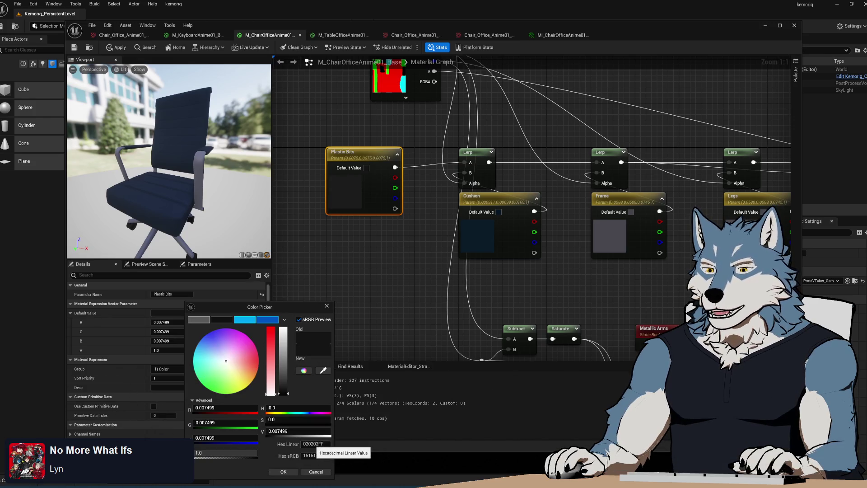
text(151515FF)
key(Return)
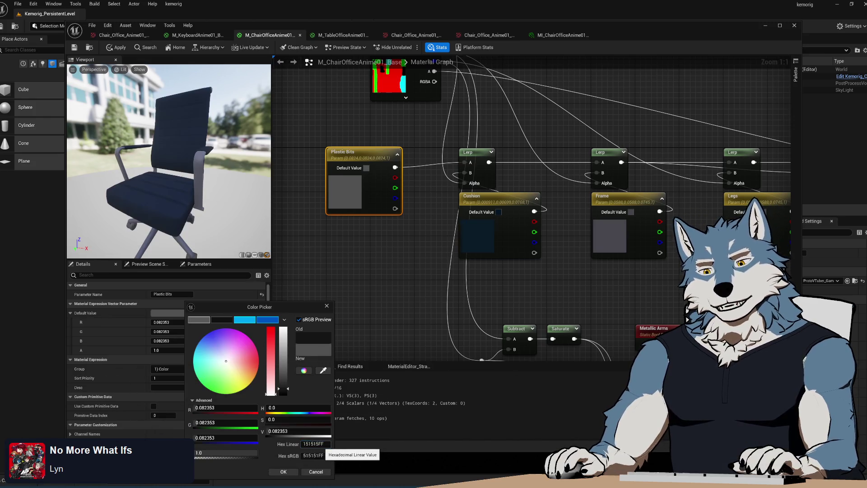
click(285, 471)
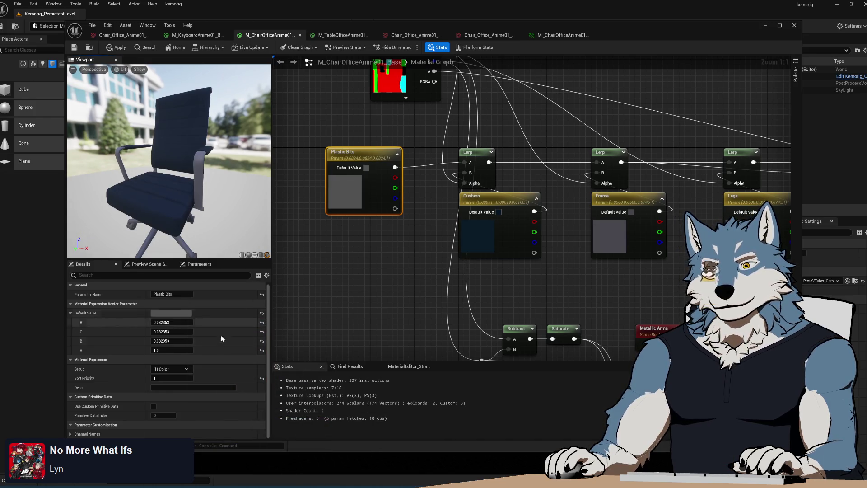
Step: Clear the Plastic Bits sRGB hex so it becomes pure black (R 0, G 0, B 0)
click(171, 312)
click(315, 456)
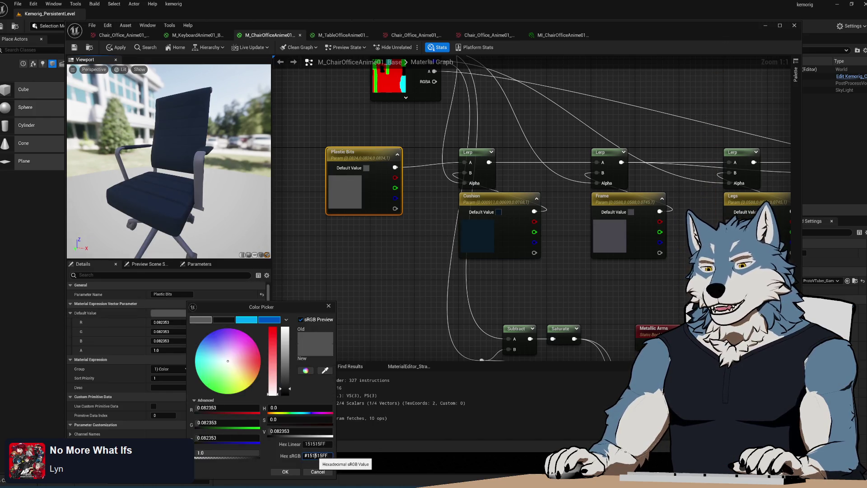
double_click(320, 456)
key(BackSpace)
key(Return)
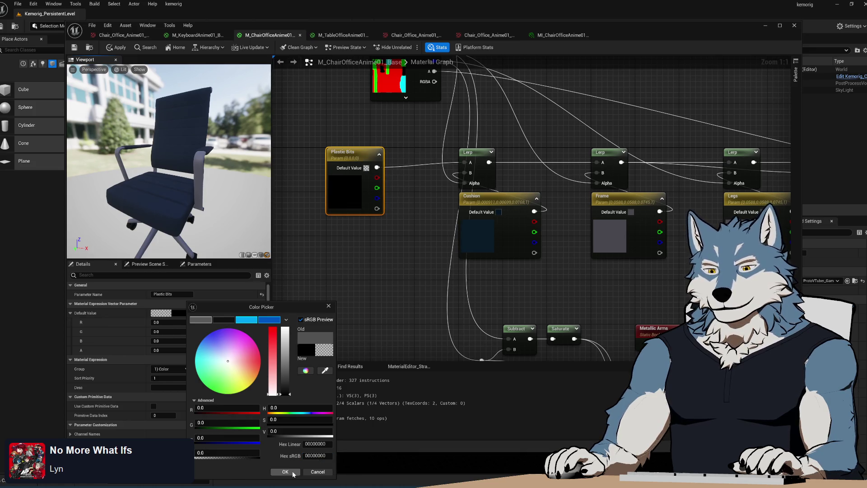
click(285, 471)
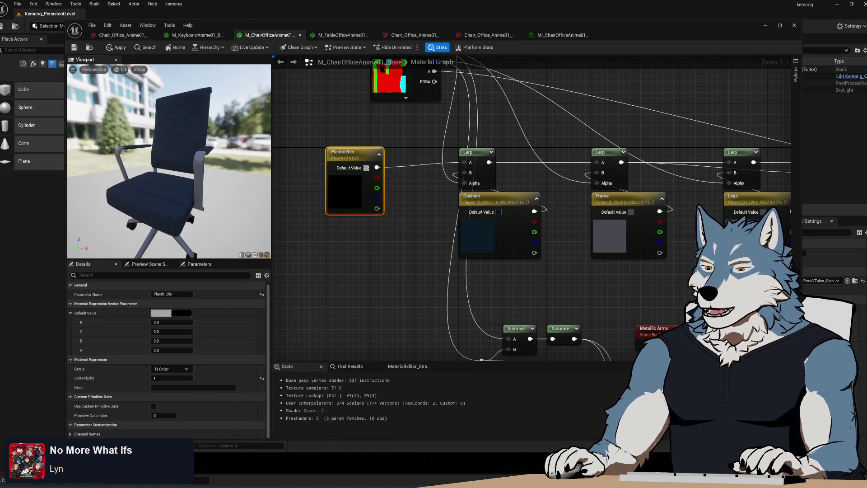
key(alt+Tab)
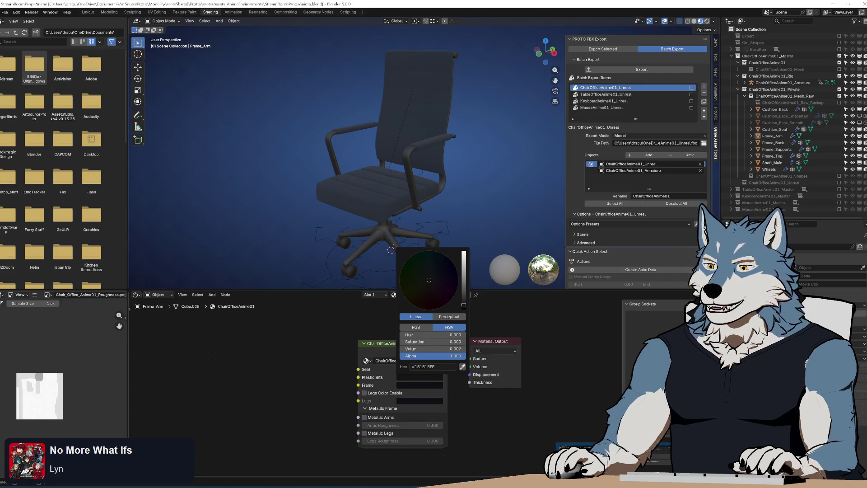
Step: Back in Unreal, give the Plastic Bits colour a brightness value of 0.007
key(alt+Tab)
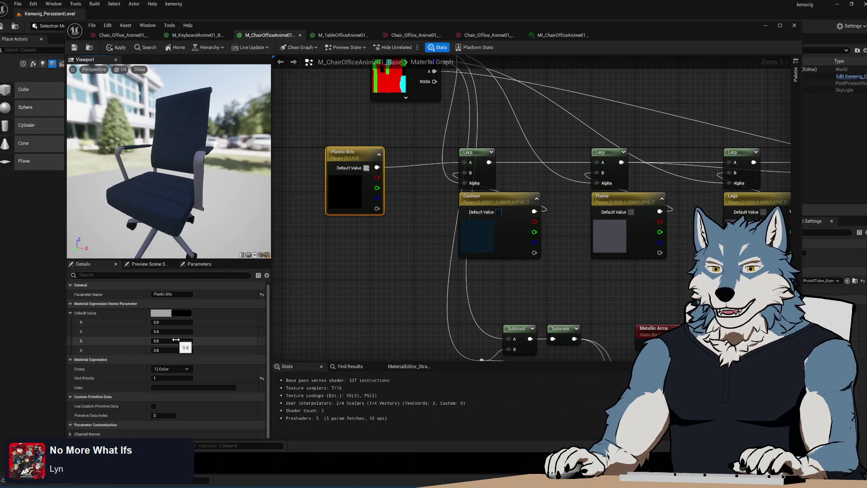
click(161, 313)
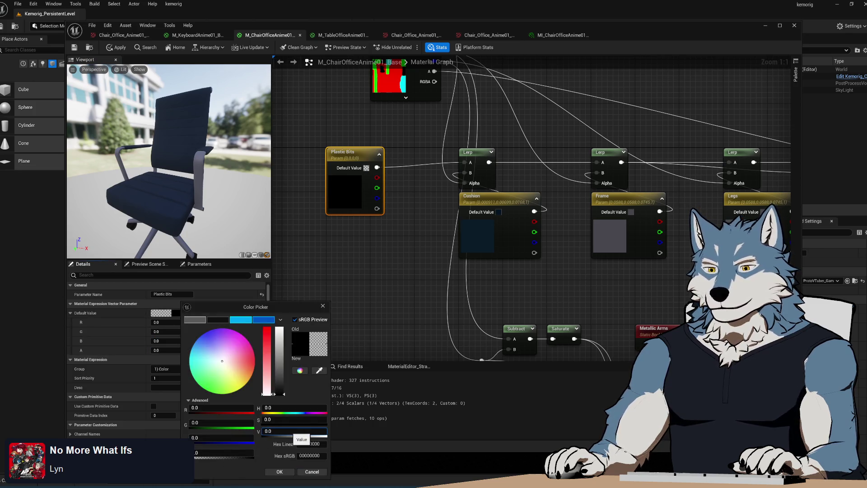
text(7)
key(Return)
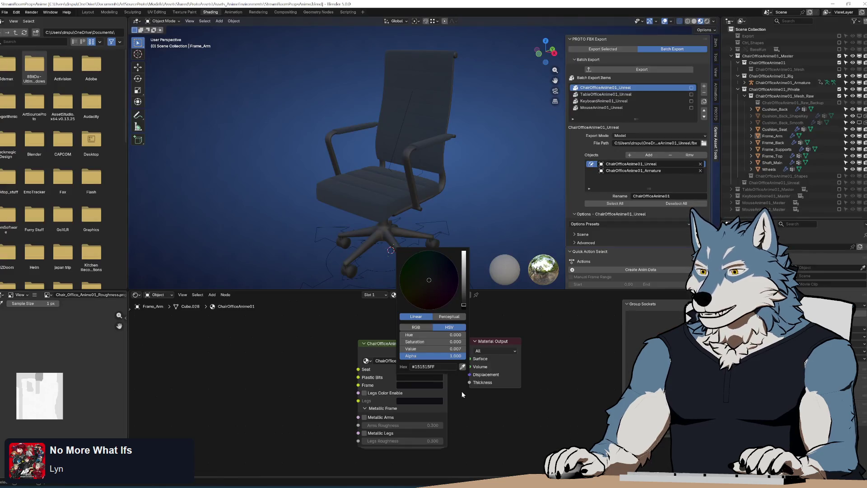
Step: Copy Blender's plastic hex and paste 151515FF into Plastic Bits' sRGB hex field
click(441, 367)
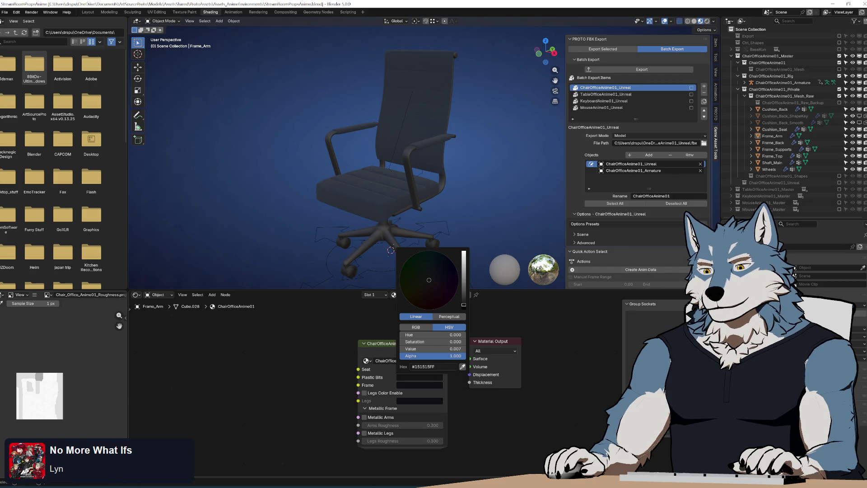
key(alt+Tab)
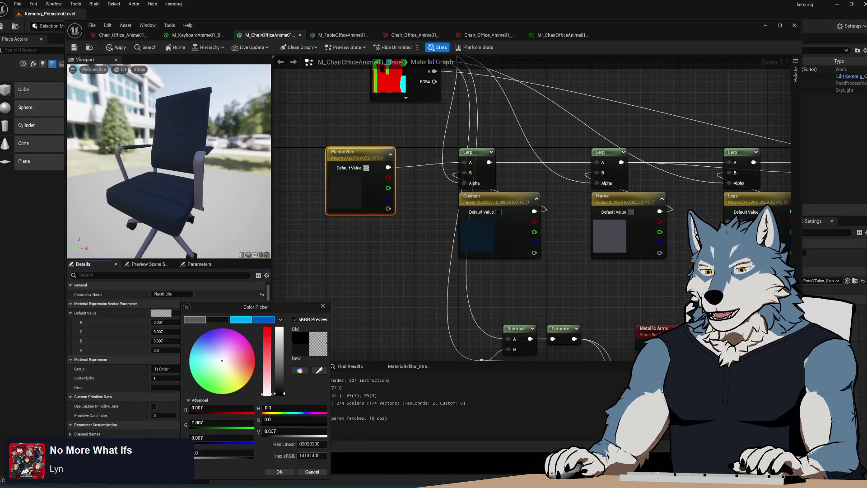
click(311, 456)
text(#151515FF)
key(Return)
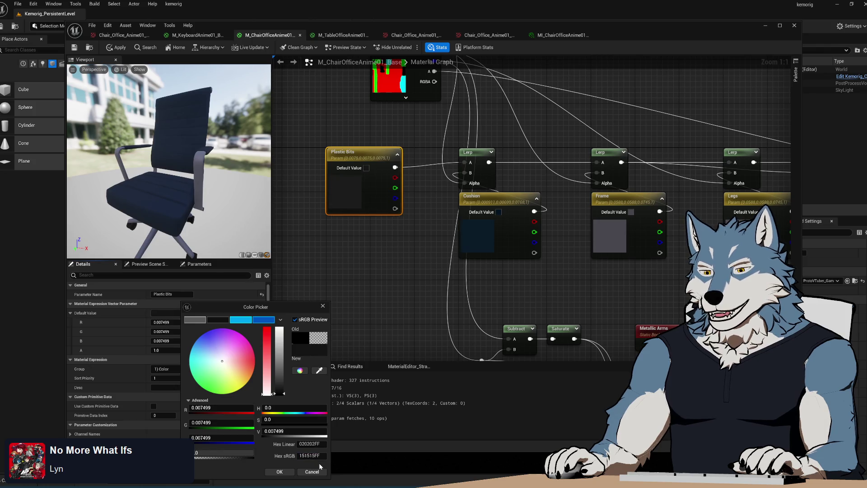
click(279, 471)
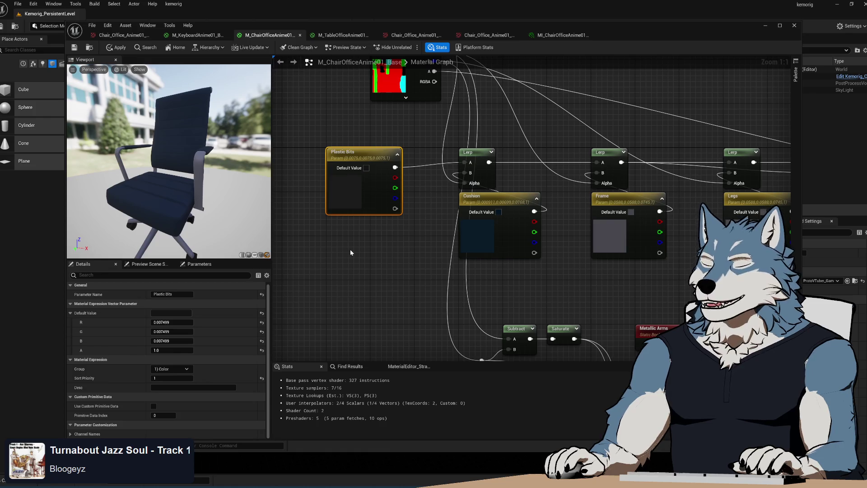
Step: Copy Blender's frame hex 0F0F13 and apply it as the Frame parameter's default colour
click(493, 201)
click(626, 199)
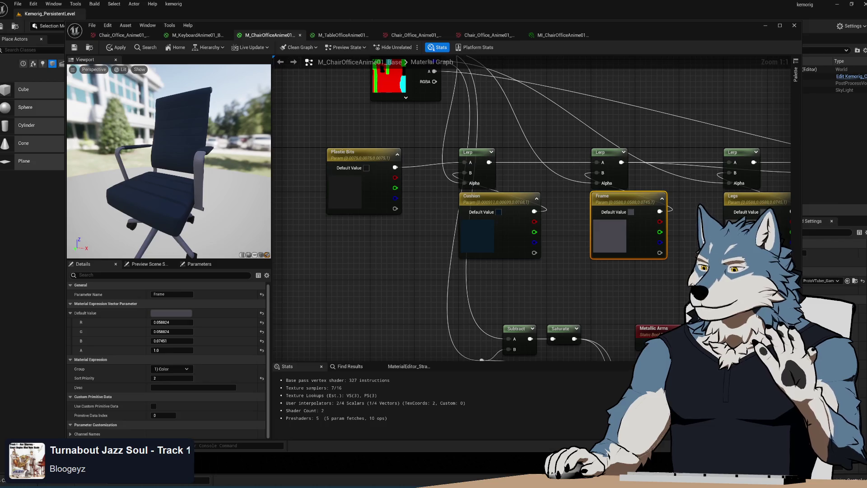
key(alt+Tab)
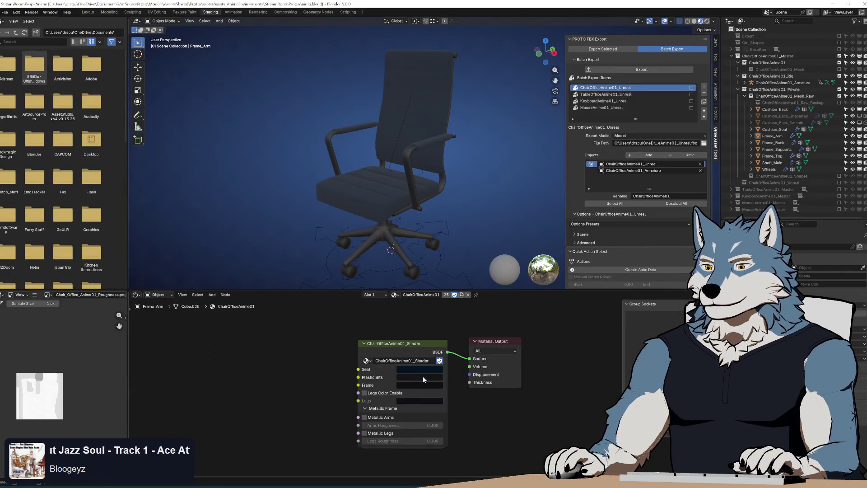
click(424, 384)
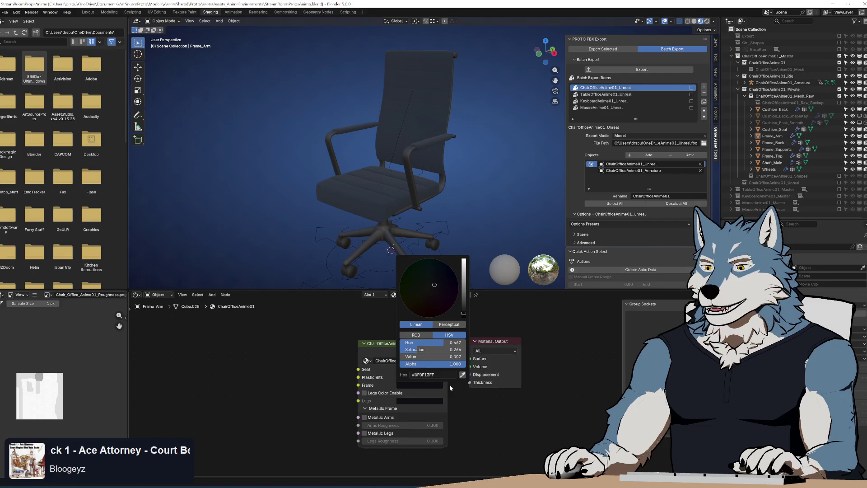
click(429, 375)
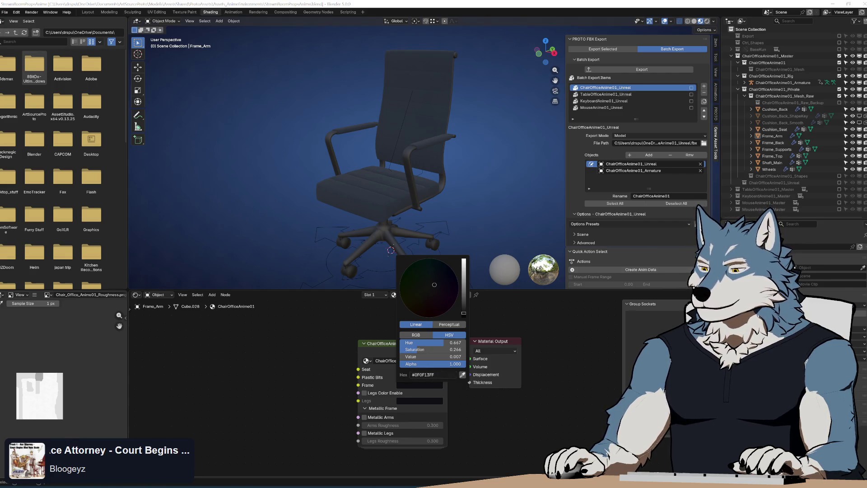
key(alt+Tab)
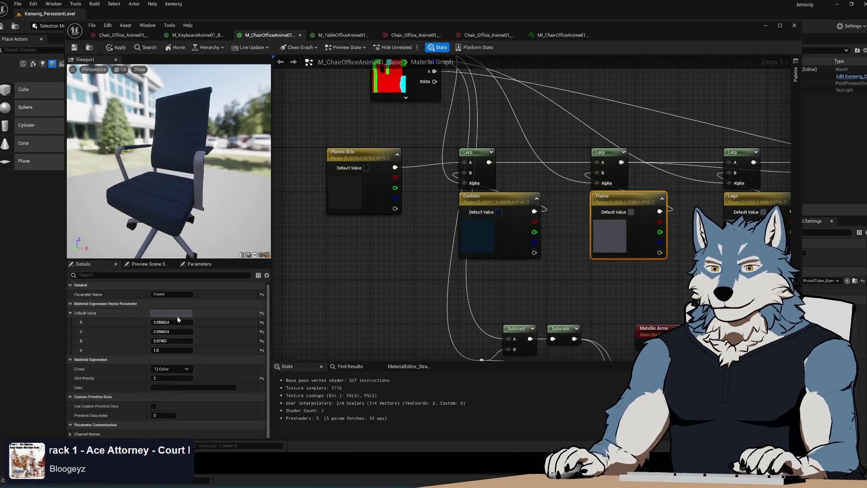
click(177, 316)
click(309, 456)
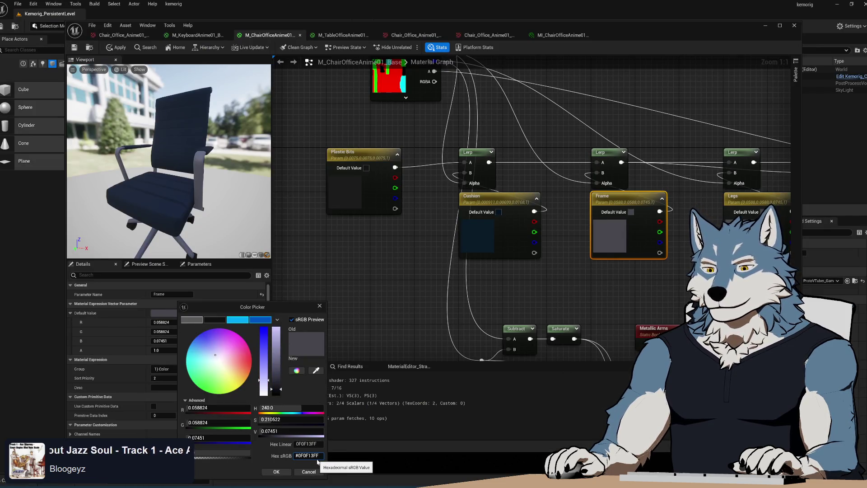
key(ctrl+v)
key(Return)
click(276, 472)
Step: Paste the same 0F0F13FF colour into the Legs parameter's default value
drag(632, 276, 455, 264)
click(557, 181)
click(171, 311)
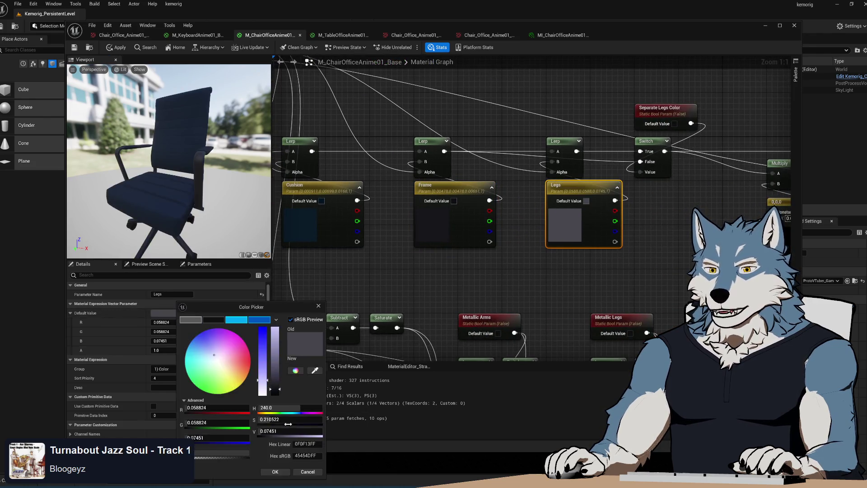
click(307, 455)
text(#0F0F13FF)
key(Return)
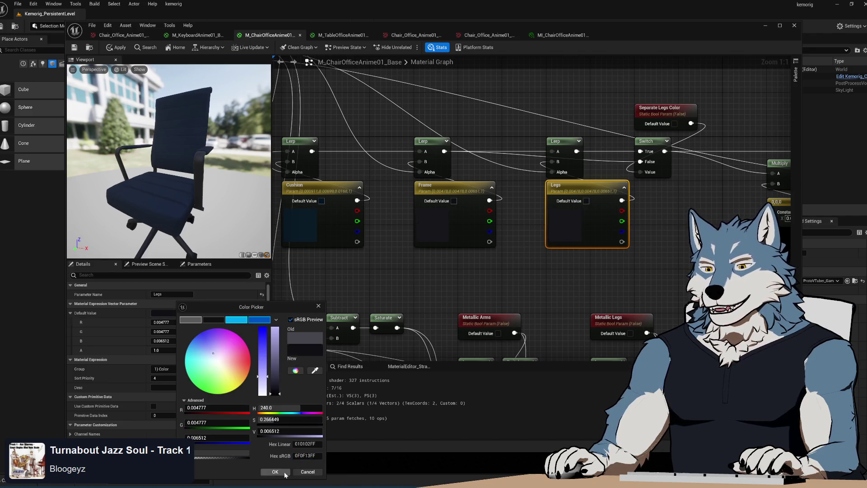
click(275, 472)
mouse_move(635, 289)
mouse_down()
mouse_move(450, 269)
mouse_move(451, 244)
mouse_up()
scroll(502, 265, down, 4)
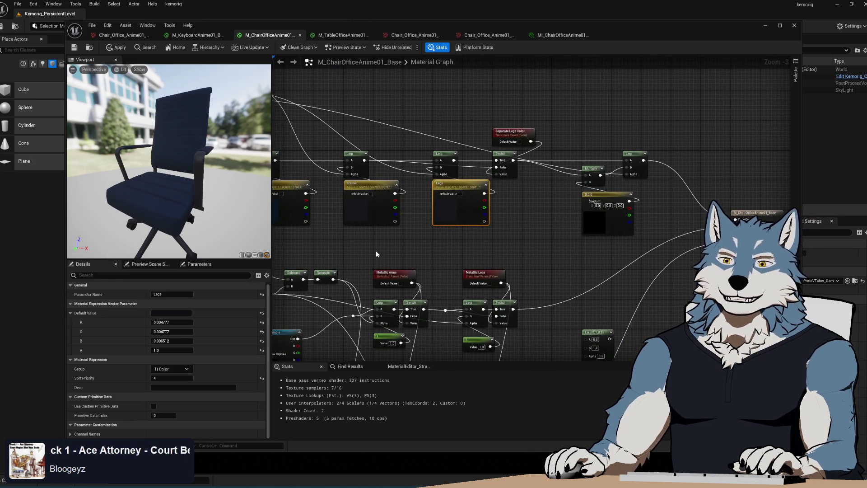
Step: Brighten and desaturate the Cushion default colour to a lighter navy, sRGB hex 202E3EFF
drag(376, 250, 382, 227)
mouse_move(169, 162)
mouse_down()
mouse_move(195, 162)
mouse_move(194, 135)
mouse_move(181, 162)
mouse_move(149, 165)
mouse_move(199, 163)
mouse_up()
drag(322, 217, 392, 245)
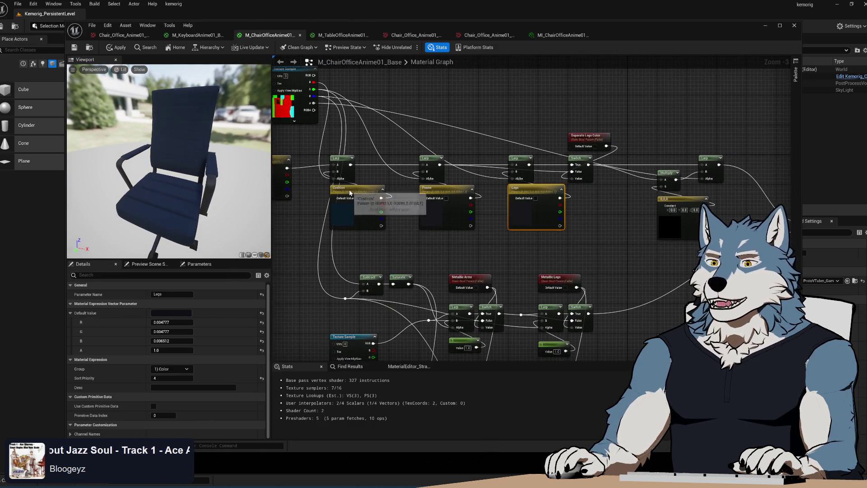
click(359, 212)
click(184, 313)
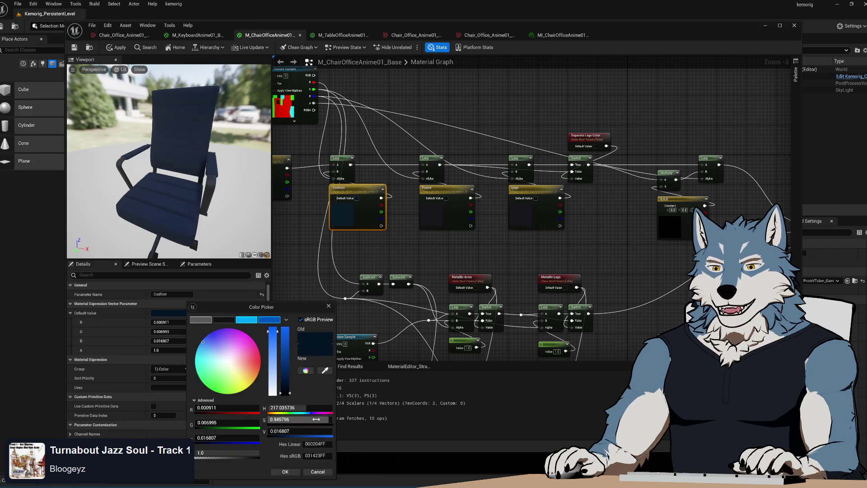
drag(292, 395, 290, 391)
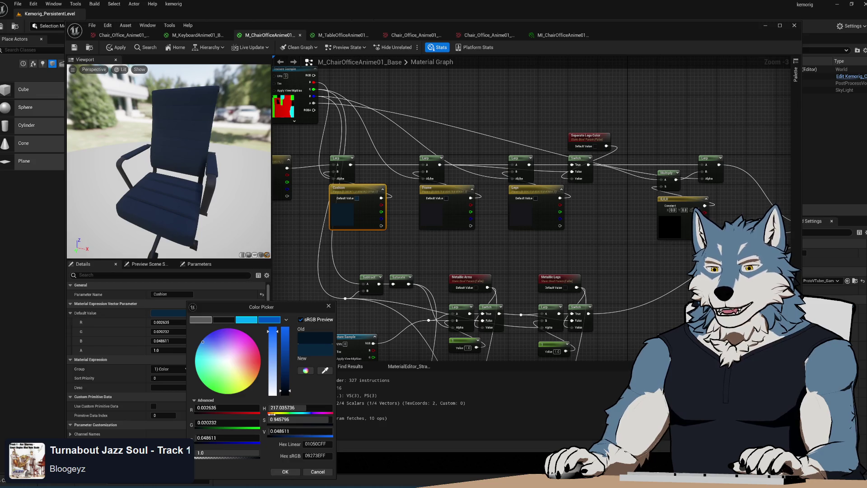
drag(279, 343, 274, 339)
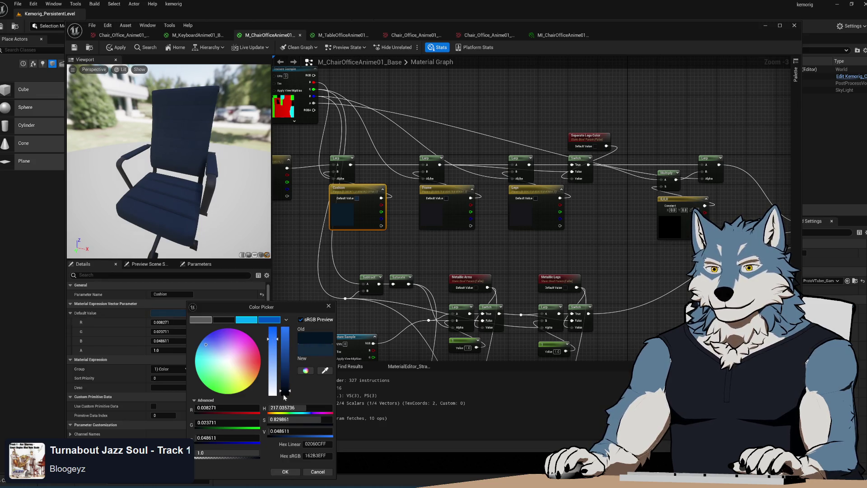
click(286, 472)
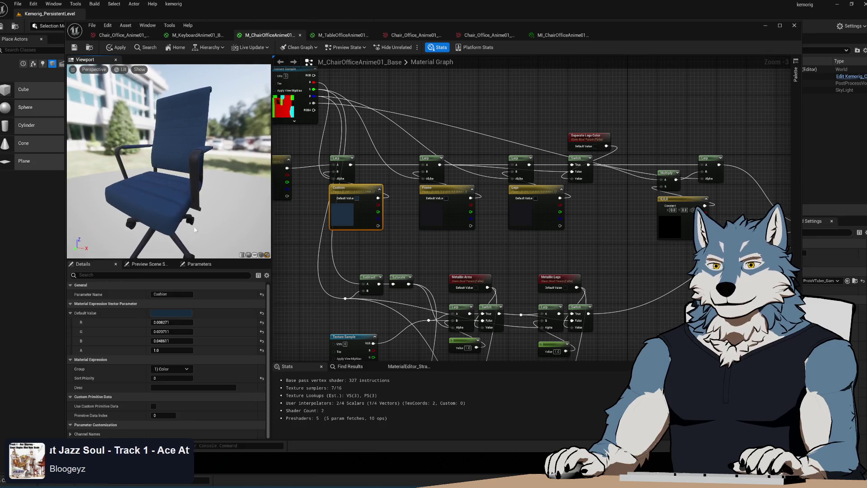
click(182, 316)
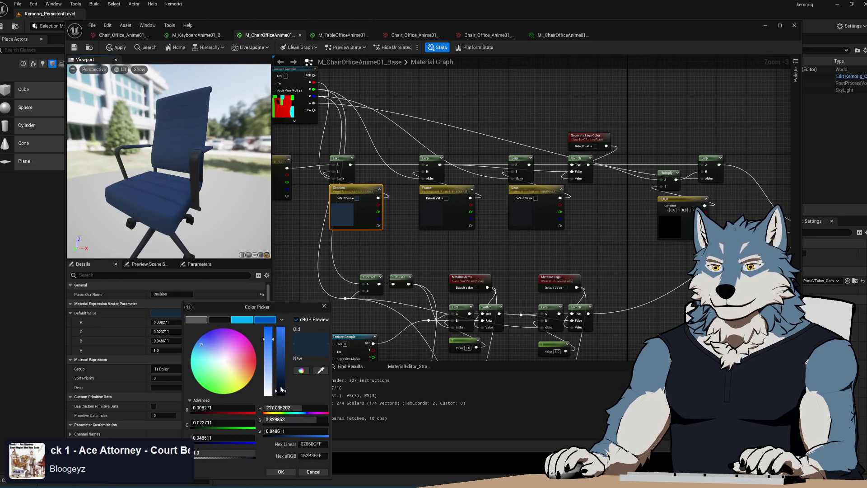
drag(269, 347, 270, 348)
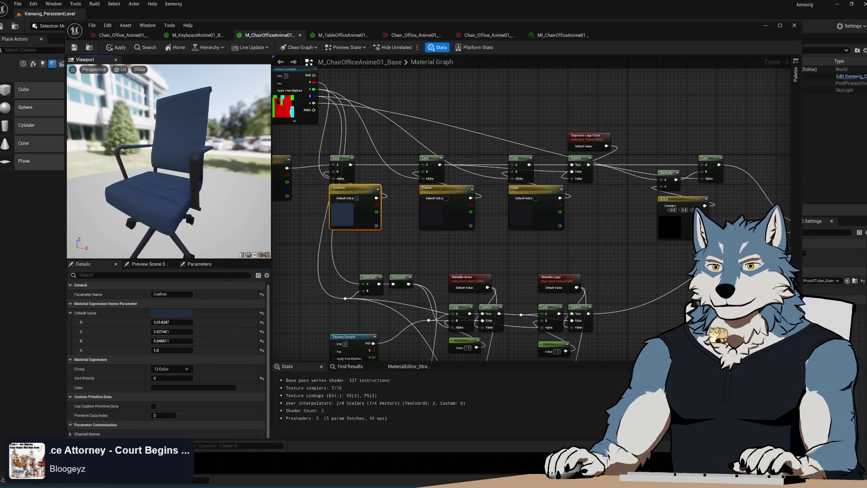
mouse_move(180, 181)
mouse_down()
mouse_move(213, 220)
mouse_move(200, 224)
mouse_move(199, 204)
mouse_move(242, 208)
mouse_move(246, 221)
mouse_move(201, 160)
mouse_up()
scroll(201, 160, up, 3)
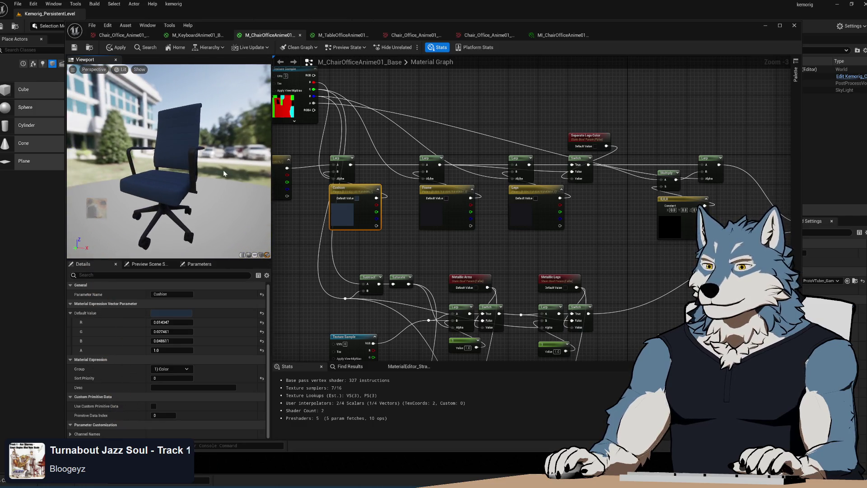
Step: Apply the material changes and inspect the base colour, Metallic and Roughness texture samples
click(114, 47)
drag(309, 114, 492, 122)
click(492, 121)
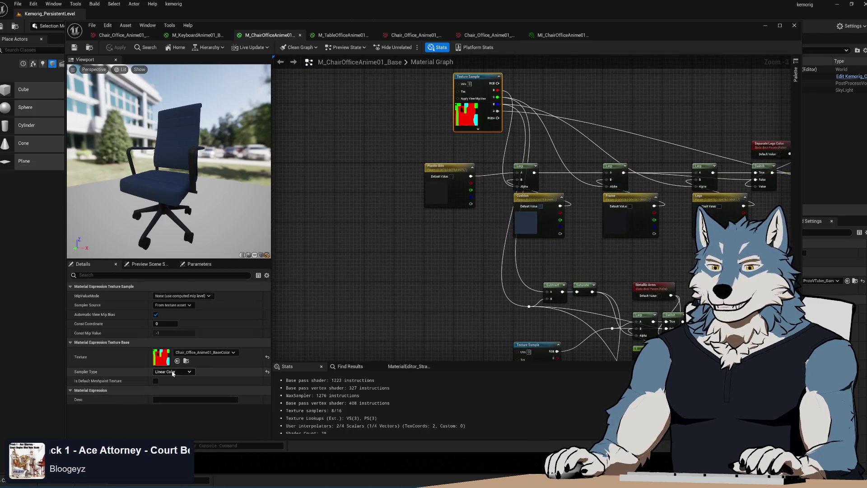
drag(470, 260, 425, 182)
click(425, 182)
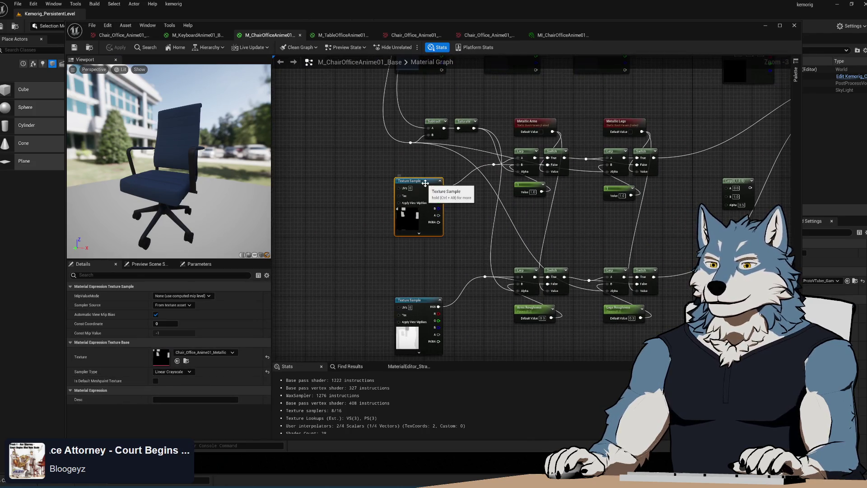
drag(361, 312, 337, 224)
click(393, 235)
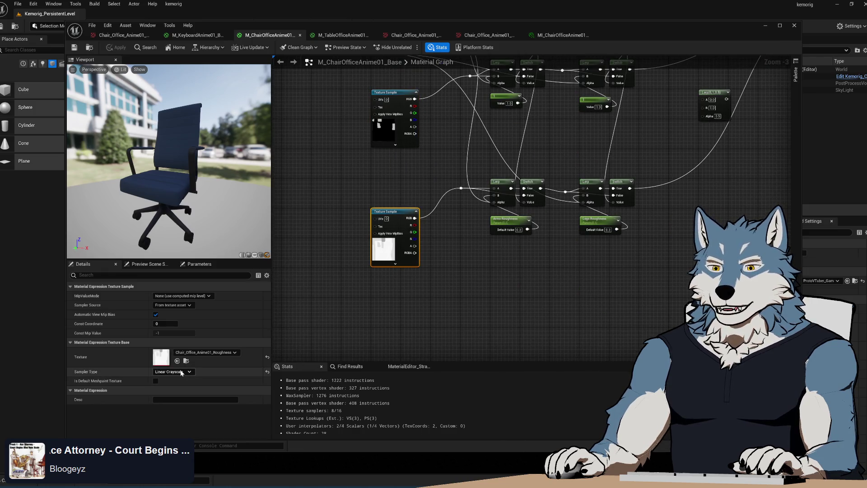
Step: Delete the unused Lerp node, recentre the graph, and check the navy-blue chair preview
drag(473, 256, 494, 279)
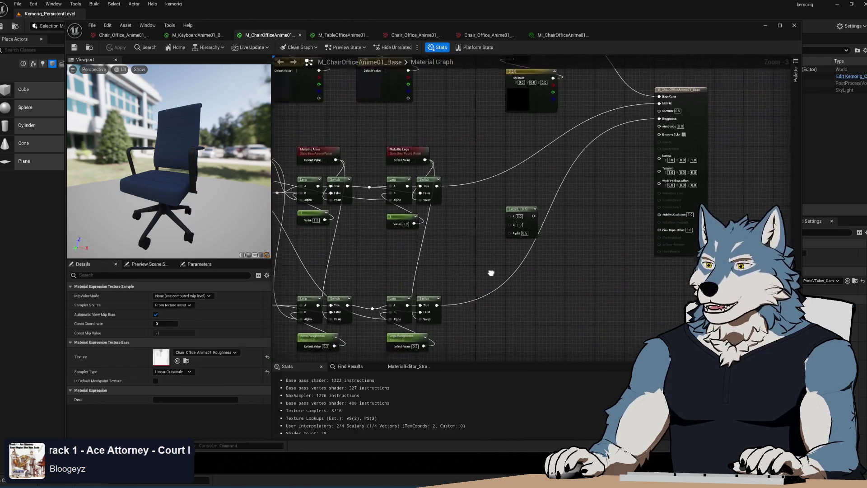
click(494, 279)
click(524, 212)
key(Delete)
drag(531, 233, 619, 300)
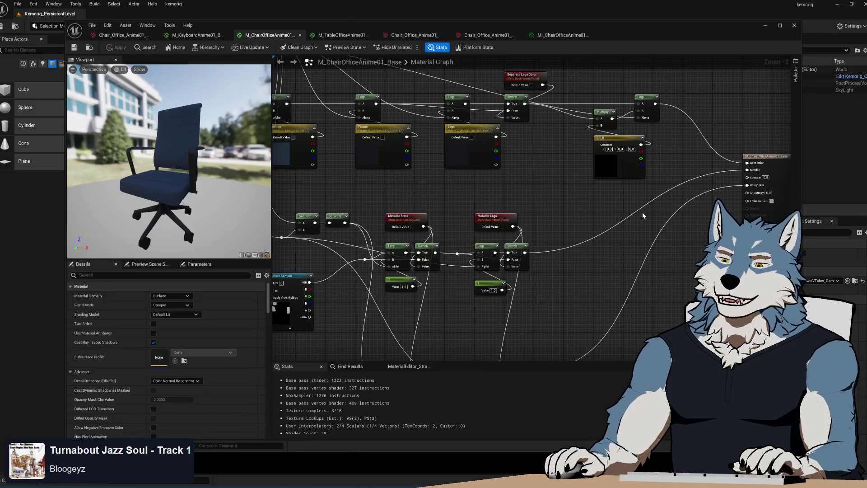
scroll(511, 174, down, 3)
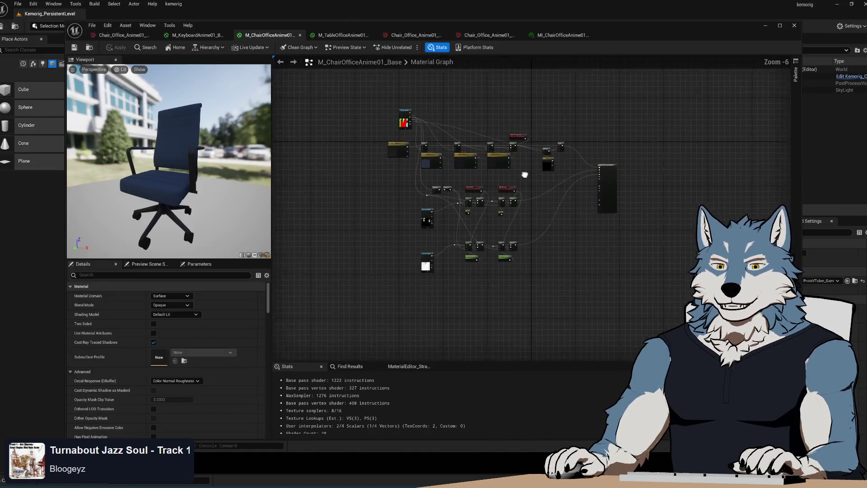
scroll(489, 186, up, 2)
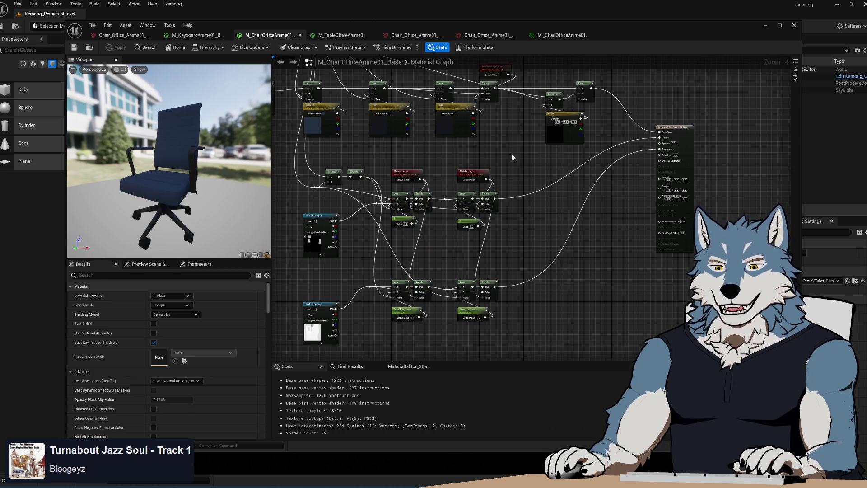
drag(512, 157, 529, 174)
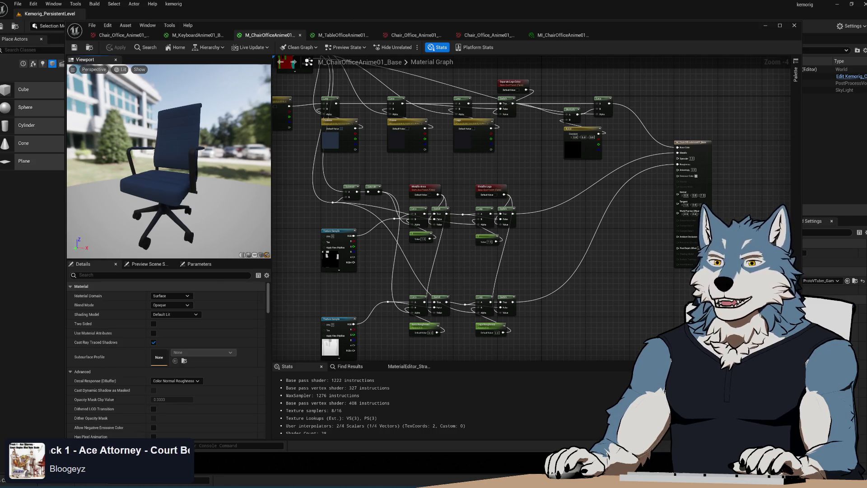
mouse_move(86, 168)
mouse_down()
mouse_move(88, 140)
mouse_move(113, 172)
mouse_move(164, 179)
mouse_up()
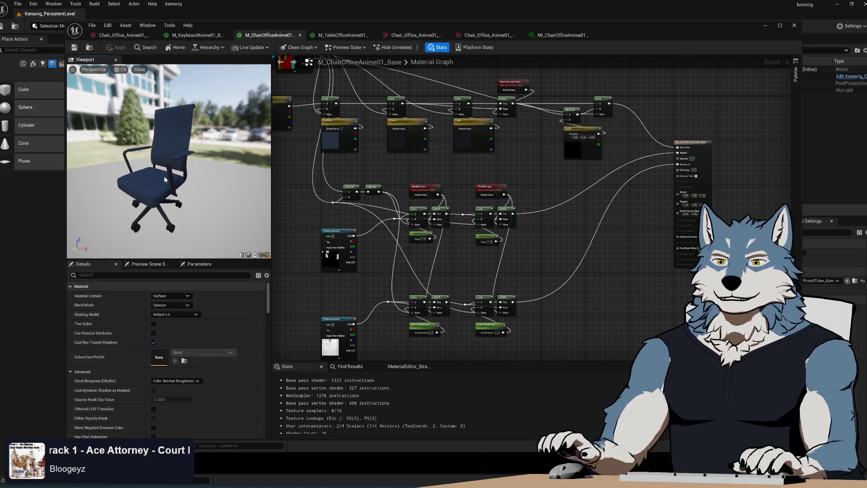
mouse_move(161, 193)
mouse_down()
mouse_move(144, 193)
mouse_move(160, 194)
mouse_up()
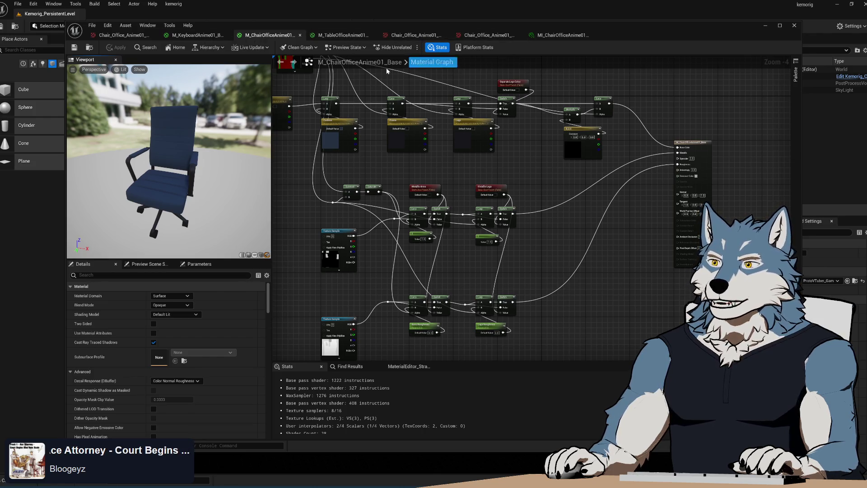
Step: In the MI_ChairOfficeAnime01 instance, reset the Cushion colour to its navy default
click(567, 34)
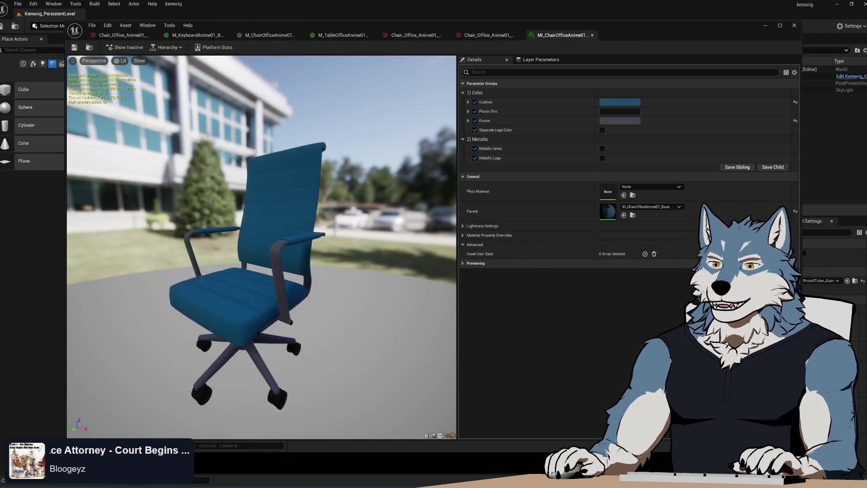
click(795, 102)
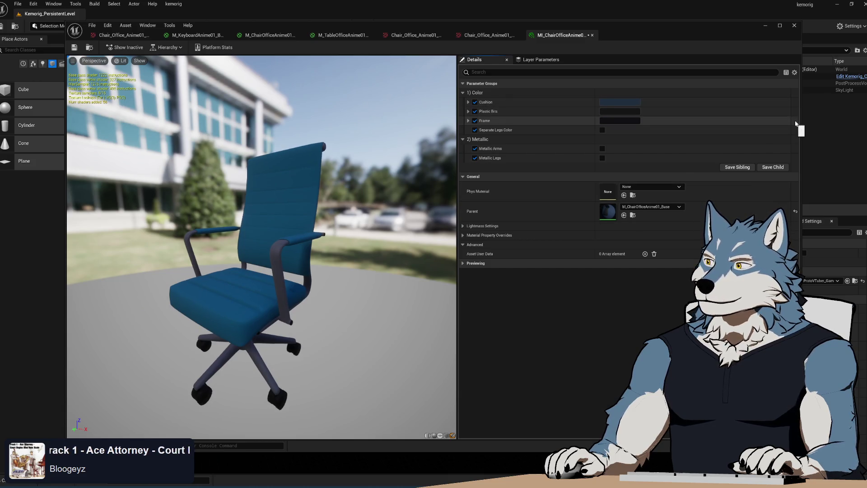
drag(262, 225, 190, 226)
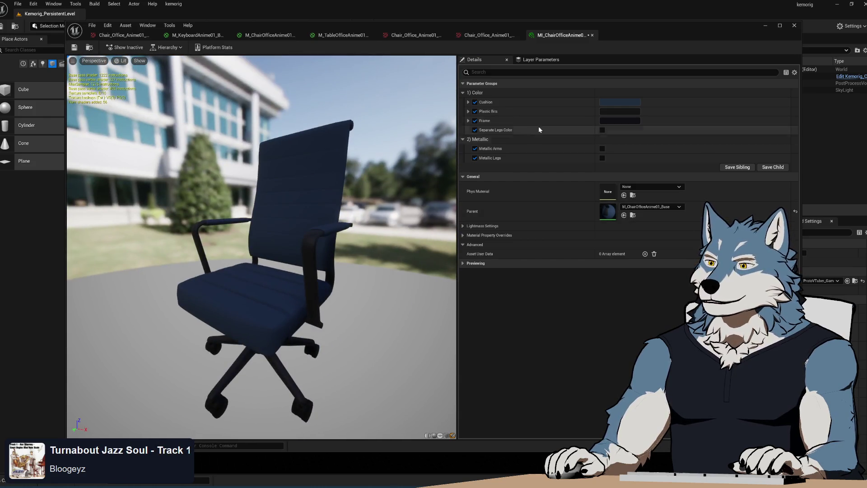
Step: Change the cushion colour to tan and enable Metallic Arms
click(634, 103)
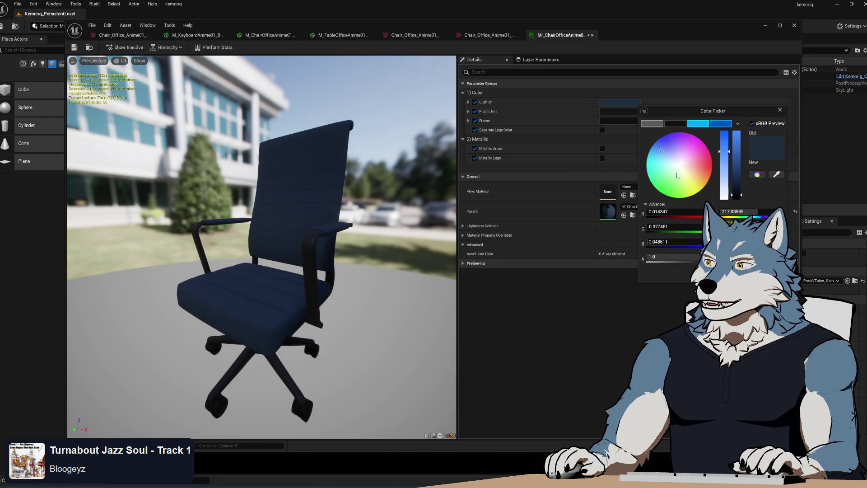
drag(740, 183, 737, 145)
drag(262, 226, 253, 226)
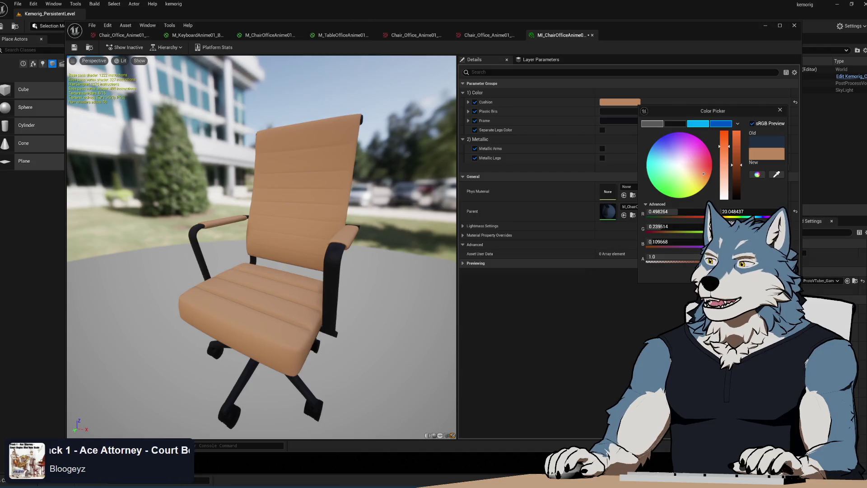
click(517, 176)
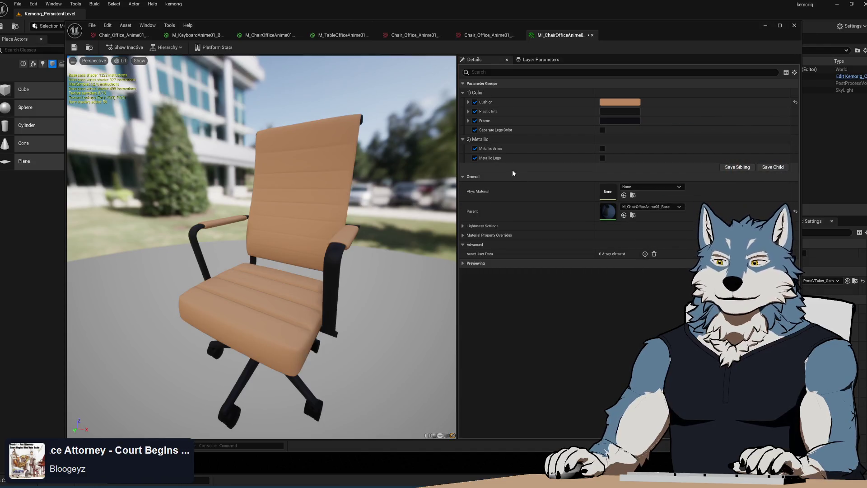
click(603, 149)
Step: Enable Metallic Legs and set the Frame colour to near-white (R, G 0.942708, B 1.0)
click(602, 167)
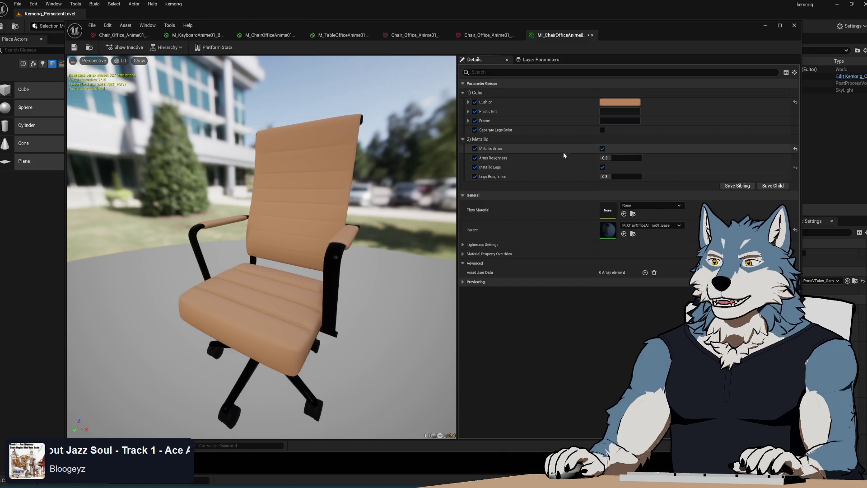
click(631, 121)
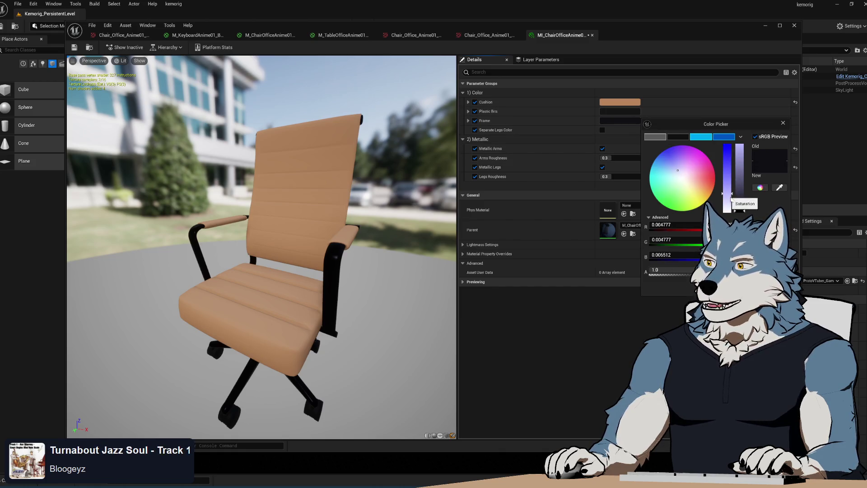
mouse_move(741, 210)
mouse_down()
mouse_move(740, 159)
mouse_move(739, 169)
mouse_up()
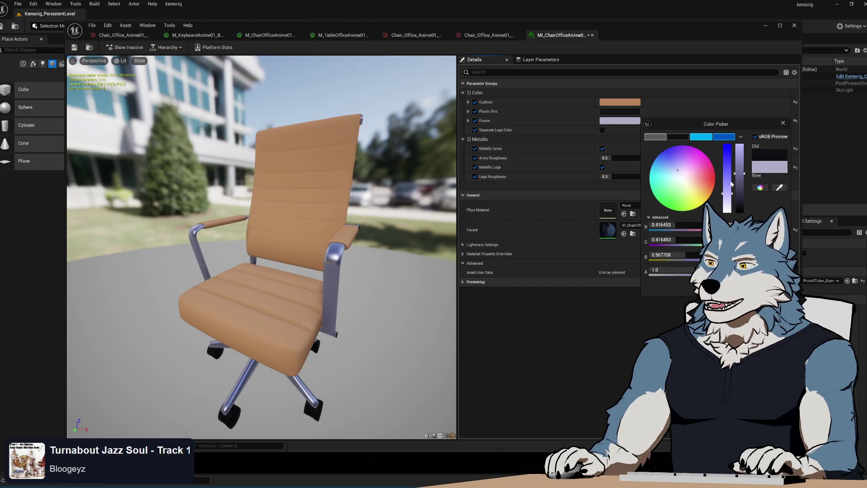
drag(728, 198, 730, 208)
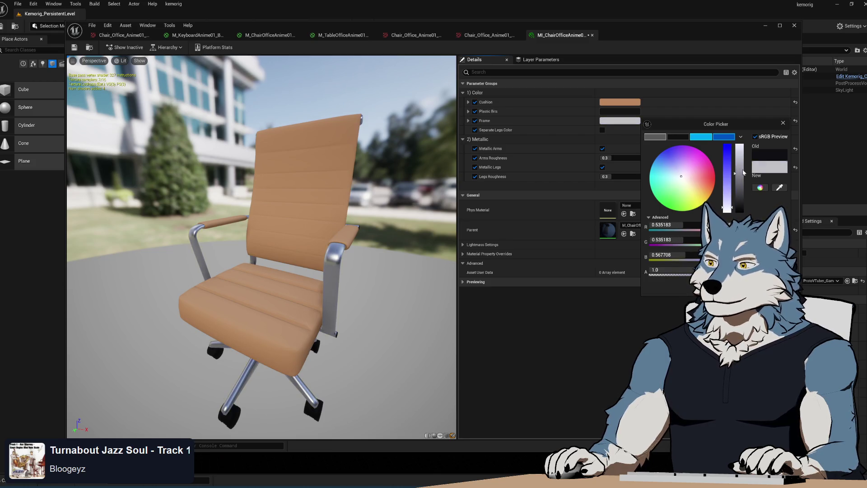
mouse_move(745, 172)
mouse_down()
mouse_move(740, 199)
mouse_move(746, 115)
mouse_up()
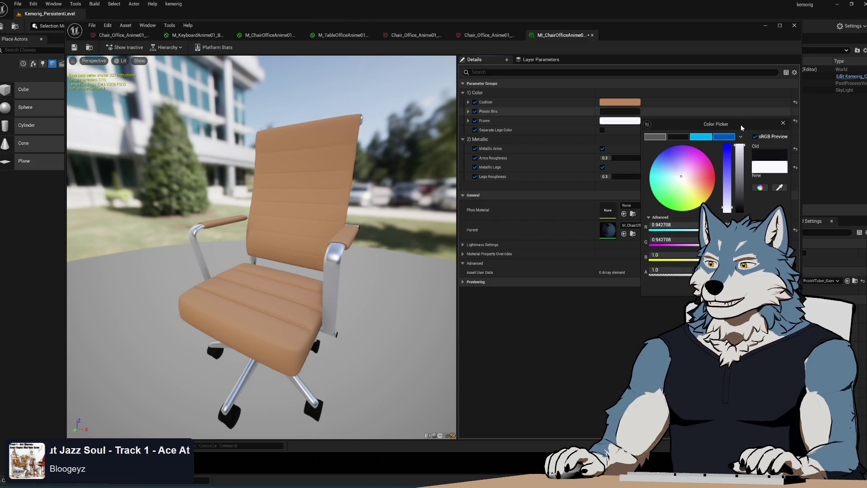
drag(271, 271, 231, 271)
click(612, 157)
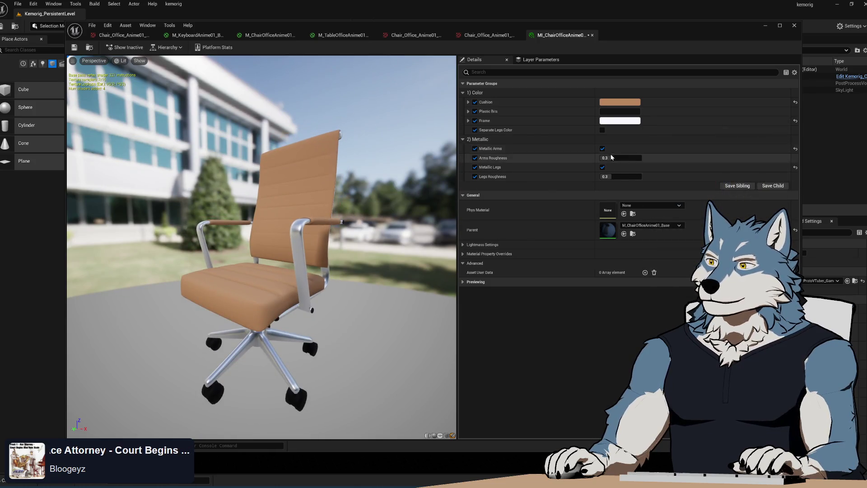
Step: Set Arms Roughness to 0.3
drag(613, 158, 606, 157)
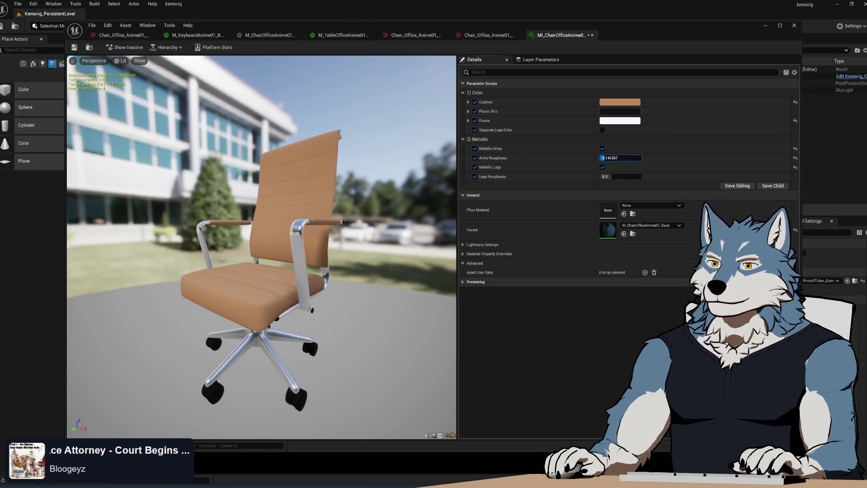
text(0.3)
key(Return)
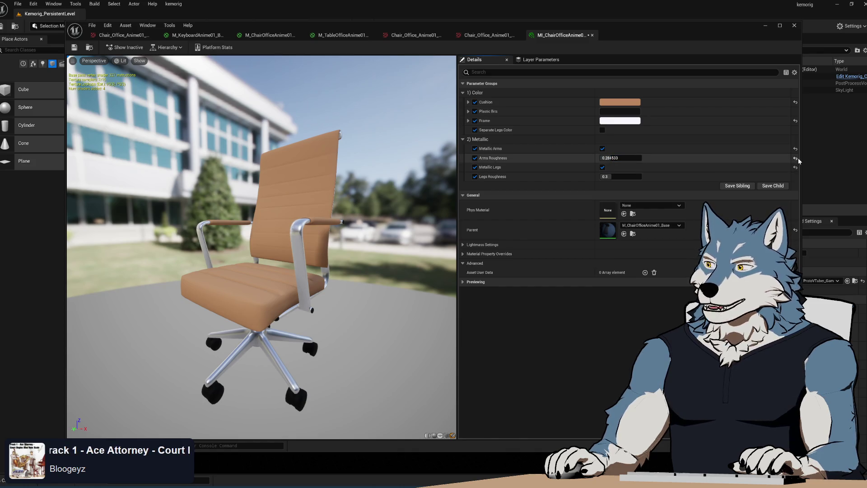
mouse_move(410, 281)
mouse_down()
mouse_move(389, 289)
mouse_move(412, 279)
mouse_up()
Step: Set the Plastic Bits colour to a dark, slightly desaturated blue-grey
scroll(260, 230, up, 2)
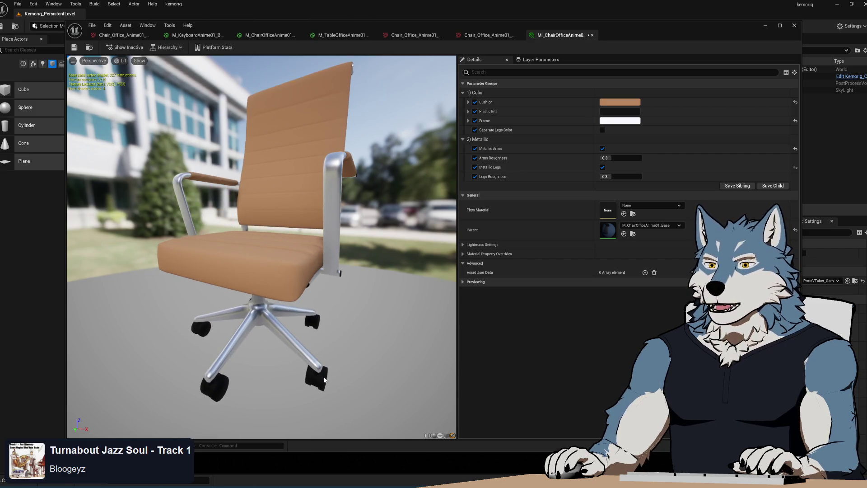
click(628, 112)
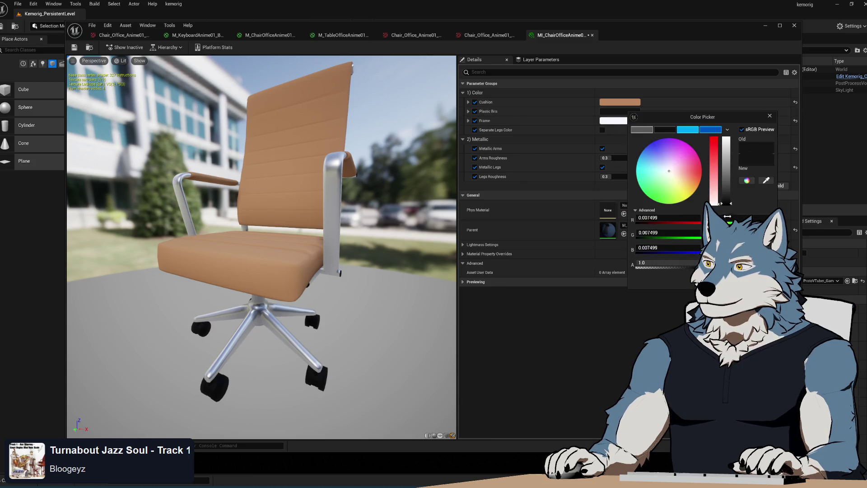
mouse_move(726, 205)
mouse_down()
mouse_move(728, 174)
mouse_move(732, 199)
mouse_up()
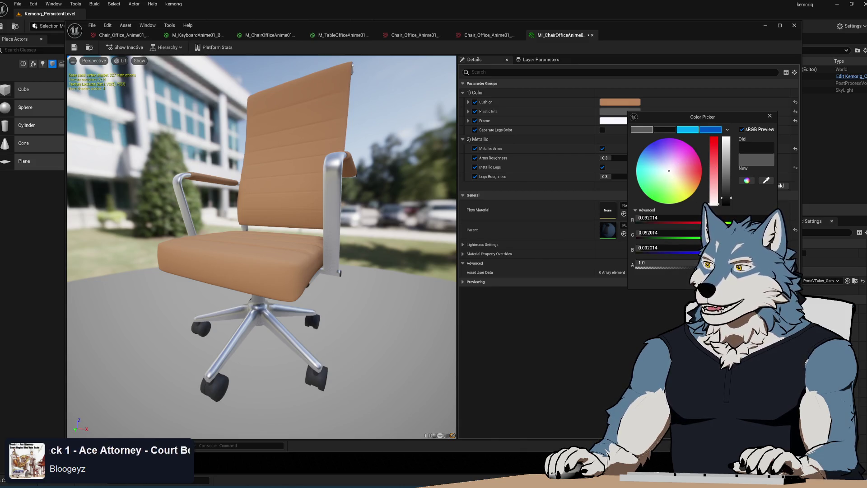
click(660, 157)
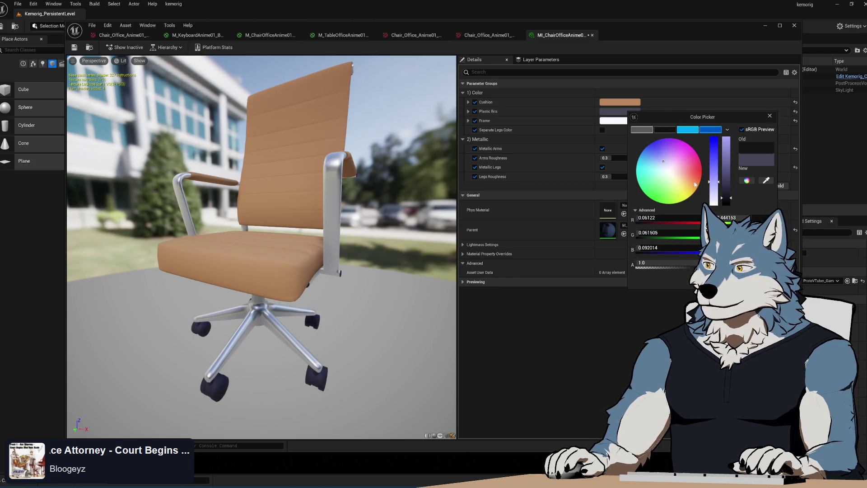
drag(715, 186, 716, 189)
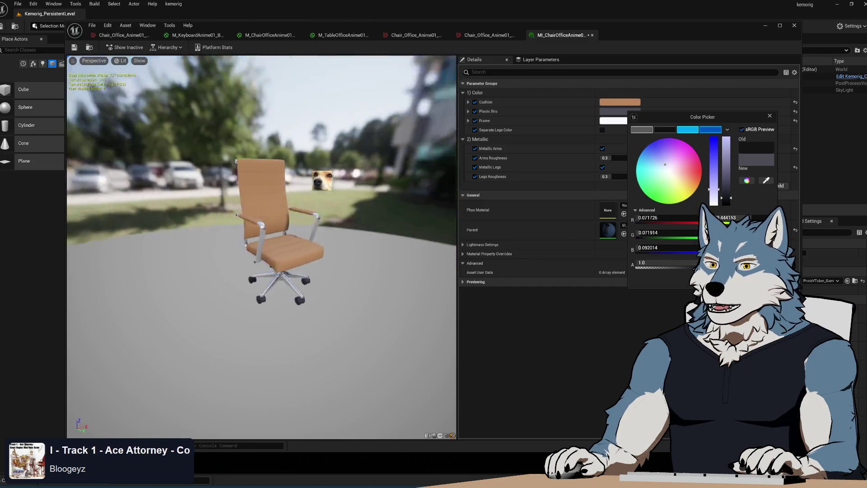
Step: Check the chair from the side, then switch to the M_ChairOfficeAnime01_Base graph
mouse_move(319, 300)
mouse_down()
mouse_move(276, 300)
mouse_move(319, 301)
mouse_up()
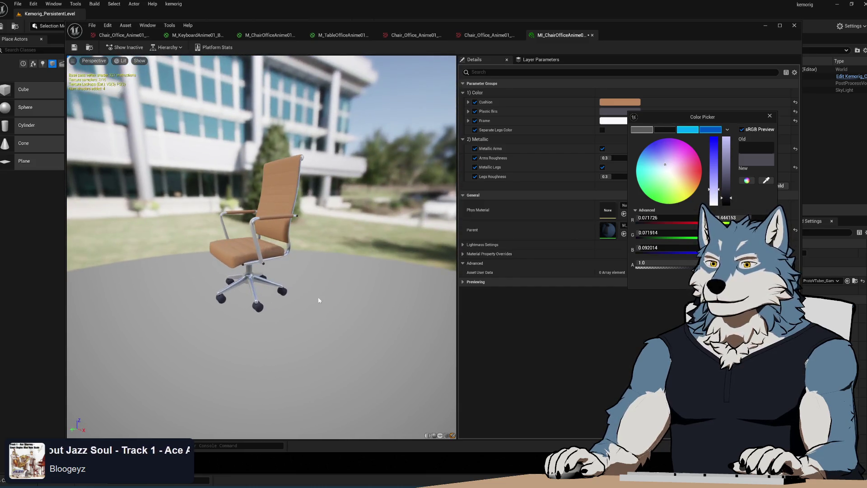
scroll(350, 271, up, 5)
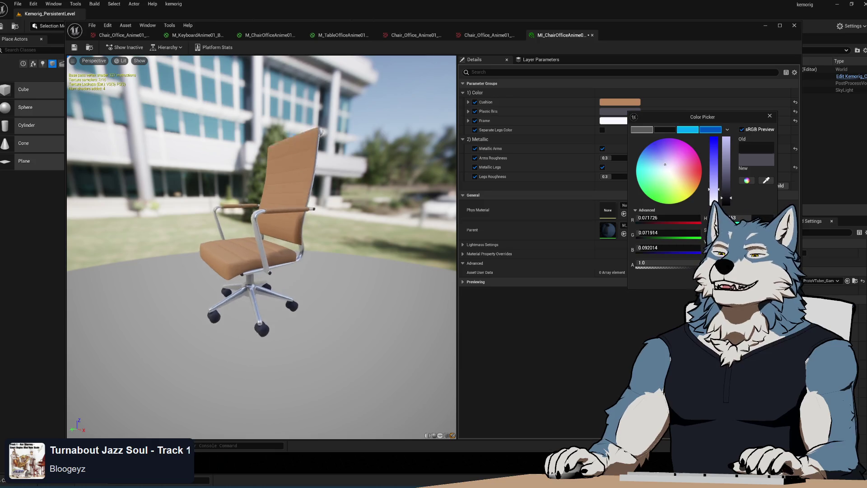
drag(351, 258, 230, 257)
click(270, 35)
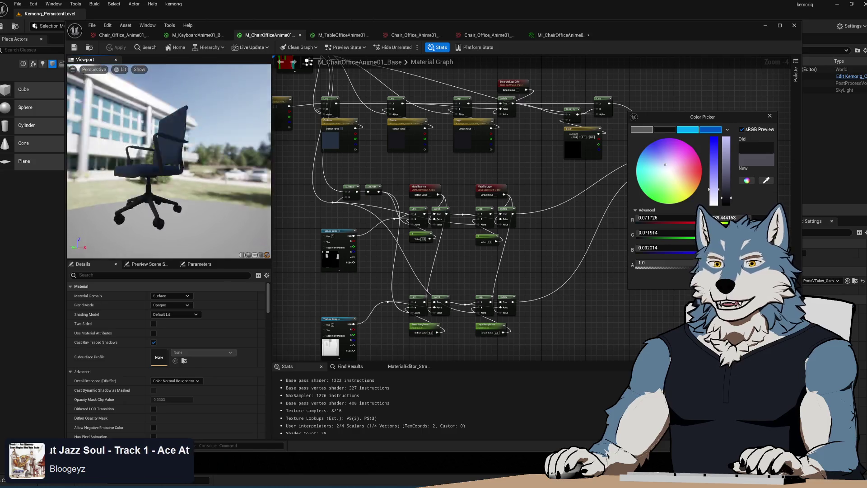
Step: In MI_ChairOfficeAnime01, uncheck Metallic Arms so the arms render matte white
click(561, 36)
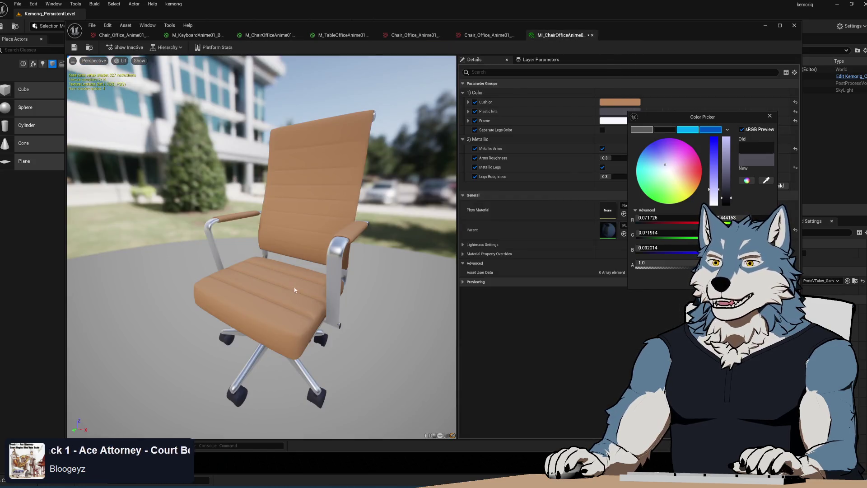
mouse_move(294, 290)
mouse_down()
mouse_move(325, 290)
mouse_move(280, 290)
mouse_move(334, 289)
mouse_move(239, 289)
mouse_up()
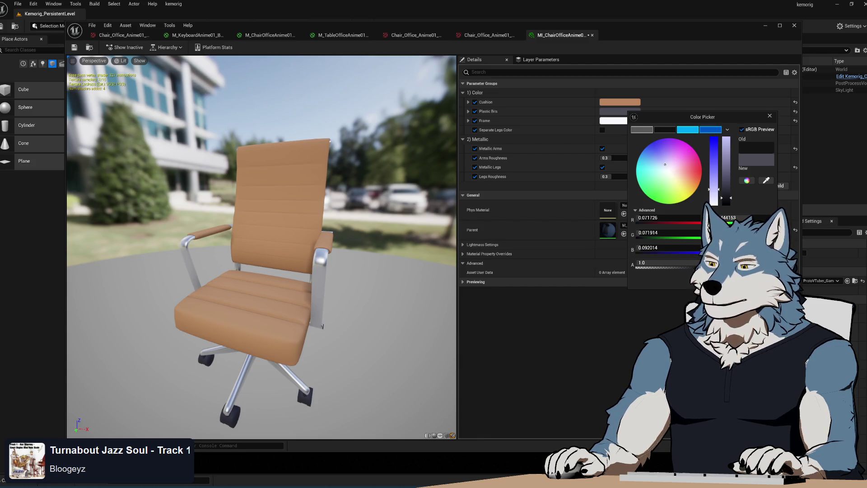
mouse_move(741, 117)
mouse_down()
mouse_move(740, 194)
mouse_move(730, 217)
mouse_move(671, 196)
mouse_up()
click(602, 148)
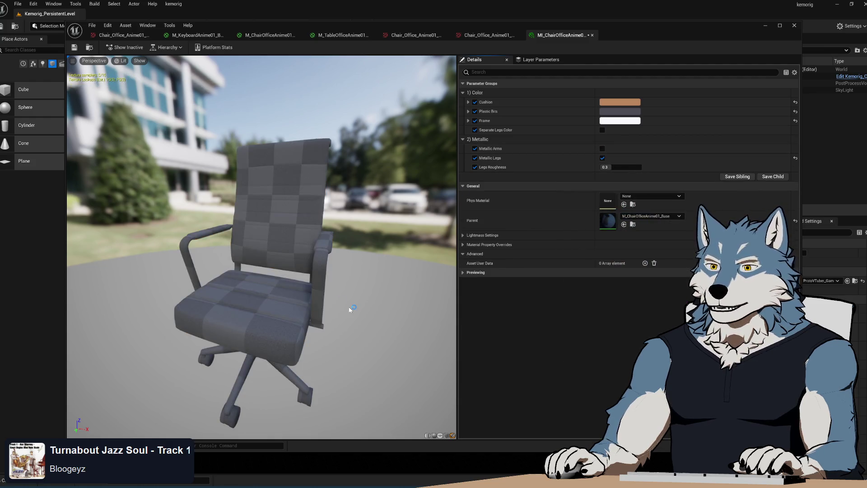
mouse_move(353, 328)
mouse_down()
mouse_move(337, 329)
mouse_move(370, 324)
mouse_move(348, 324)
mouse_up()
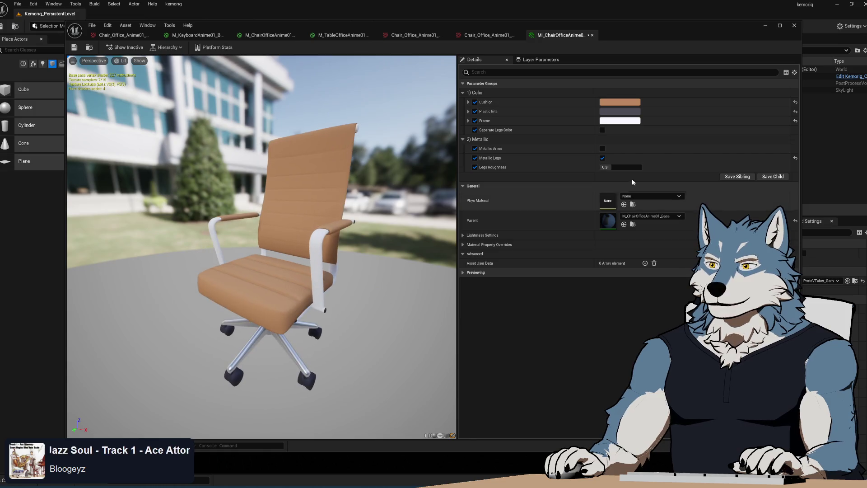
Step: Turn Metallic Arms back on and adjust the cushion colour's brightness
click(602, 149)
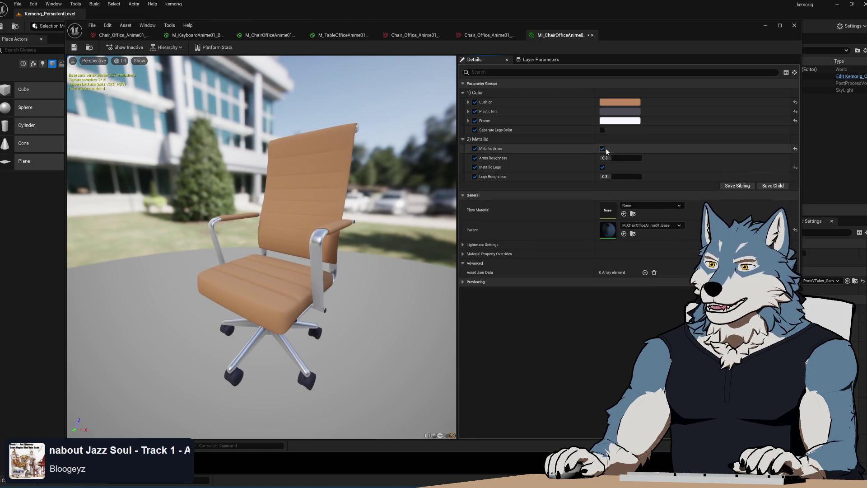
click(628, 102)
drag(732, 166, 734, 173)
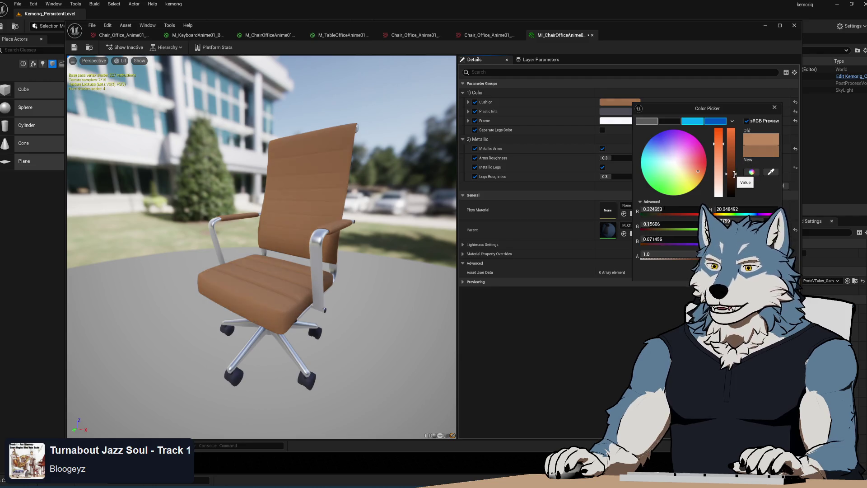
drag(343, 316, 330, 312)
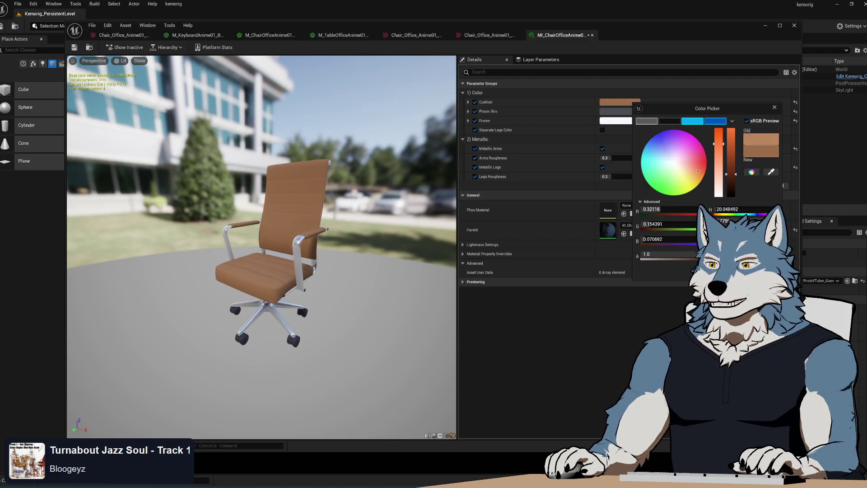
scroll(280, 262, up, 3)
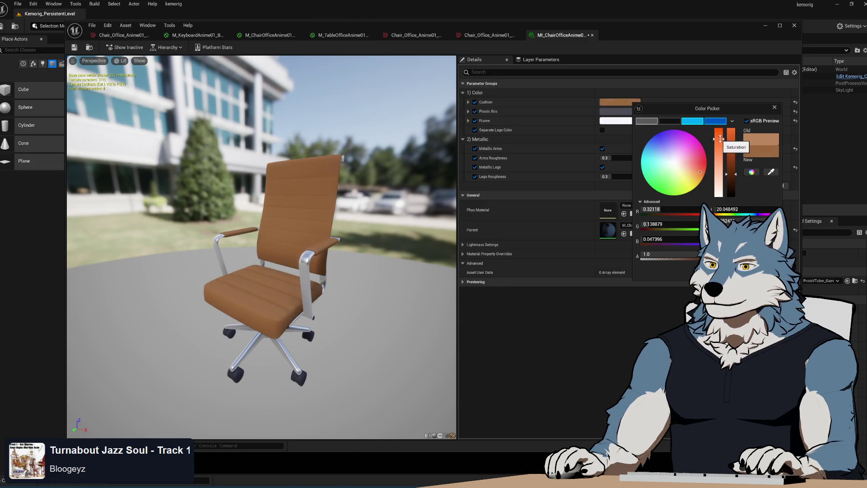
drag(732, 177, 732, 168)
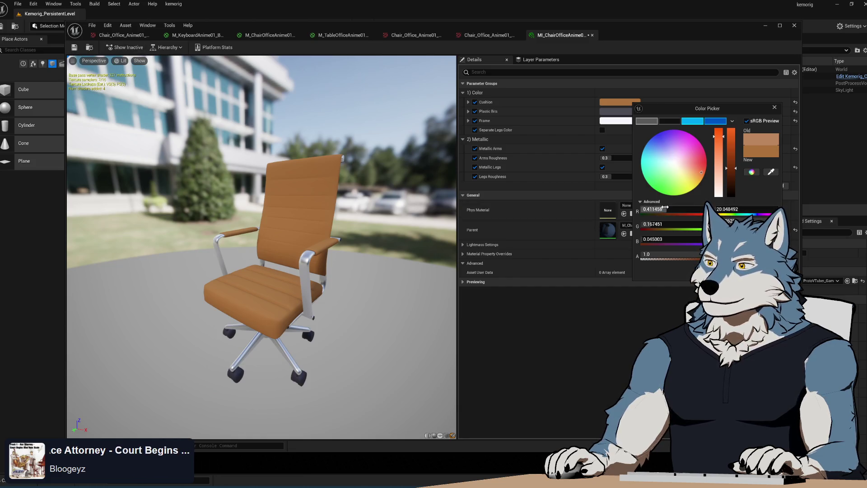
Step: Set the cushion to a brighter orange, save the instance, and switch to the kemorig folder
click(622, 103)
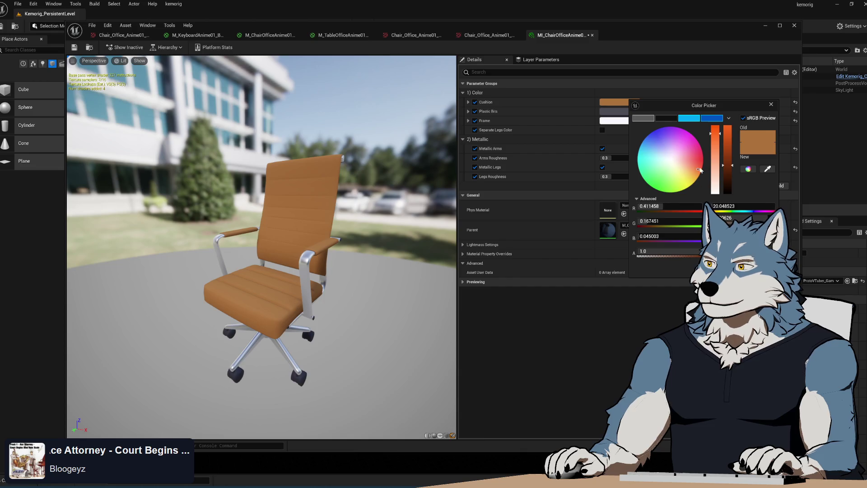
mouse_move(700, 170)
mouse_down()
mouse_move(693, 145)
mouse_move(676, 131)
mouse_move(651, 149)
mouse_move(650, 166)
mouse_move(656, 142)
mouse_up()
key(Escape)
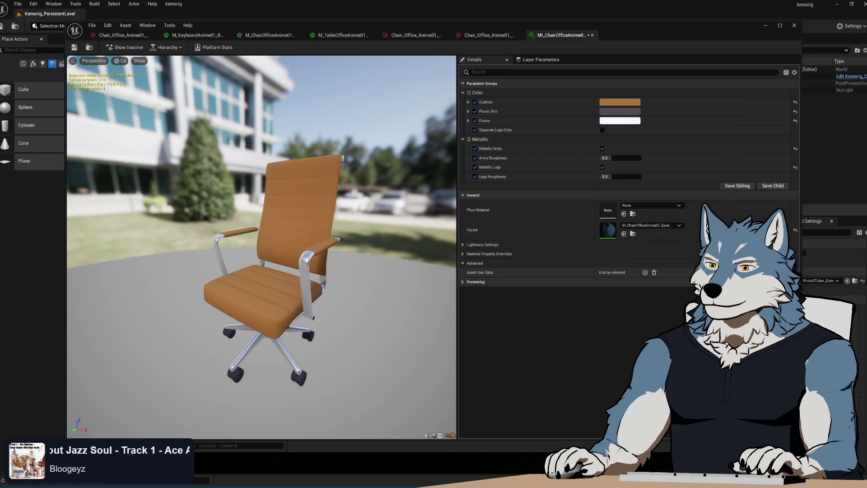
click(635, 103)
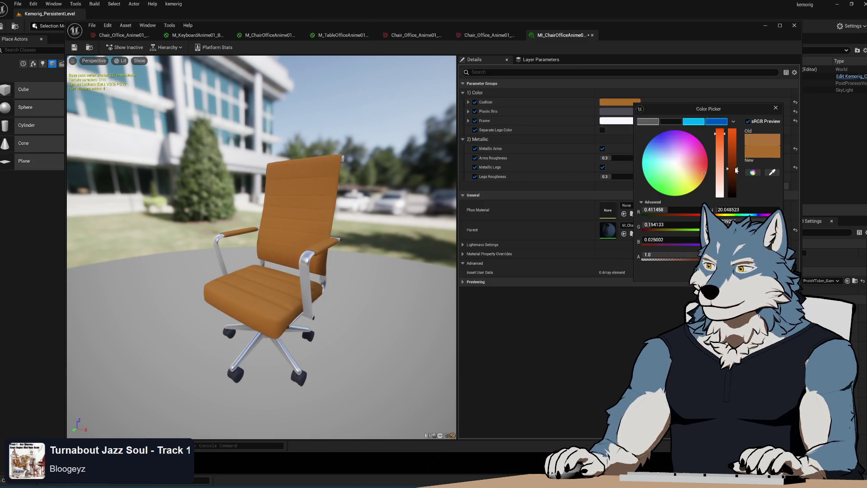
drag(737, 170, 737, 157)
click(551, 298)
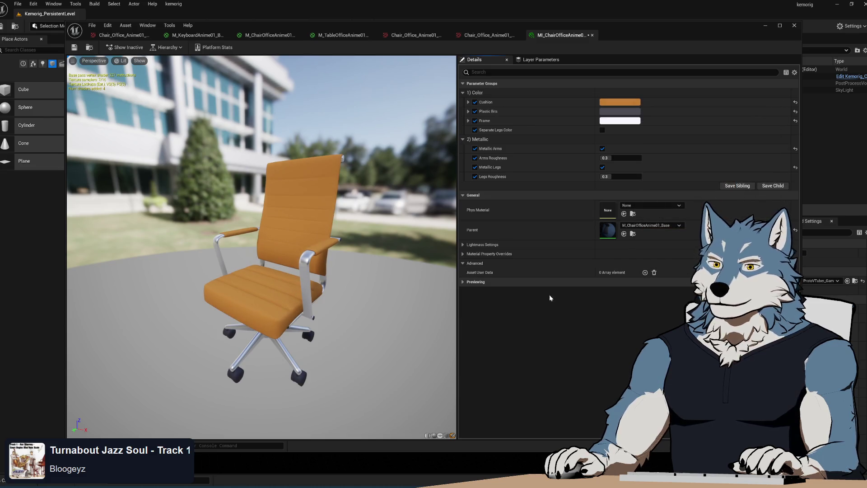
click(74, 47)
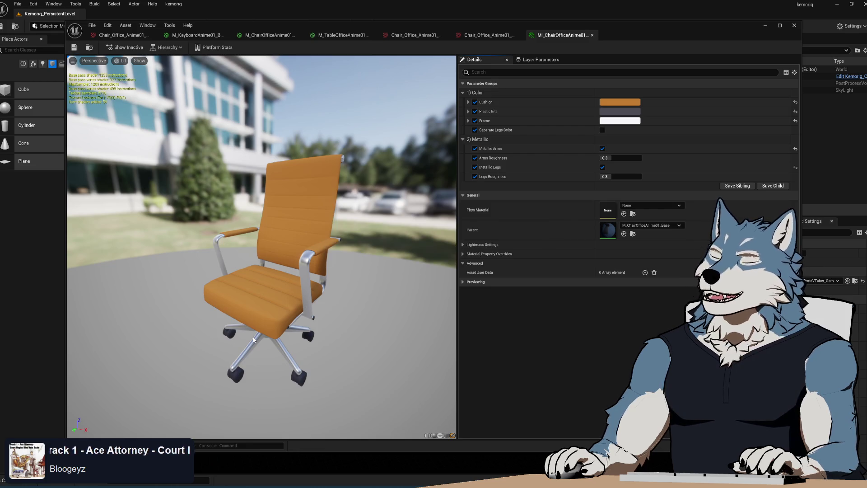
key(alt+Tab)
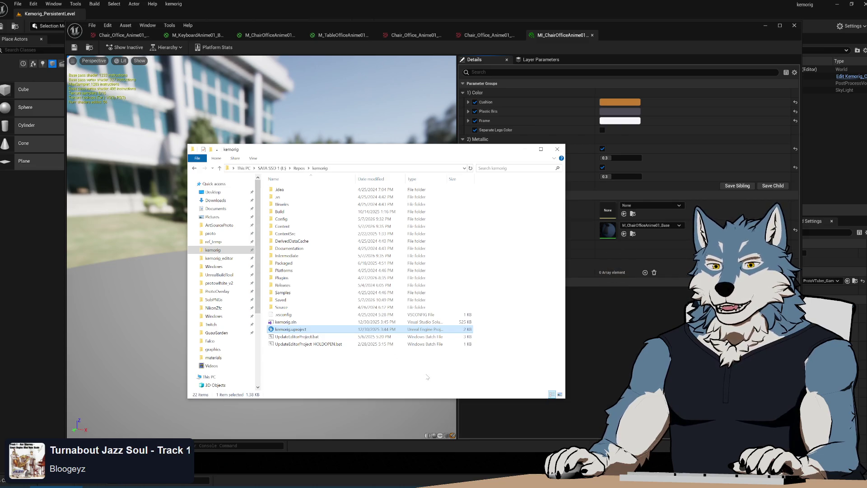
click(369, 365)
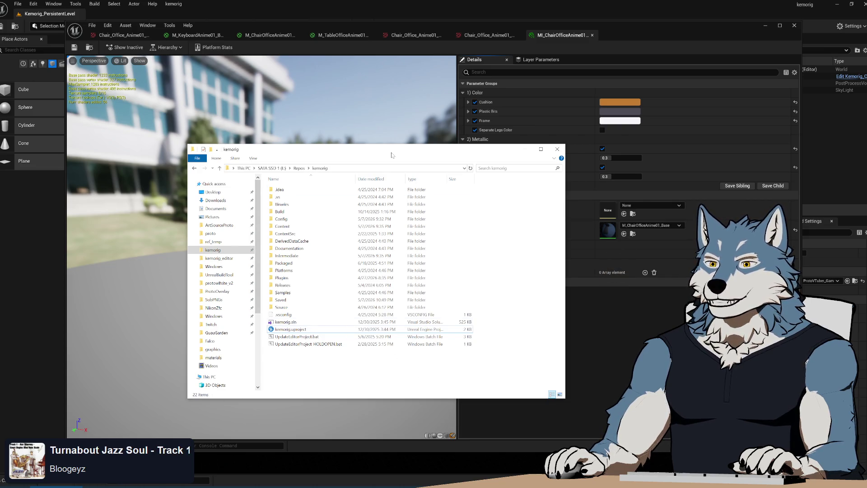
drag(392, 155, 398, 166)
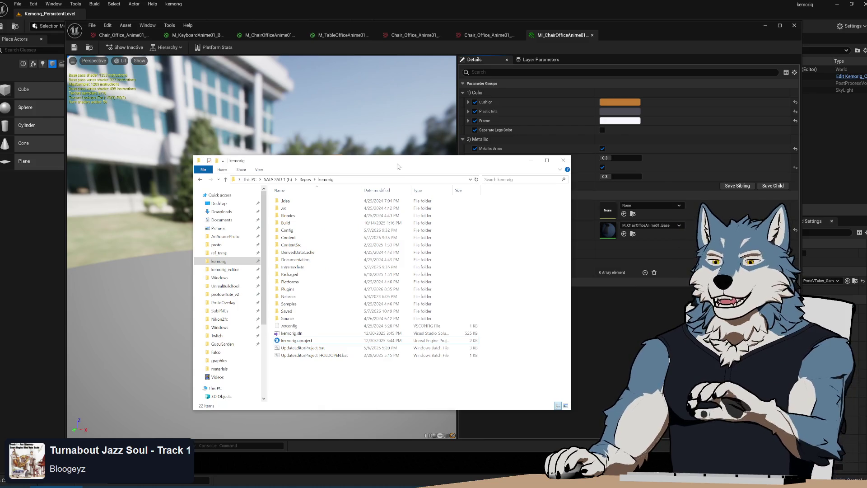
click(621, 36)
key(ctrl+b)
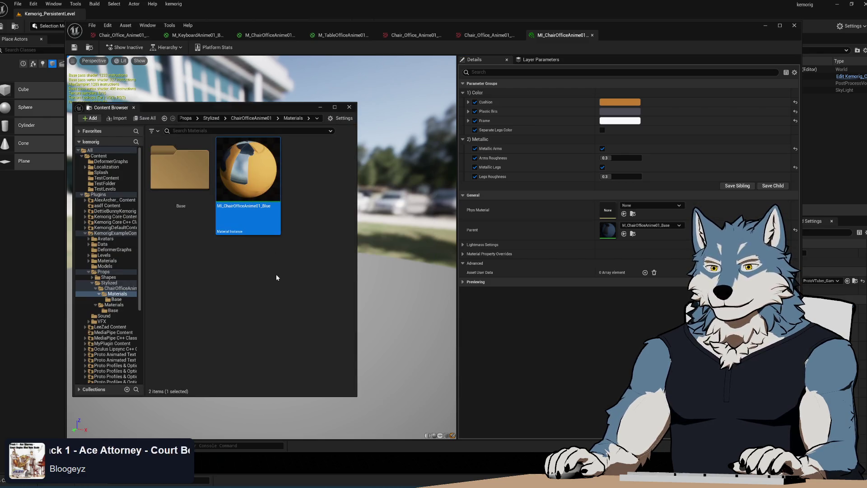
Step: Duplicate MI_ChairOfficeAnime01_Blue and name the copy MI_ChairOfficeAnime01_OrangeMetallic
key(ctrl+d)
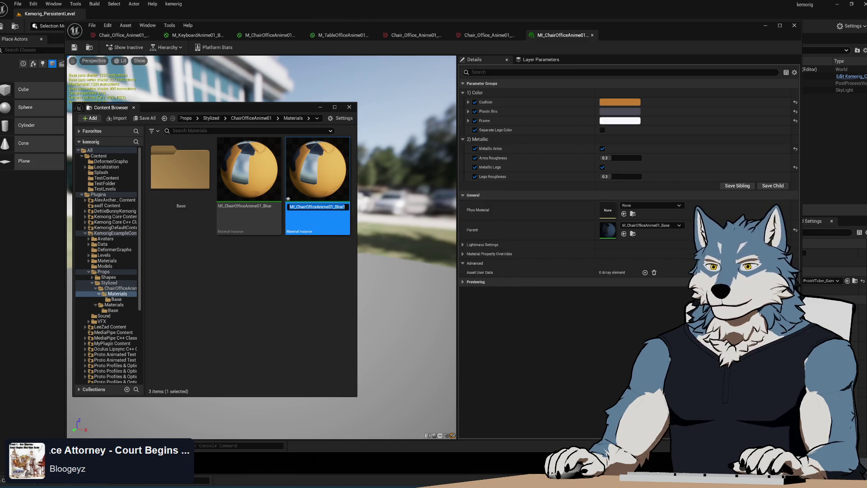
key(End)
key(shift+Left)
key(shift+Left)
key(shift+Left)
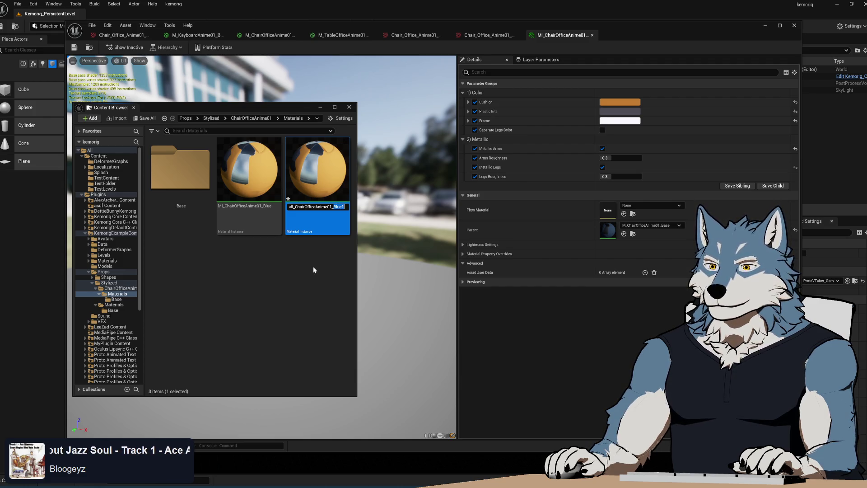
text(Orange Metallic)
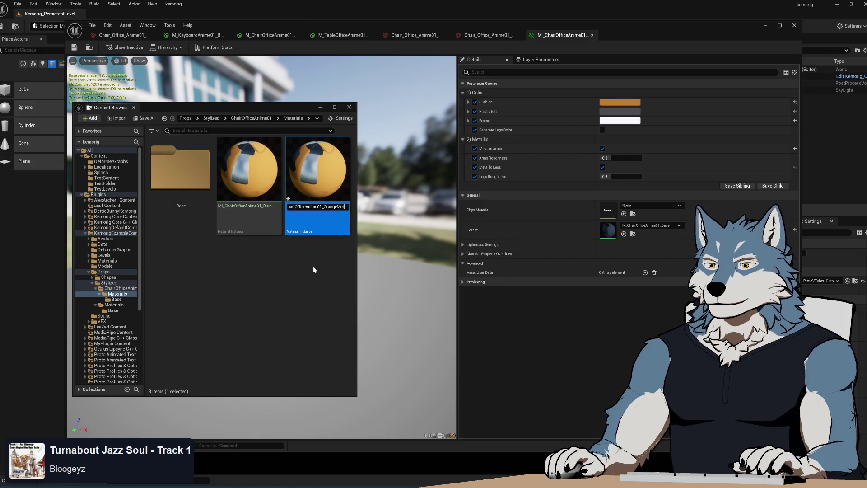
key(Return)
Step: Rename MI_ChairOfficeAnime01_Blue to MI_ChairOfficeAnime01_Default
click(259, 234)
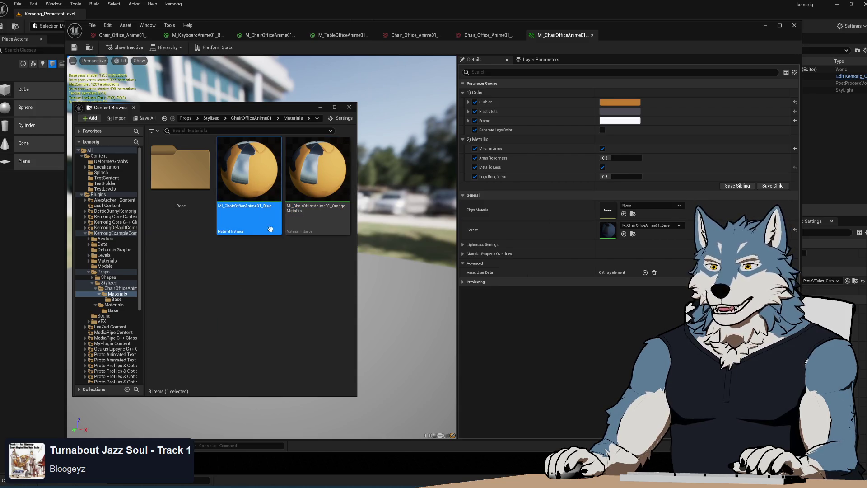
click(273, 212)
double_click(276, 207)
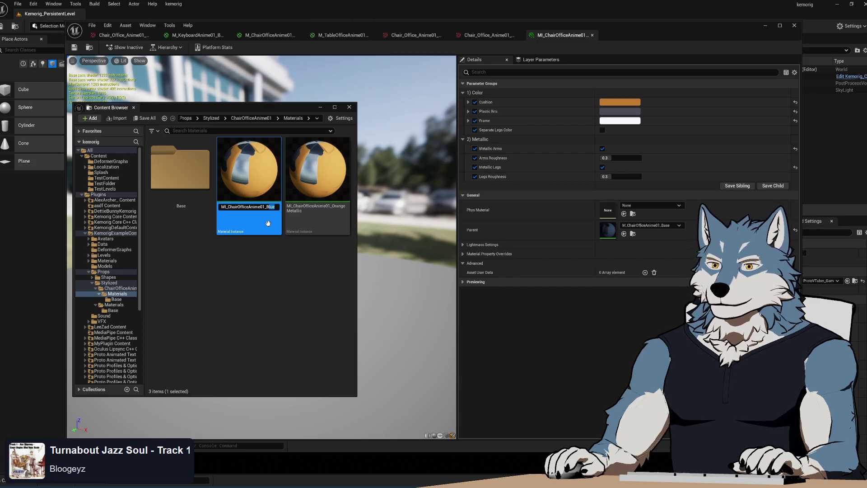
text(Default)
key(Return)
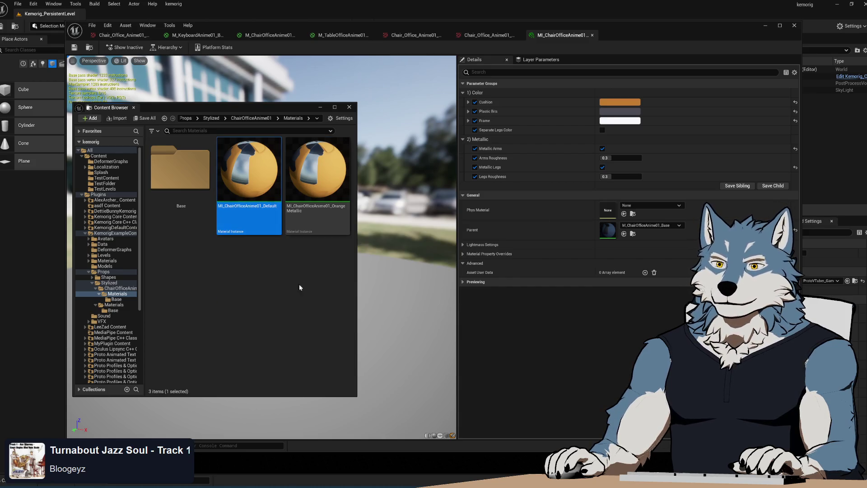
click(328, 275)
Step: Reset Default's cushion, plastic, frame, Metallic Arms and Metallic Legs parameters to dark-blue defaults
double_click(249, 181)
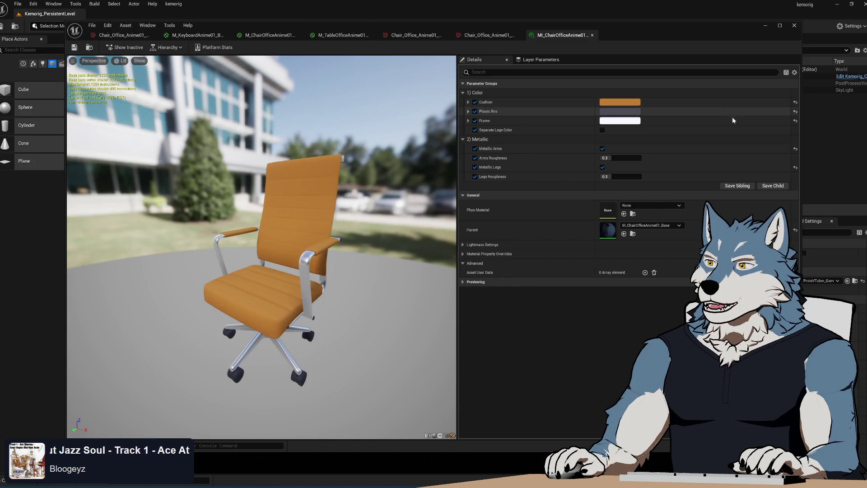
click(795, 102)
click(795, 111)
click(796, 120)
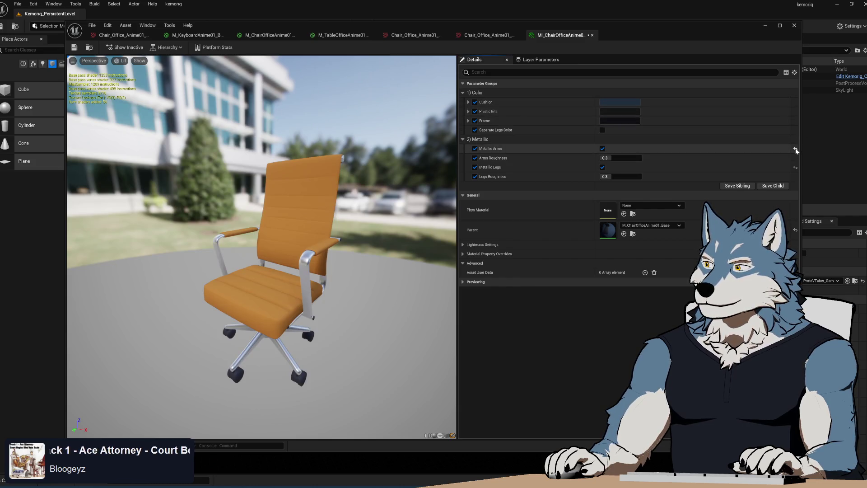
click(796, 148)
click(796, 158)
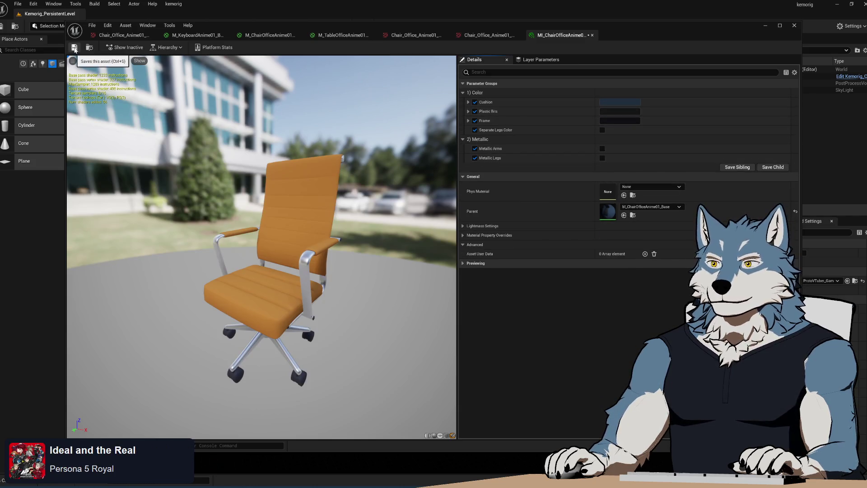
mouse_move(291, 281)
mouse_down()
mouse_move(278, 282)
mouse_move(292, 281)
mouse_up()
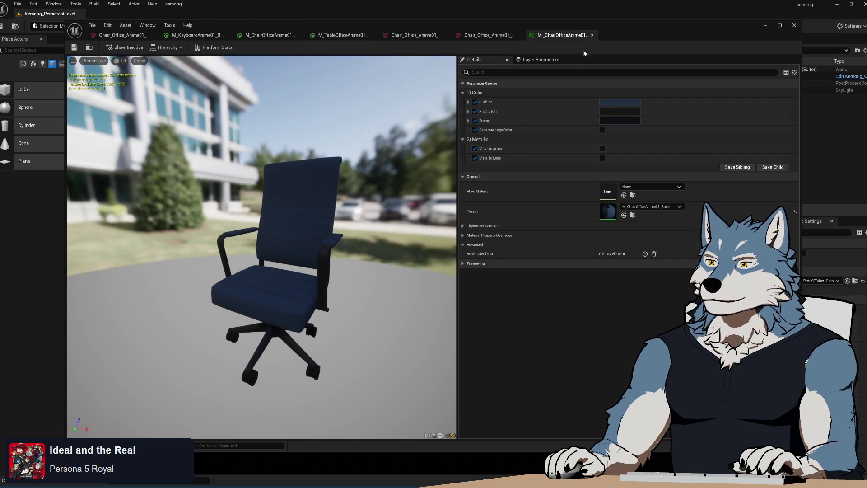
click(592, 36)
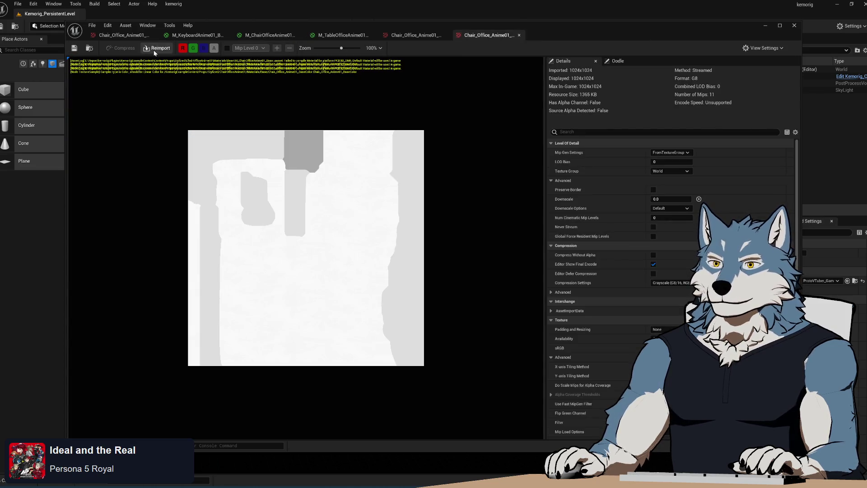
click(795, 25)
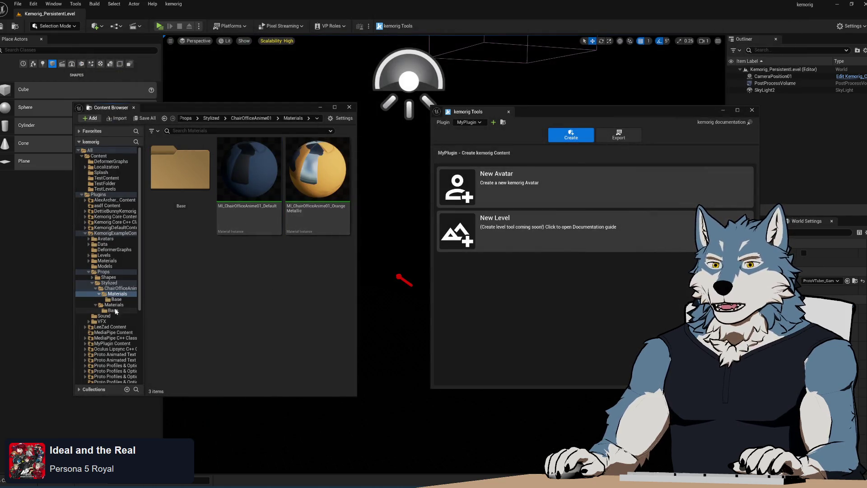
Step: Drop MI_ChairOfficeAnime01_Default into the ChairOfficeAnime01 mesh's Element 0 slot and save the mesh
click(119, 289)
click(263, 195)
double_click(263, 194)
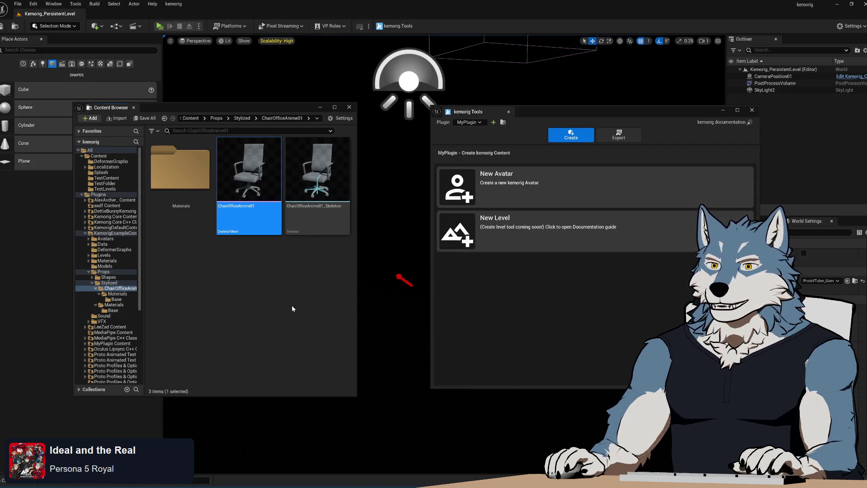
drag(352, 39, 564, 42)
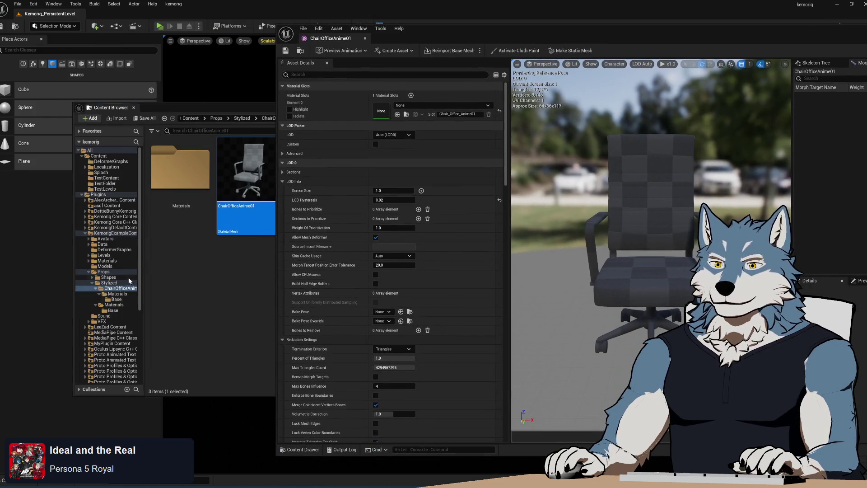
click(118, 294)
mouse_move(248, 180)
mouse_down()
mouse_move(449, 117)
mouse_move(438, 123)
mouse_move(440, 107)
mouse_up()
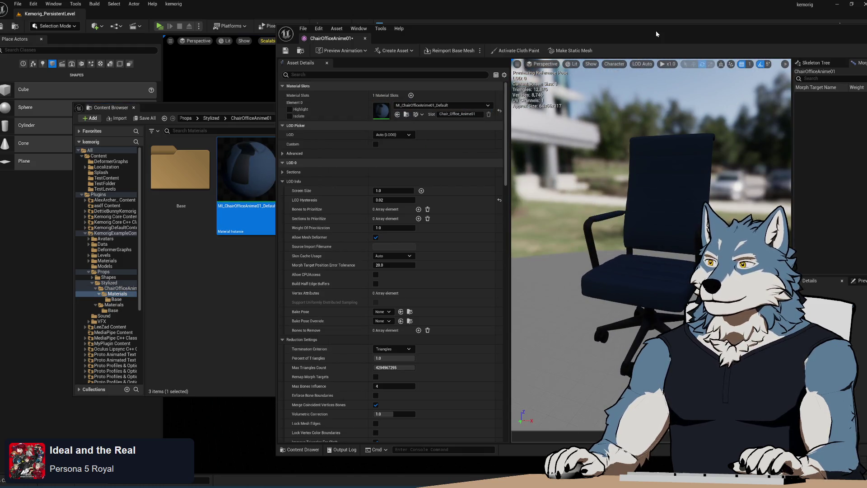
mouse_move(452, 39)
mouse_down()
mouse_move(249, 34)
mouse_move(267, 42)
mouse_up()
key(ctrl+s)
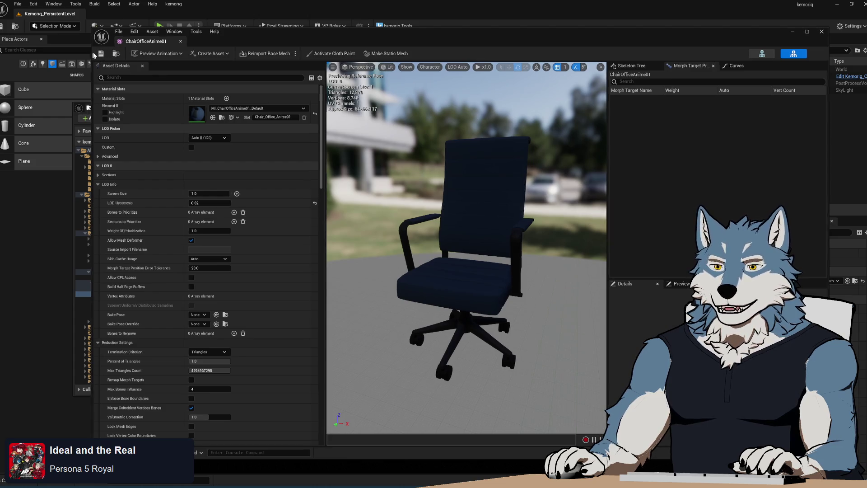
mouse_move(93, 55)
mouse_down()
mouse_move(198, 63)
mouse_move(181, 68)
mouse_move(203, 72)
mouse_move(186, 82)
mouse_up()
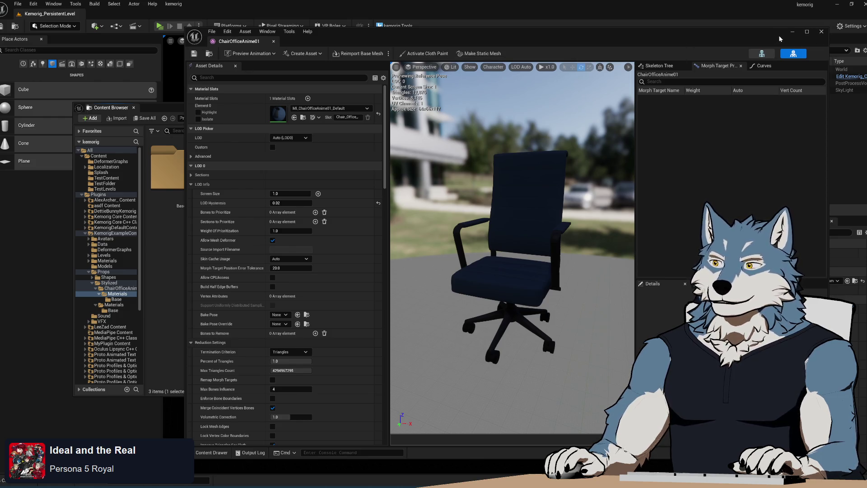
click(822, 32)
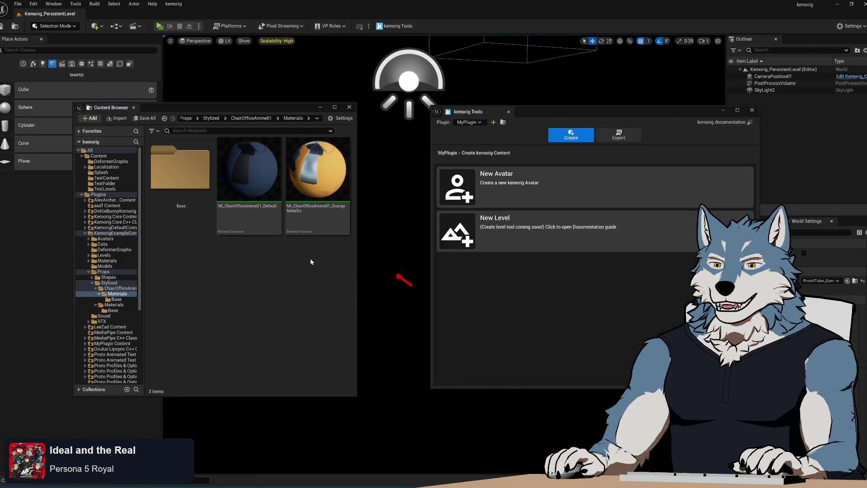
Step: Create a new folder named TableOfficeAnime01 inside the Stylized folder
mouse_move(266, 204)
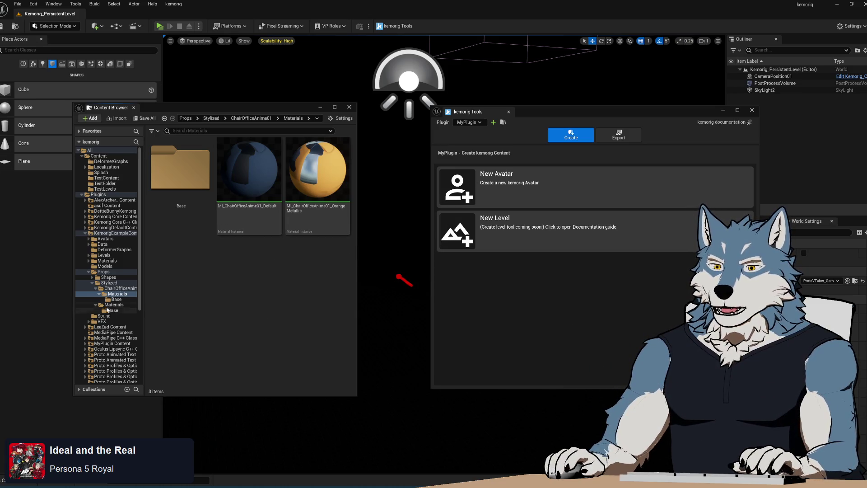
click(113, 306)
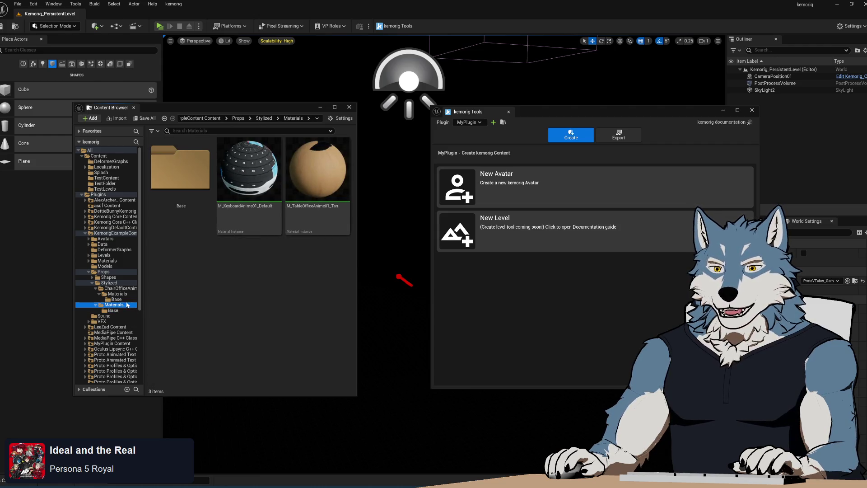
click(117, 295)
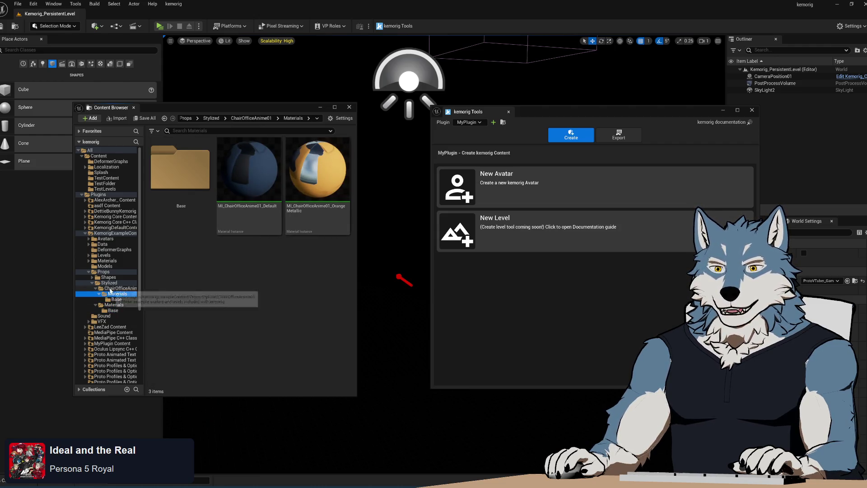
click(114, 289)
click(109, 284)
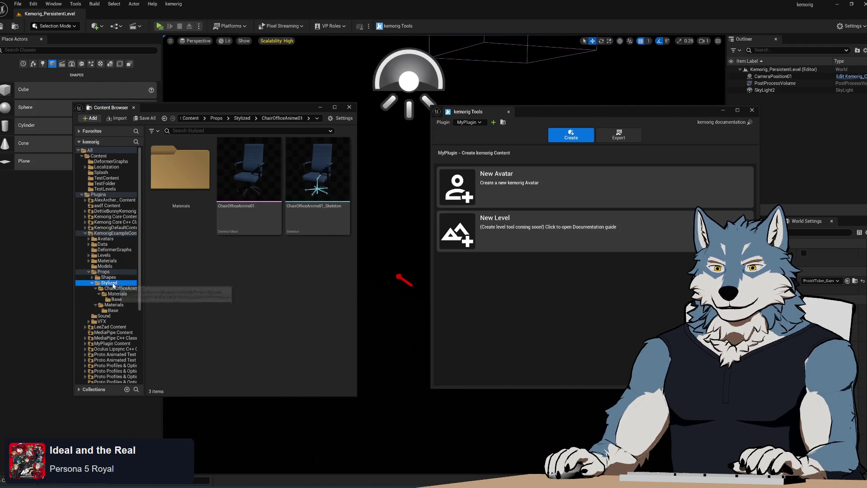
right_click(270, 281)
click(241, 294)
right_click(240, 294)
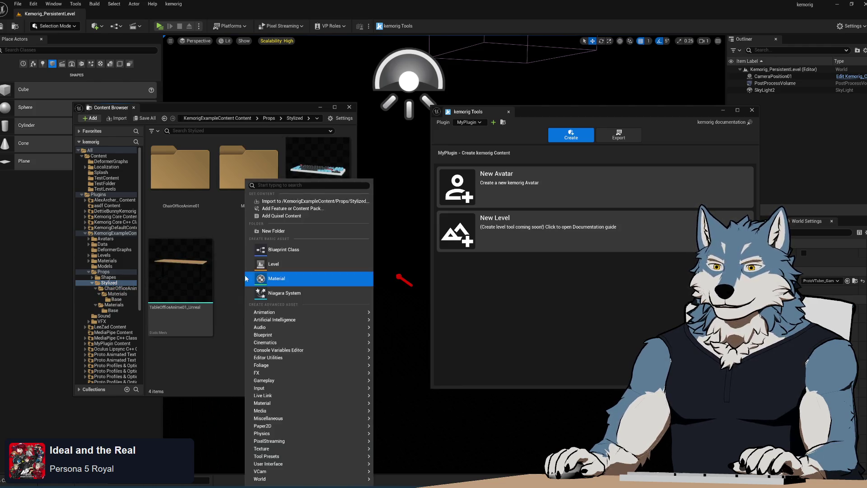
click(290, 232)
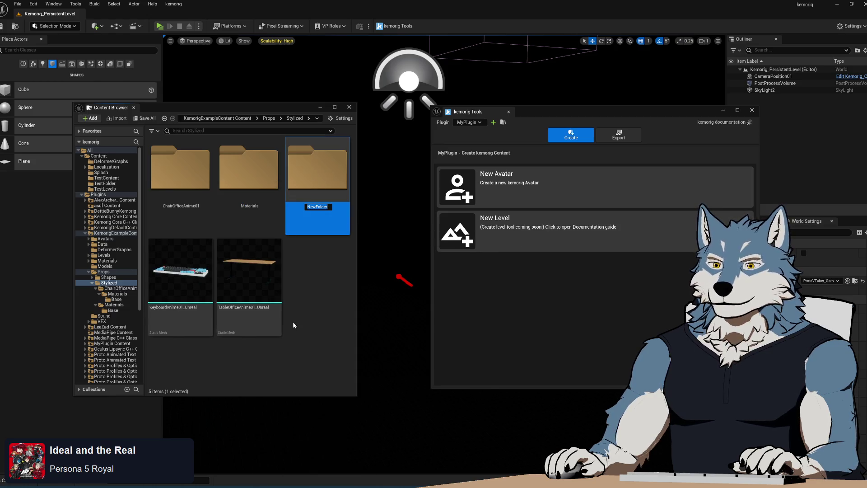
text(Tab)
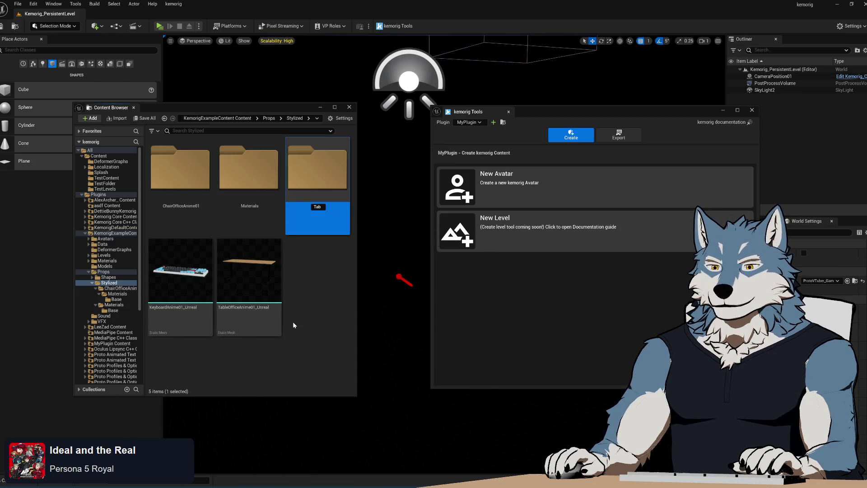
text(leOfficeAnime01)
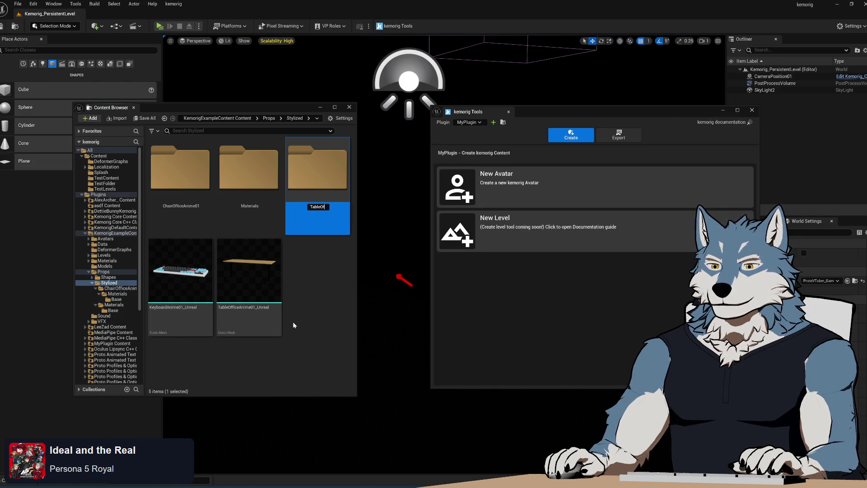
key(Return)
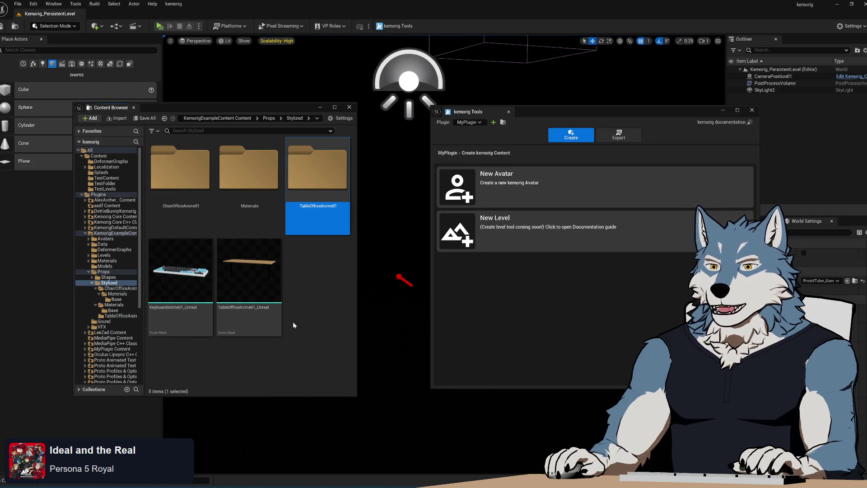
Step: Move the TableOfficeAnime01_Unreal mesh into it and add a Materials subfolder
mouse_move(271, 312)
mouse_down()
mouse_move(306, 251)
mouse_move(316, 183)
mouse_up()
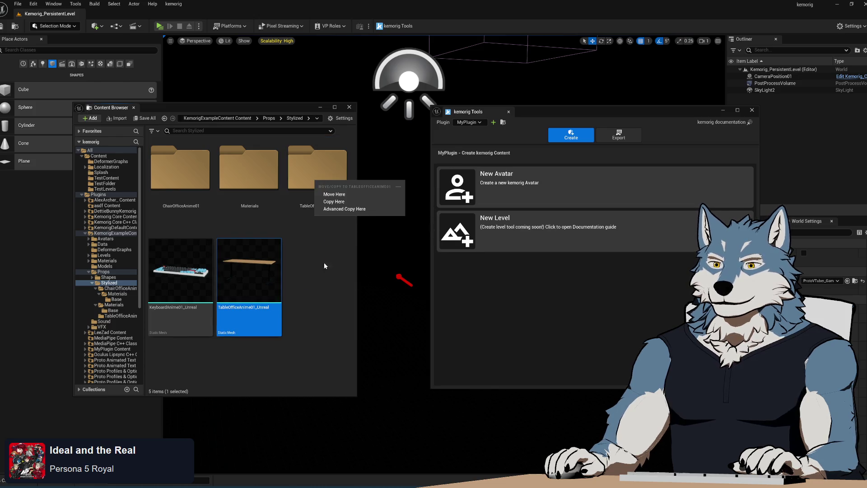
click(335, 194)
double_click(321, 184)
right_click(324, 184)
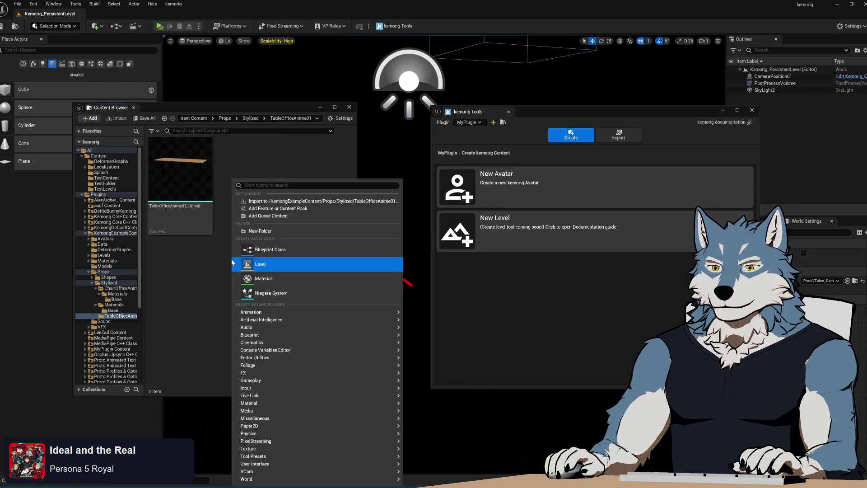
click(271, 232)
text(Materials)
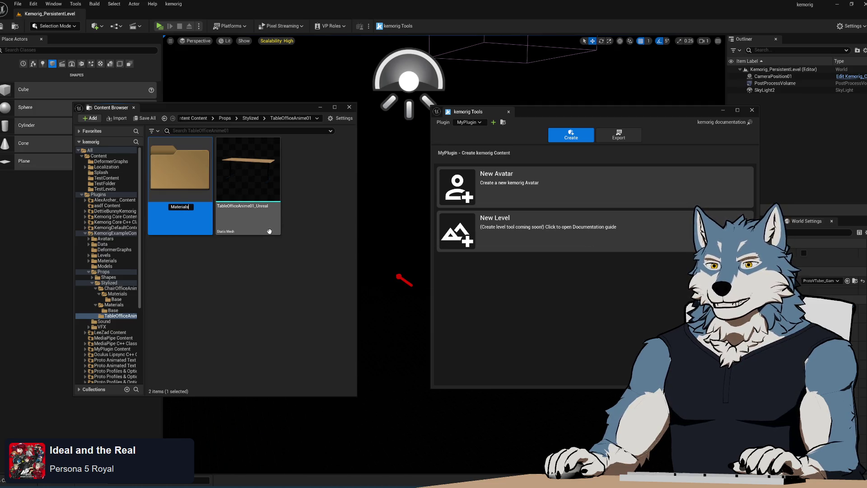
key(Return)
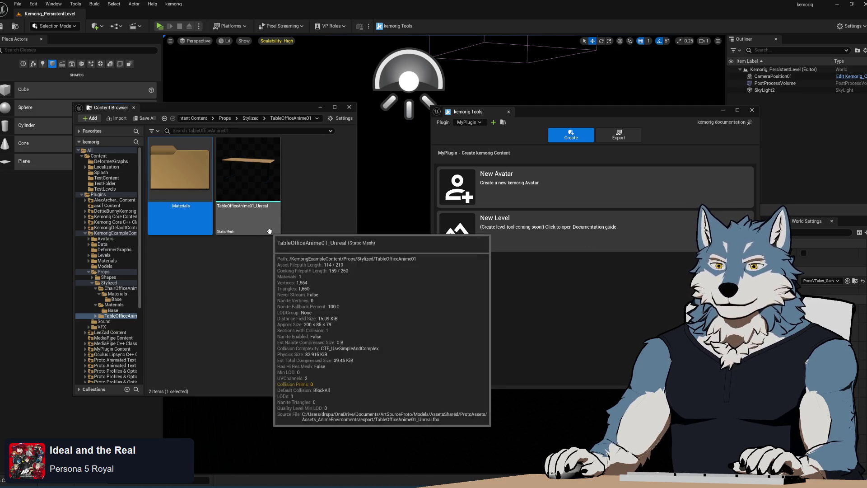
double_click(189, 167)
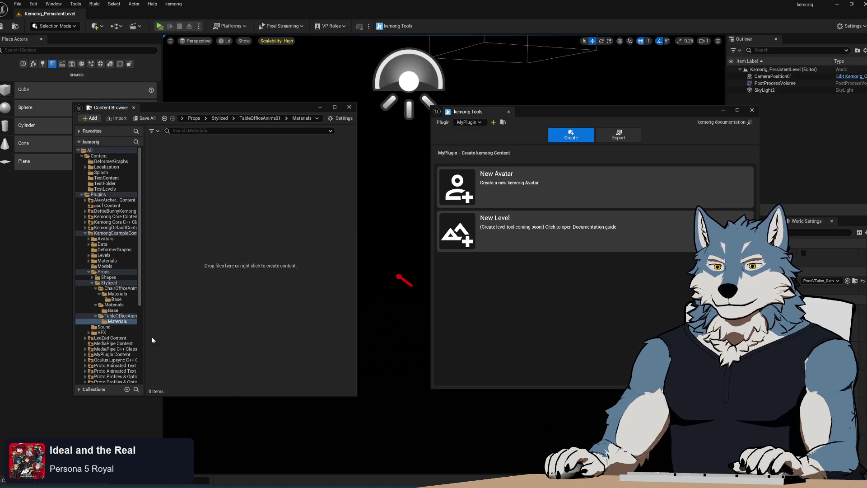
Step: Create a Base folder inside the table's Materials folder
right_click(232, 208)
click(286, 232)
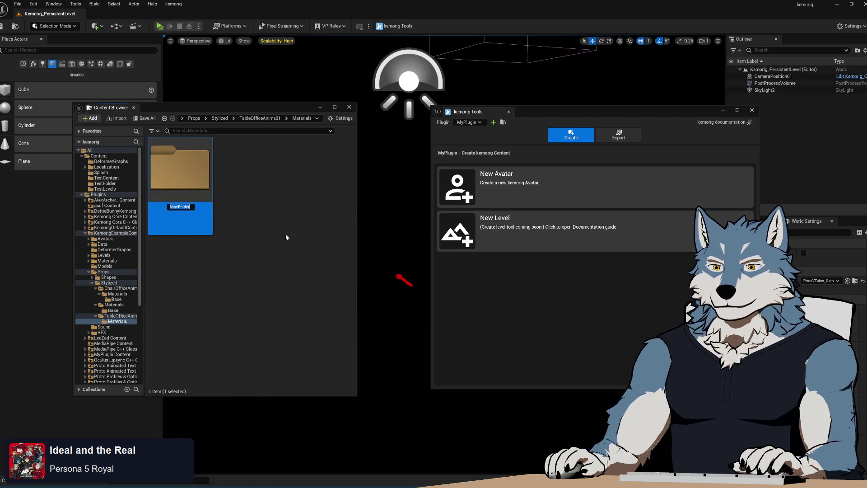
text(Base)
key(Return)
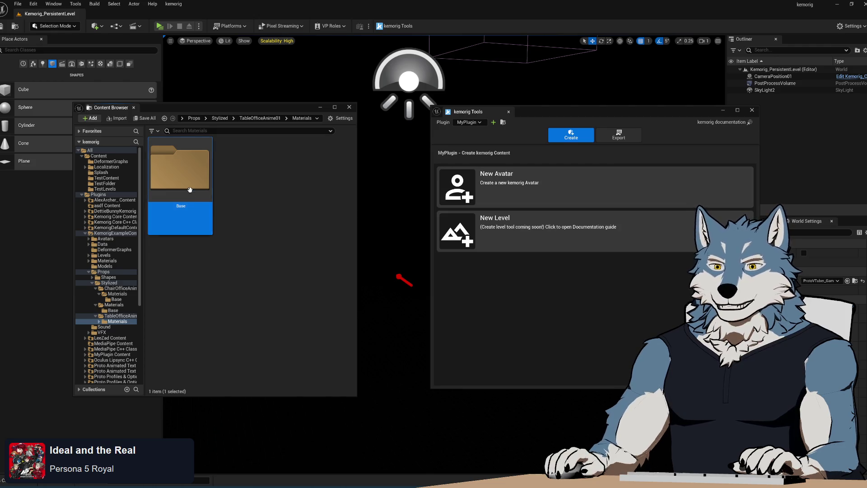
double_click(190, 190)
click(113, 310)
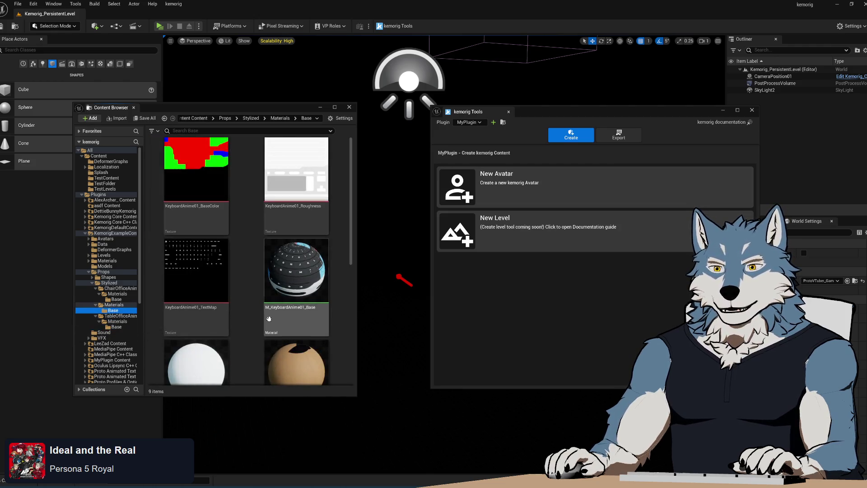
Step: Move the table material and its three textures from Stylized/Materials/Base into TableOfficeAnime01/Materials/Base, then open the material
scroll(234, 289, down, 3)
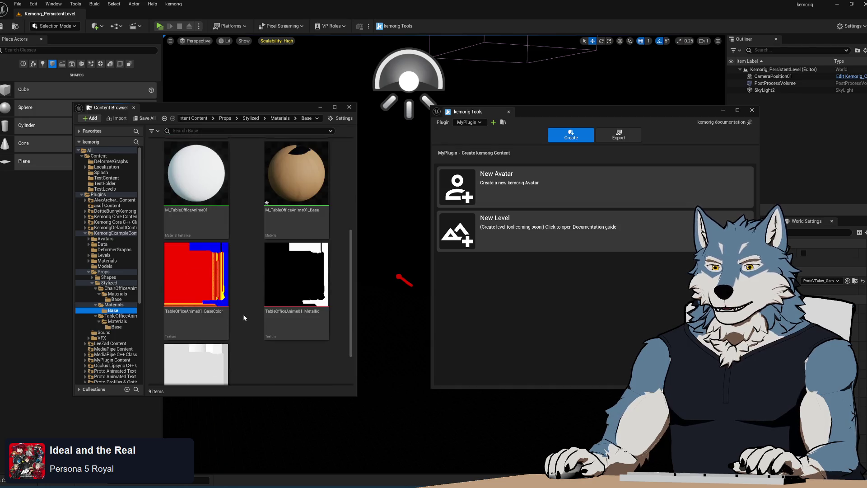
click(297, 194)
scroll(246, 297, down, 2)
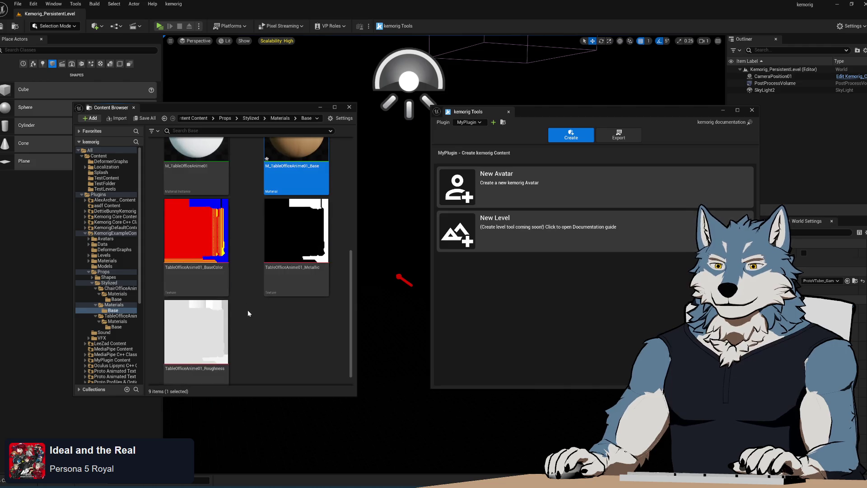
ctrl+click(204, 253)
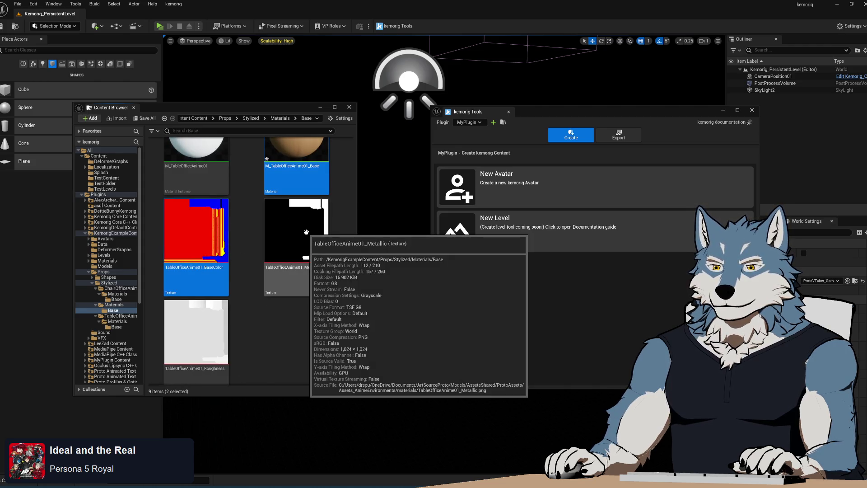
ctrl+click(306, 232)
ctrl+click(196, 334)
mouse_move(196, 335)
mouse_down()
mouse_move(156, 353)
mouse_move(118, 326)
mouse_up()
click(139, 337)
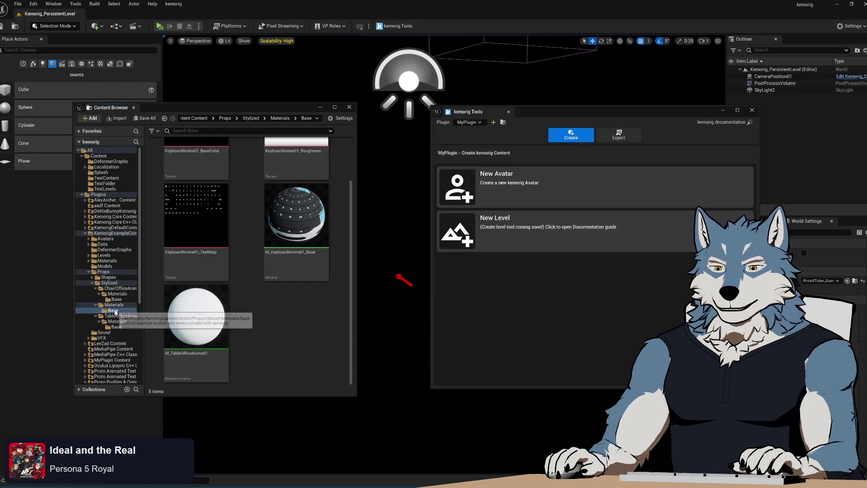
click(118, 329)
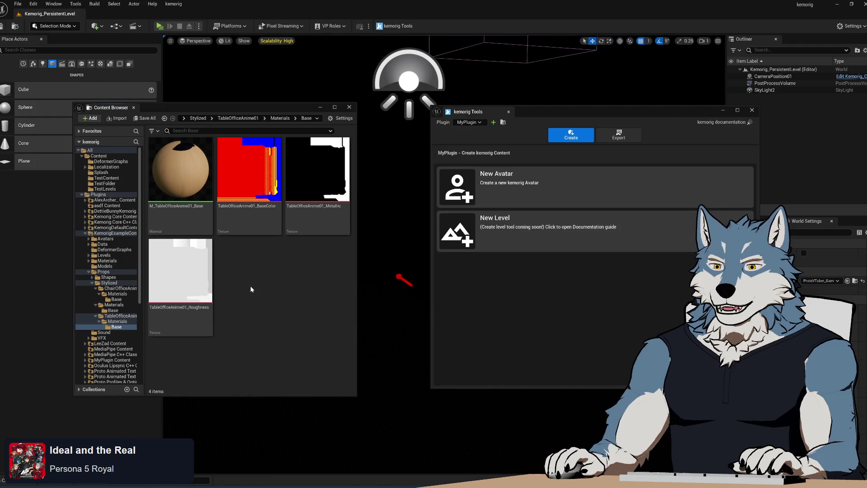
double_click(185, 177)
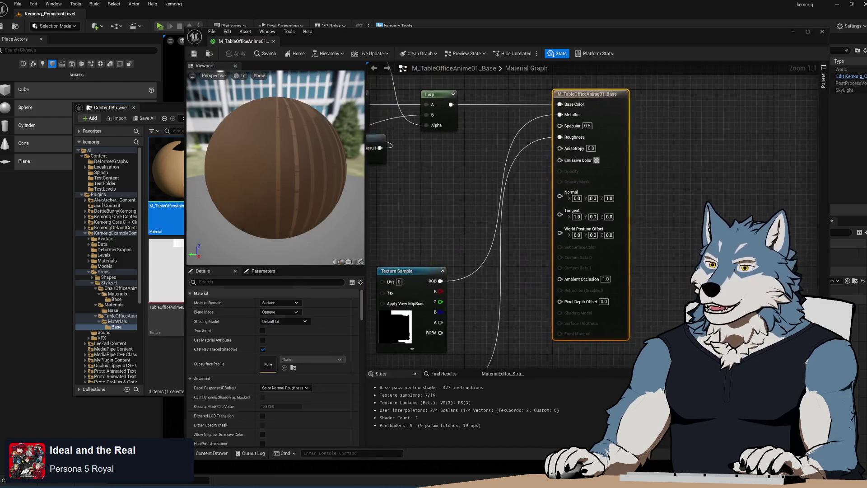
Step: Locate the erroring Texture Sample node and check which texture it uses
scroll(556, 247, down, 3)
scroll(555, 247, up, 3)
mouse_move(651, 289)
mouse_down()
mouse_move(601, 289)
mouse_move(553, 252)
mouse_up()
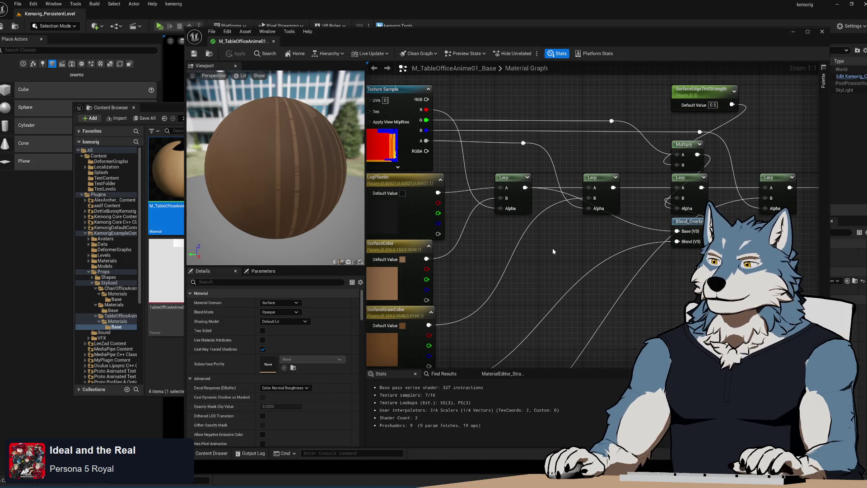
scroll(553, 251, down, 1)
mouse_move(722, 154)
mouse_down()
mouse_move(614, 126)
mouse_move(619, 108)
mouse_move(784, 162)
mouse_up()
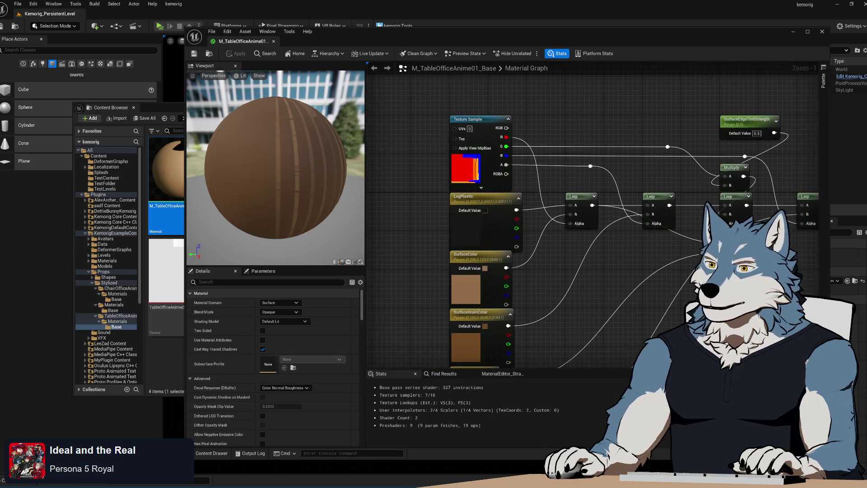
click(479, 119)
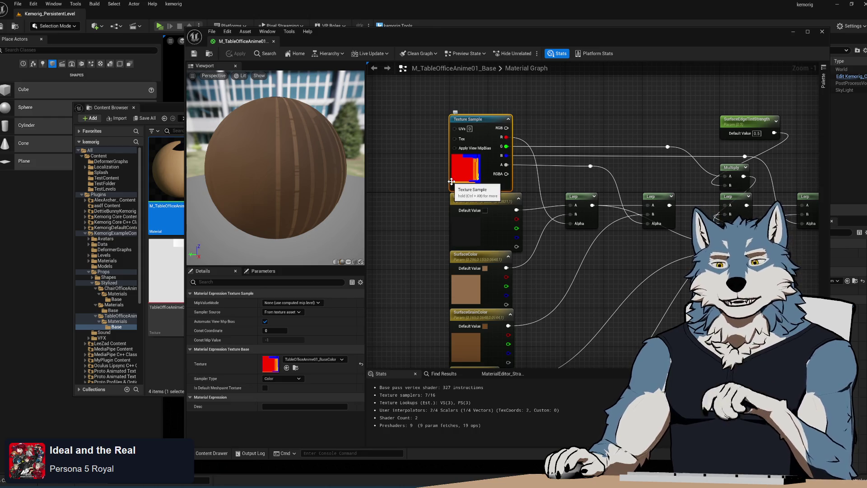
click(287, 367)
click(260, 201)
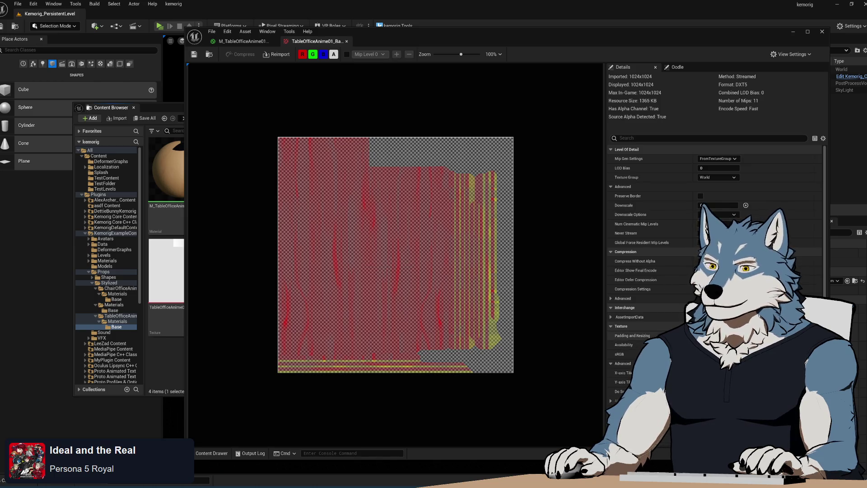
key(ctrl+Tab)
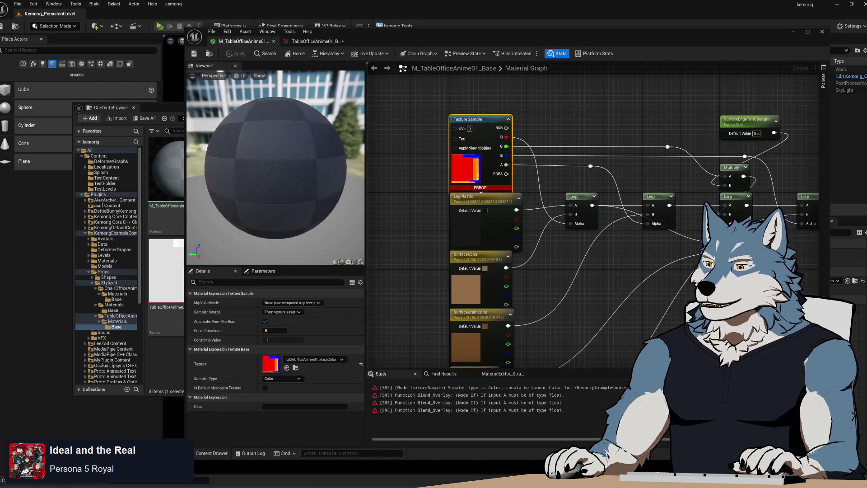
Step: Change the node's Sampler Type to clear the error and save the material
click(282, 378)
click(275, 424)
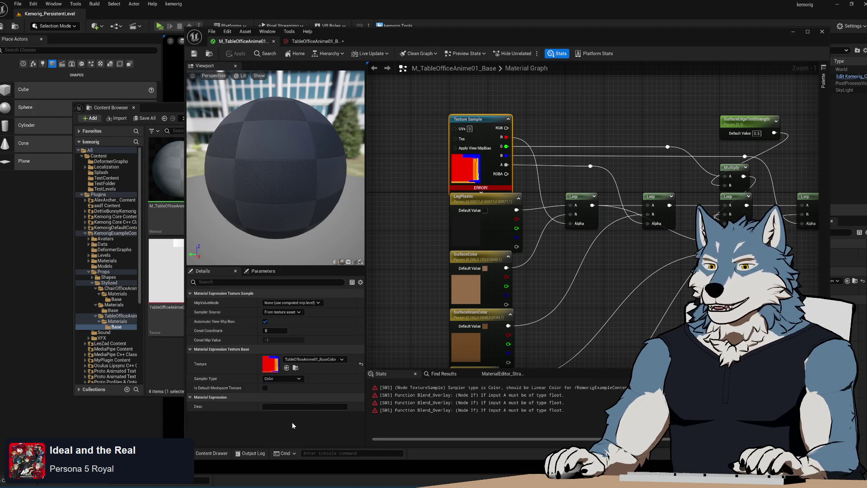
click(194, 53)
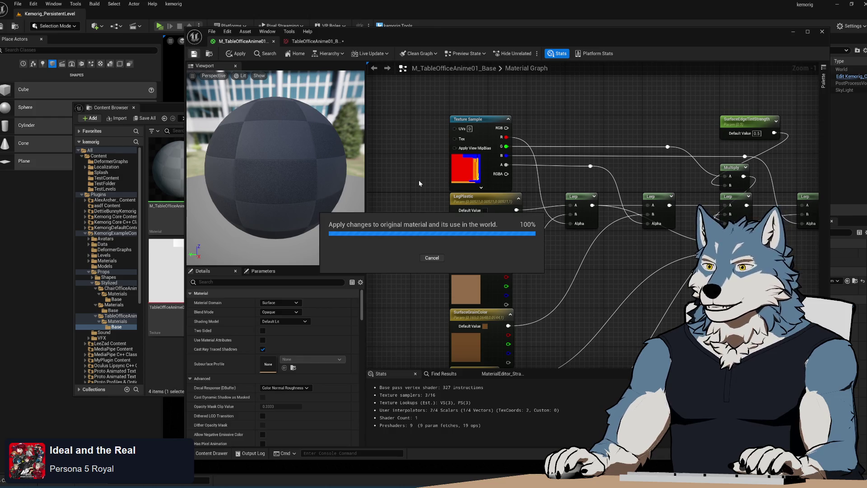
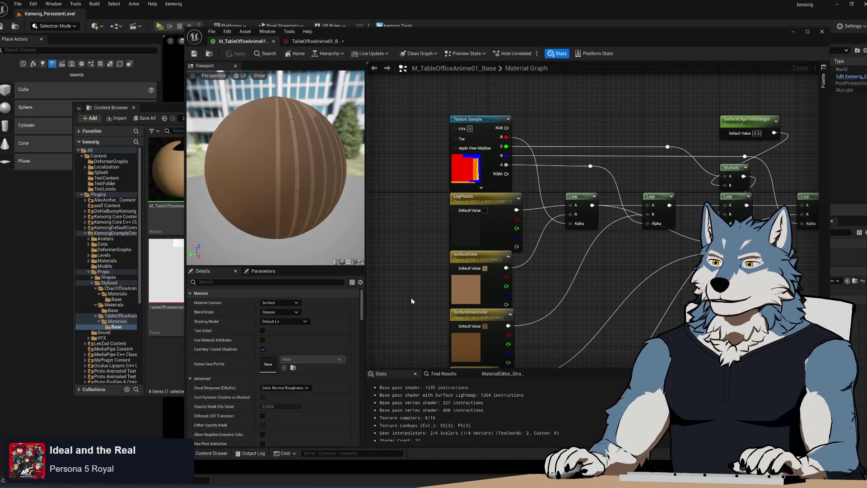
Step: Look over the SurfaceEdgeTint and FrameColor nodes, then view the 1024x1024 TableOfficeAnime01 base texture
mouse_move(412, 297)
mouse_down()
mouse_move(402, 262)
mouse_move(396, 269)
mouse_up()
scroll(396, 269, down, 1)
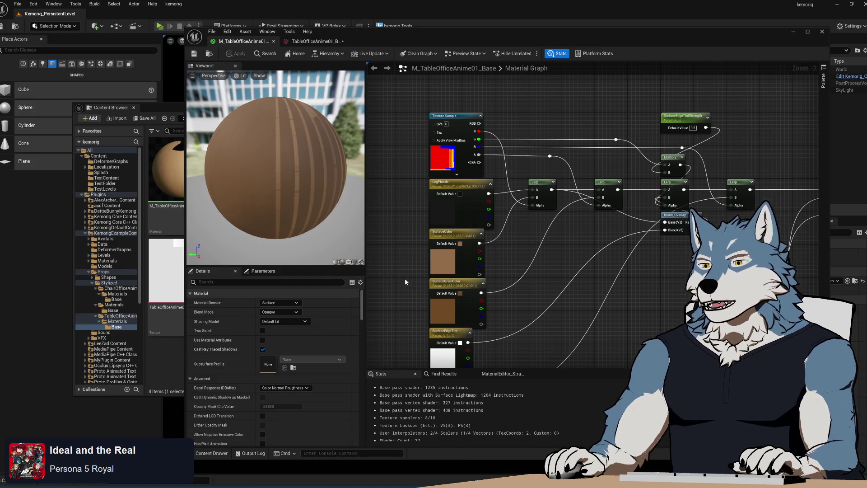
mouse_move(405, 278)
mouse_down()
mouse_move(393, 164)
mouse_move(393, 199)
mouse_move(411, 220)
mouse_move(411, 318)
mouse_up()
click(315, 41)
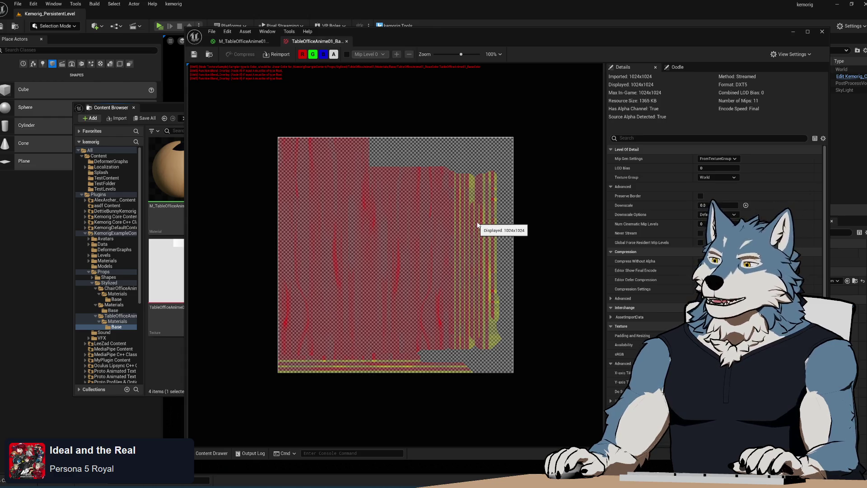
Step: Compare the base colour texture with the graph, then open the Metallic and Roughness textures
click(243, 42)
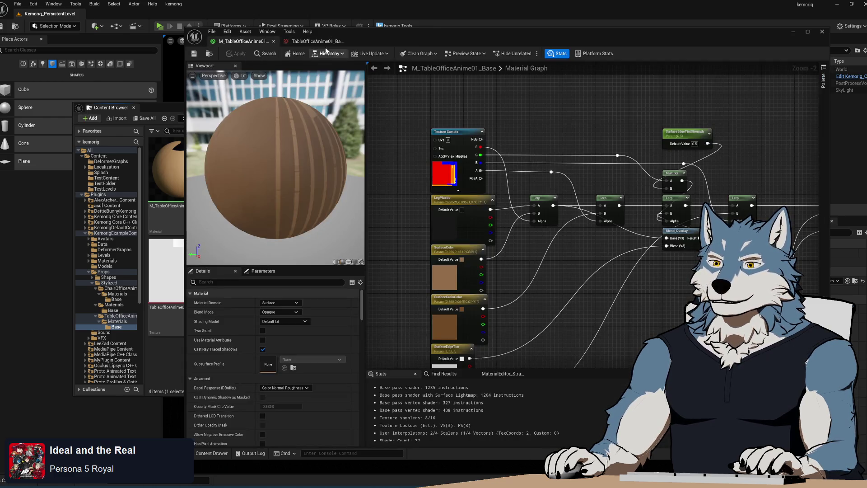
click(316, 41)
click(243, 41)
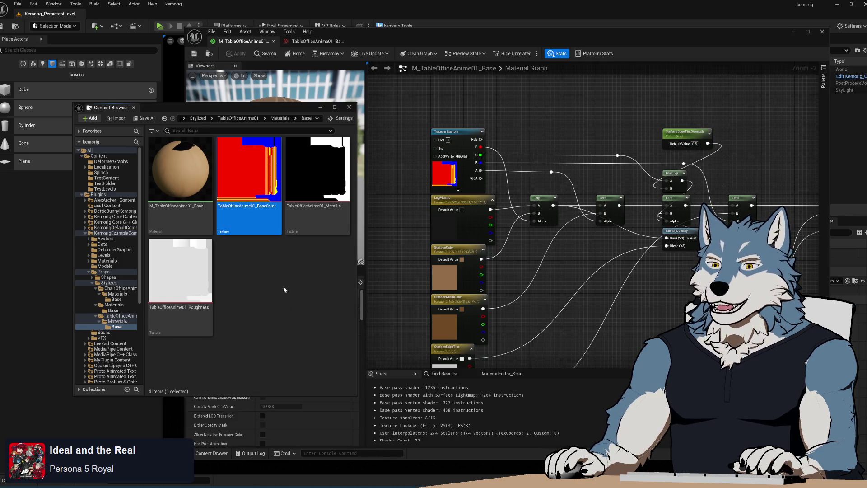
double_click(317, 222)
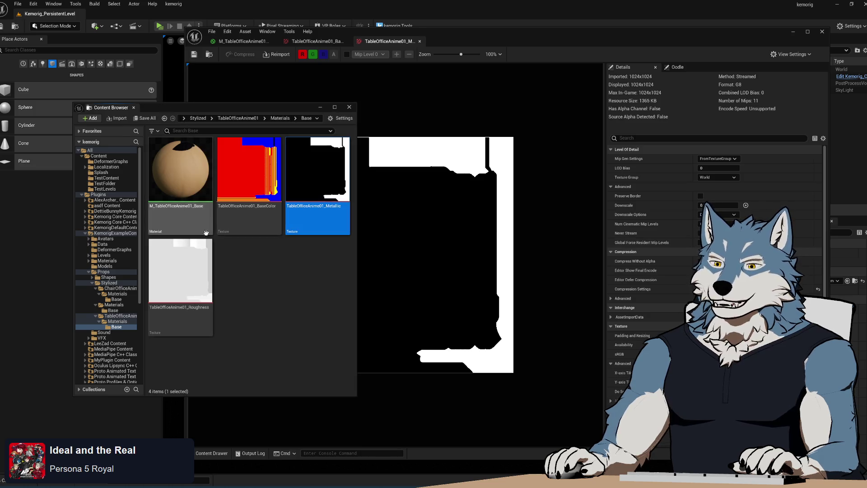
double_click(180, 276)
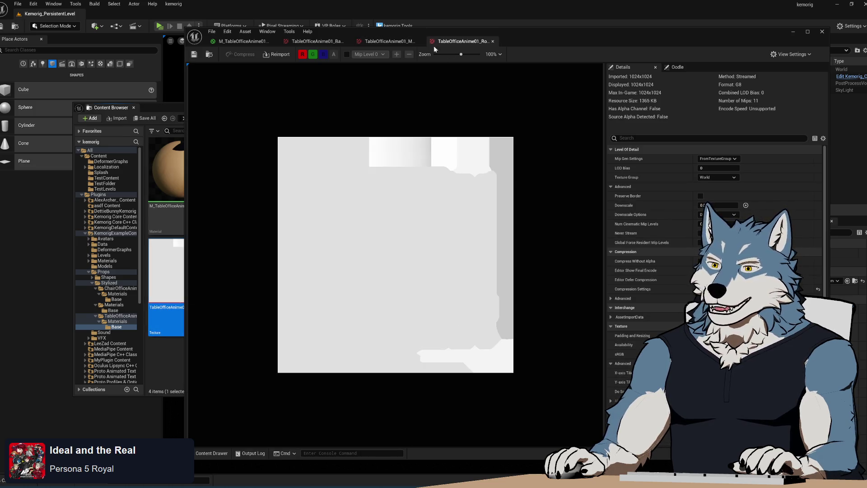
Step: Close the Roughness, Metallic and base colour texture viewers and recentre the material graph
click(493, 42)
click(420, 41)
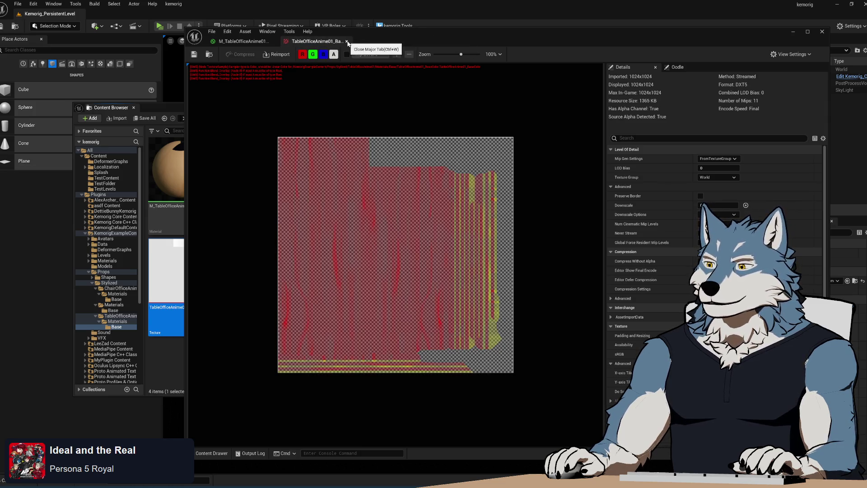
click(348, 42)
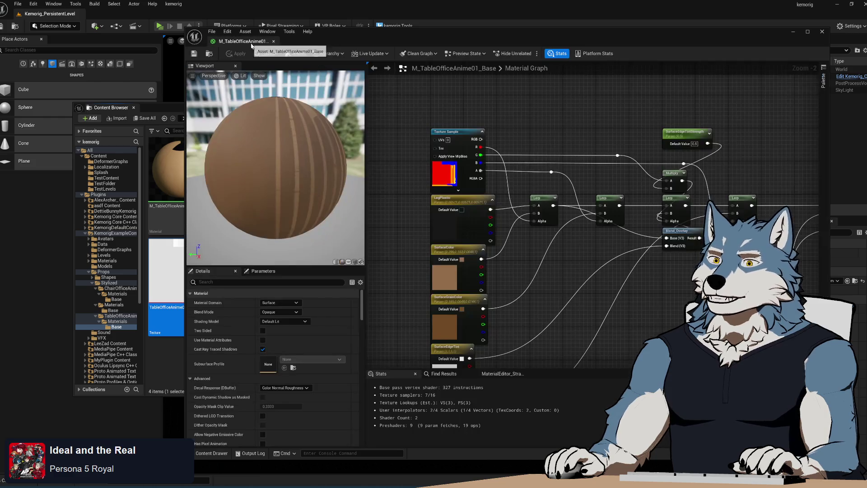
scroll(500, 189, down, 3)
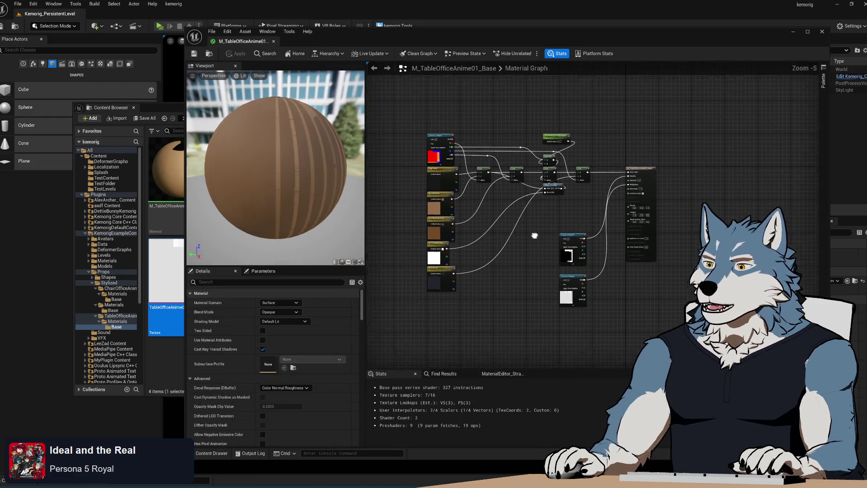
scroll(531, 227, up, 2)
drag(583, 268, 569, 352)
key(alt+Tab)
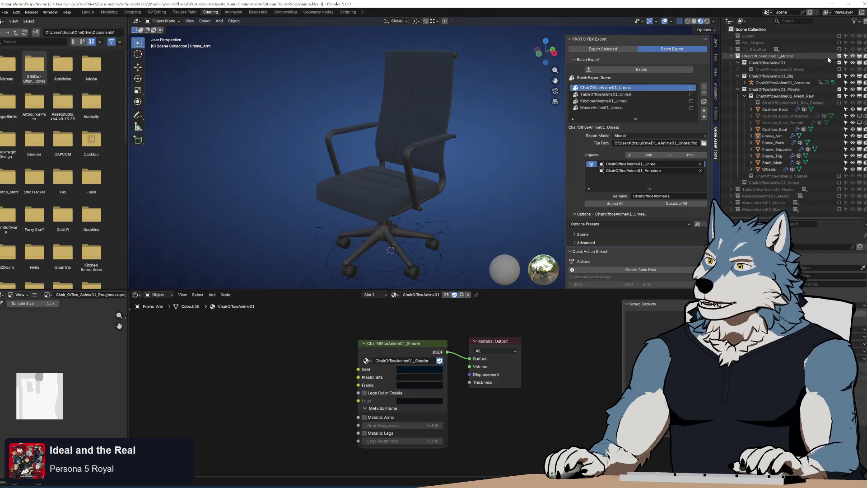
Step: Hide the chair collection and show the TableOfficeAnime01_Master table collection instead
click(839, 56)
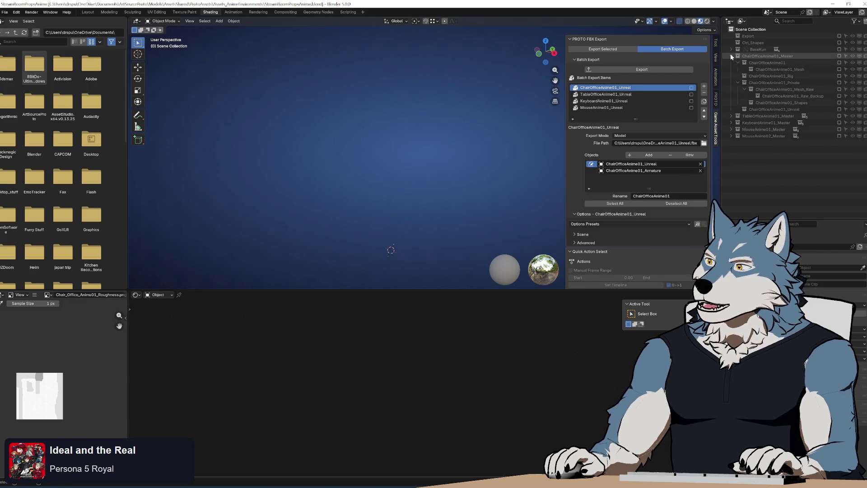
key(shift+a)
click(840, 63)
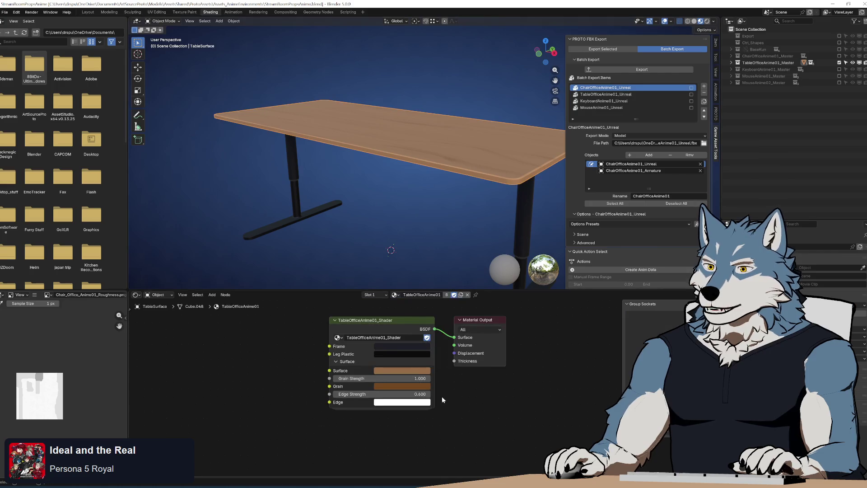
Step: Enter the TableOfficeAnime01_Shader group and pan to its Metallic texture node
click(391, 335)
key(Tab)
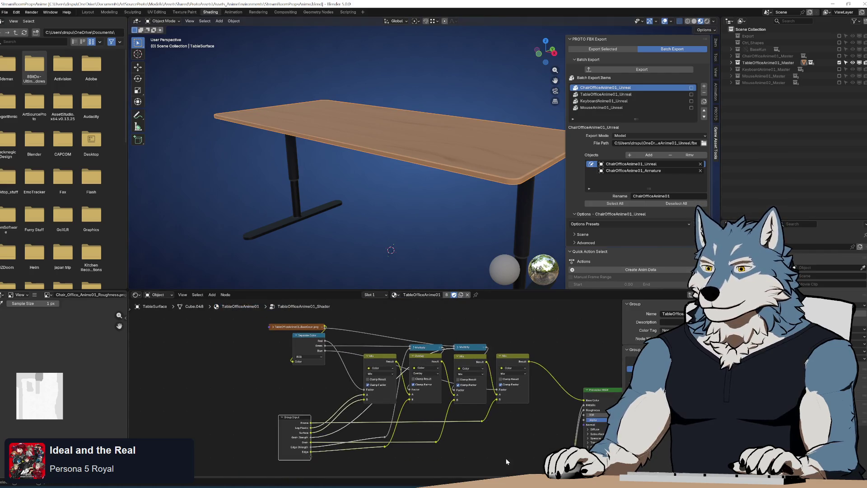
right_click(477, 391)
key(Escape)
drag(529, 439, 473, 415)
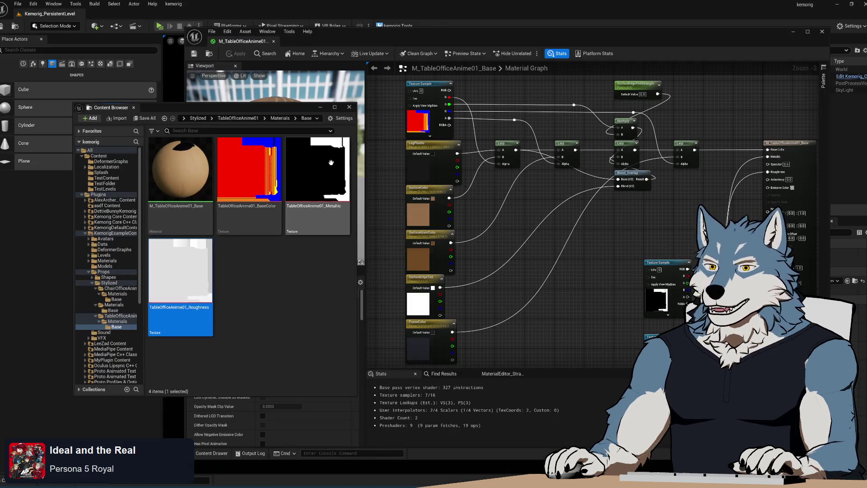
mouse_move(283, 102)
mouse_down()
mouse_move(312, 190)
mouse_move(283, 101)
mouse_move(297, 125)
mouse_up()
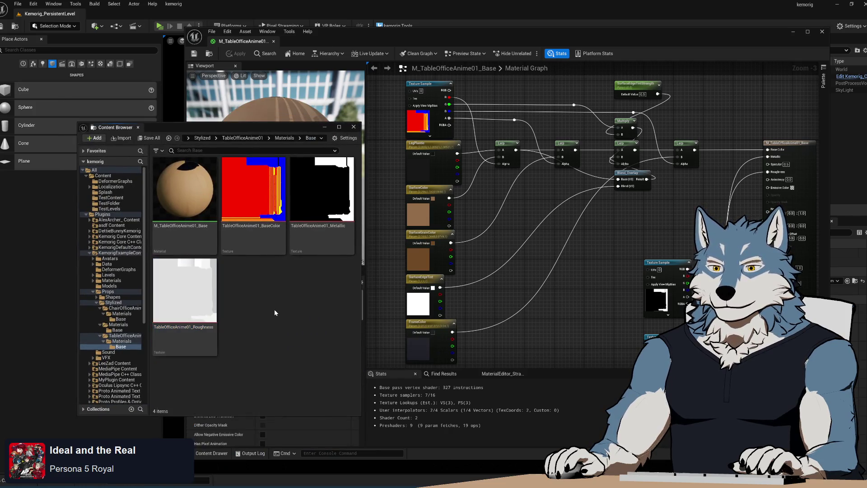
Step: Create MI_TableOfficeAnime01_Default from the base material and move it into the Materials folder
right_click(192, 195)
click(261, 223)
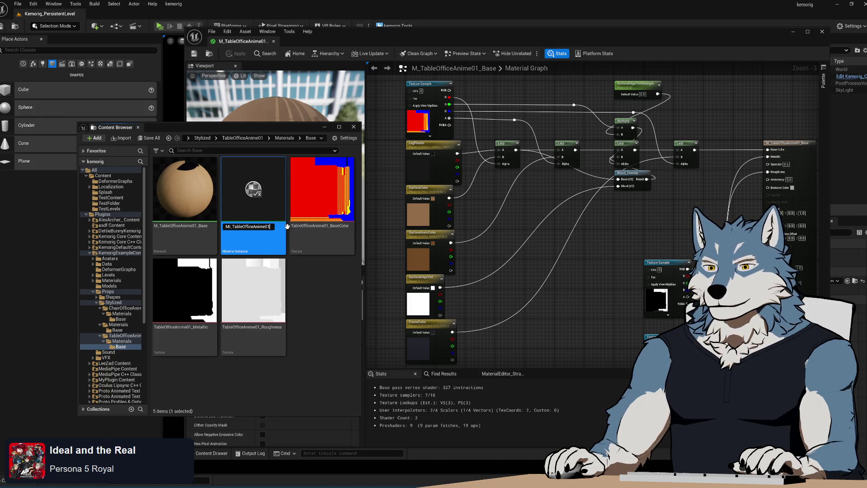
text(_Default)
key(Return)
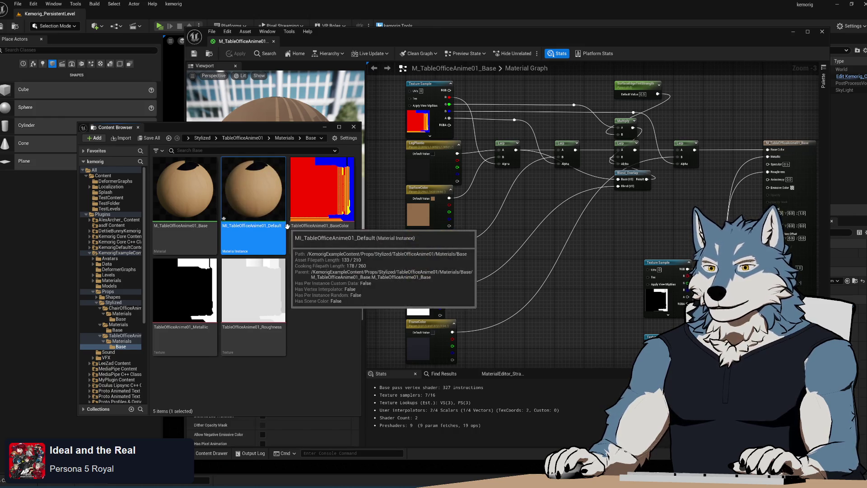
mouse_move(271, 199)
mouse_down()
mouse_move(122, 352)
mouse_move(121, 345)
mouse_up()
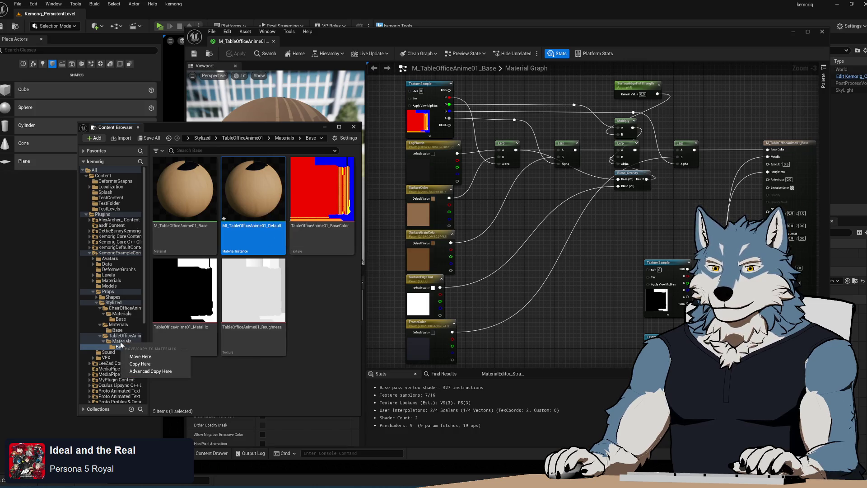
click(140, 355)
Step: Open the TableOfficeAnime01 table static mesh in the mesh editor
key(BackSpace)
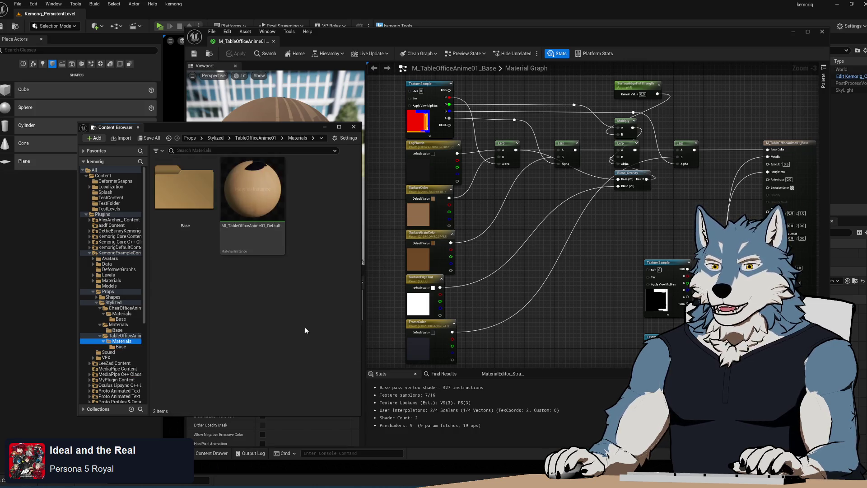
click(267, 333)
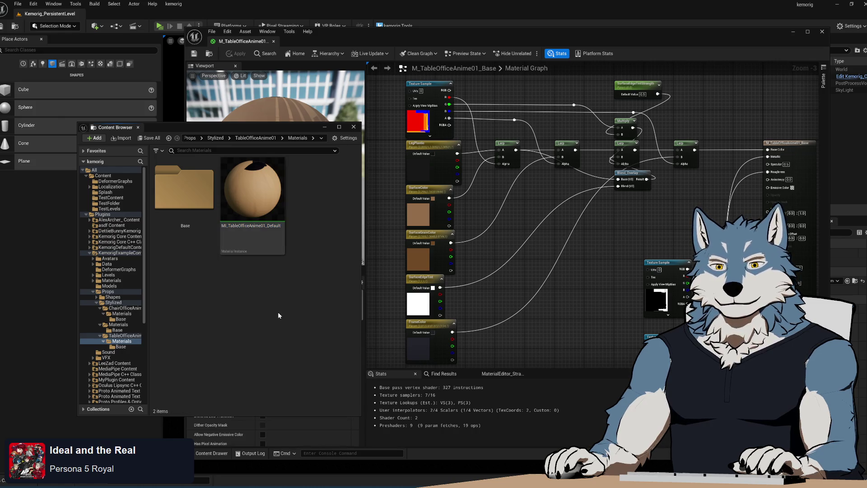
click(116, 335)
double_click(252, 235)
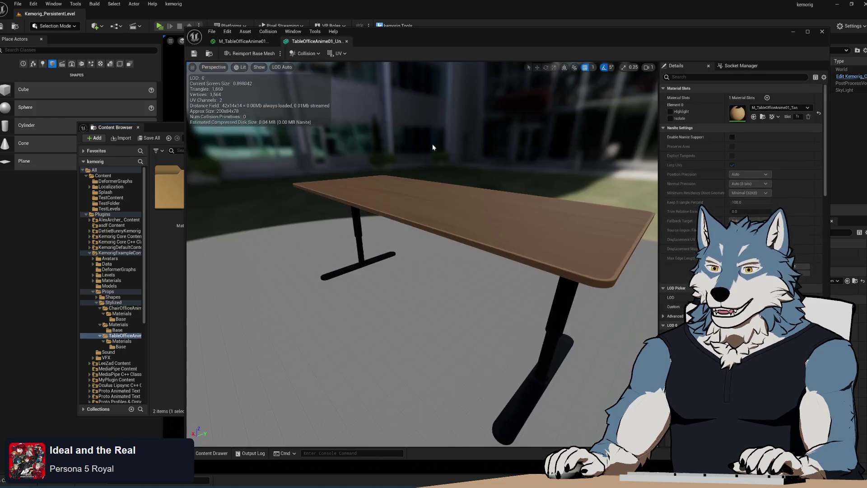
Step: Assign MI_TableOfficeAnime01_Default to the table mesh's material slot and orbit the preview
drag(443, 35, 554, 37)
click(122, 341)
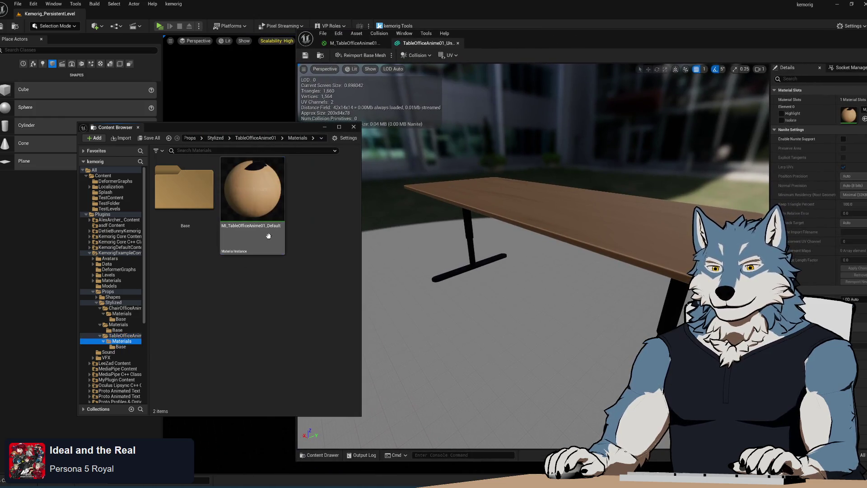
mouse_move(252, 194)
mouse_down()
mouse_move(786, 176)
mouse_move(813, 135)
mouse_move(856, 117)
mouse_up()
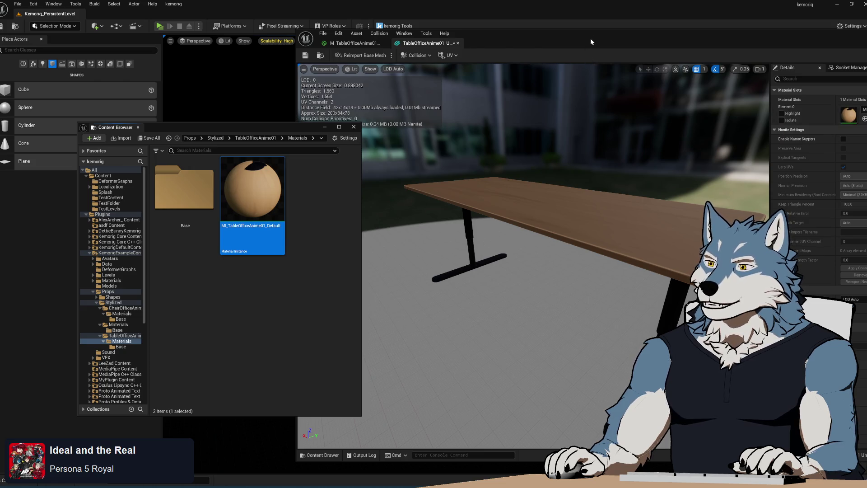
drag(593, 32, 400, 28)
mouse_move(317, 235)
mouse_down()
mouse_move(370, 199)
mouse_move(317, 181)
mouse_move(137, 66)
mouse_up()
click(173, 62)
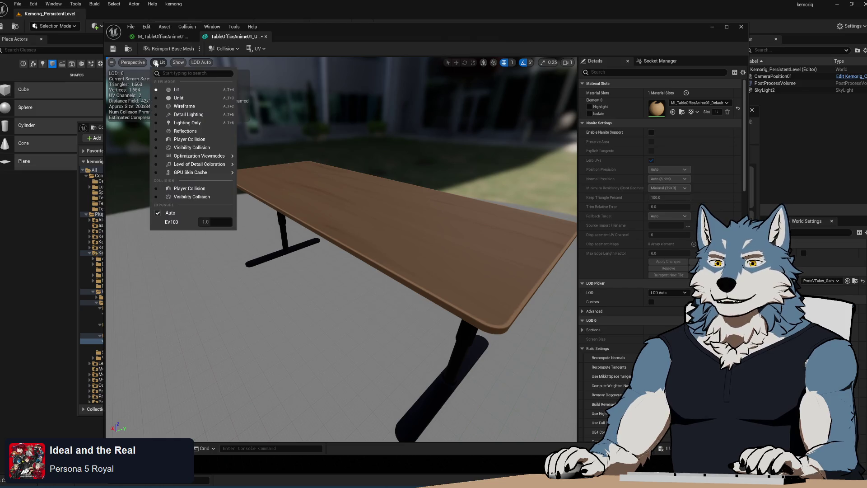
click(156, 63)
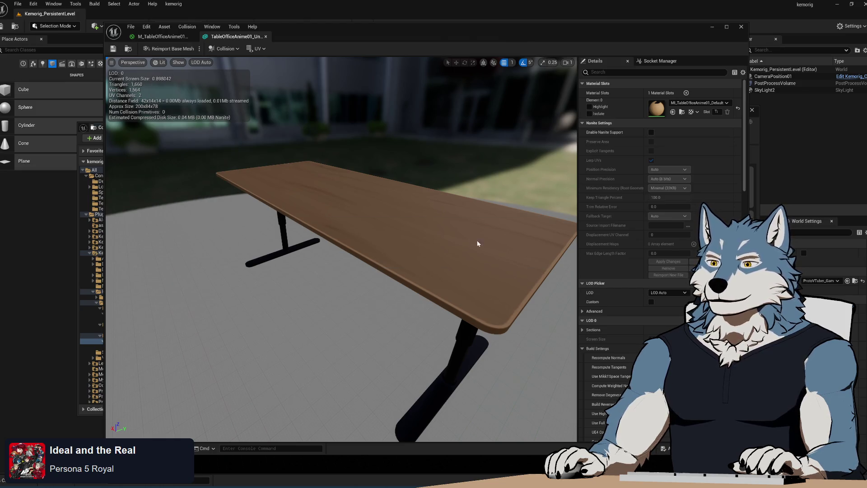
Step: Preview the M_TableOfficeAnime01_Base material on the table mesh at an angle
click(163, 37)
drag(253, 29, 450, 40)
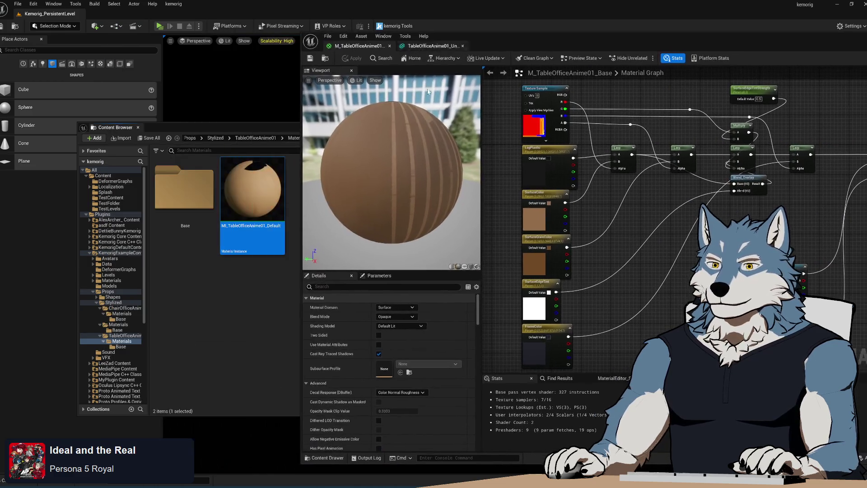
click(123, 337)
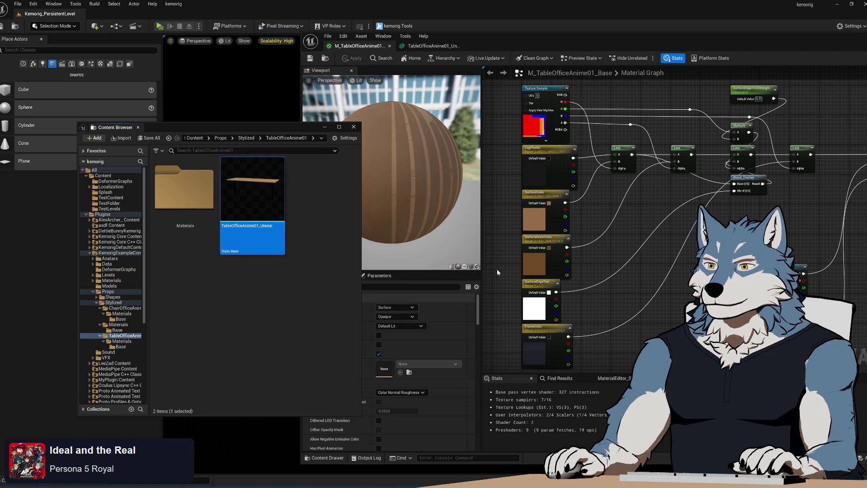
click(476, 267)
drag(511, 37, 359, 29)
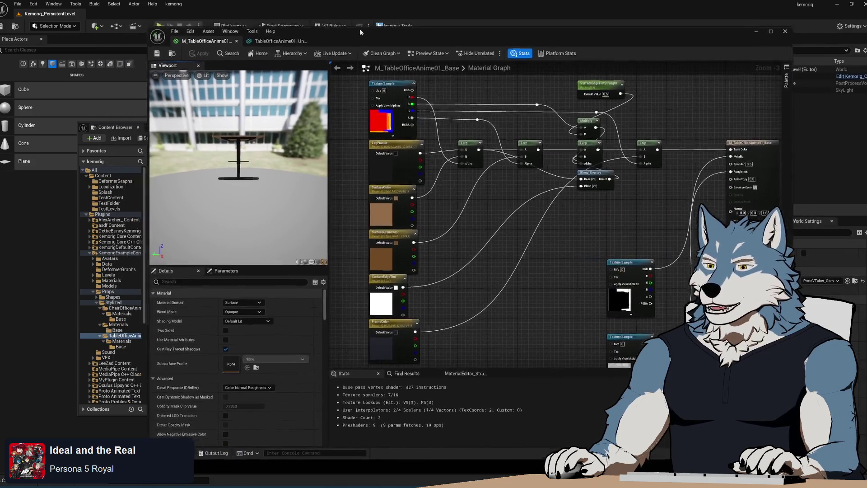
drag(155, 104, 70, 104)
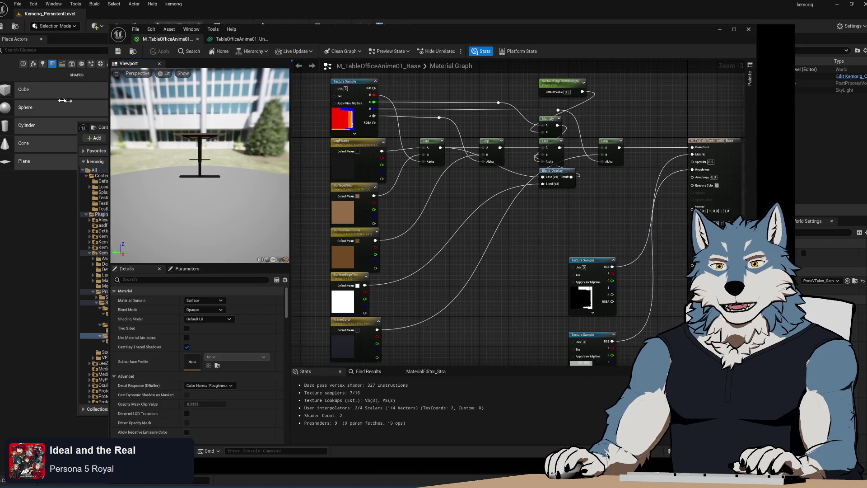
mouse_move(117, 145)
mouse_down()
mouse_move(162, 141)
mouse_move(175, 115)
mouse_up()
scroll(162, 141, up, 8)
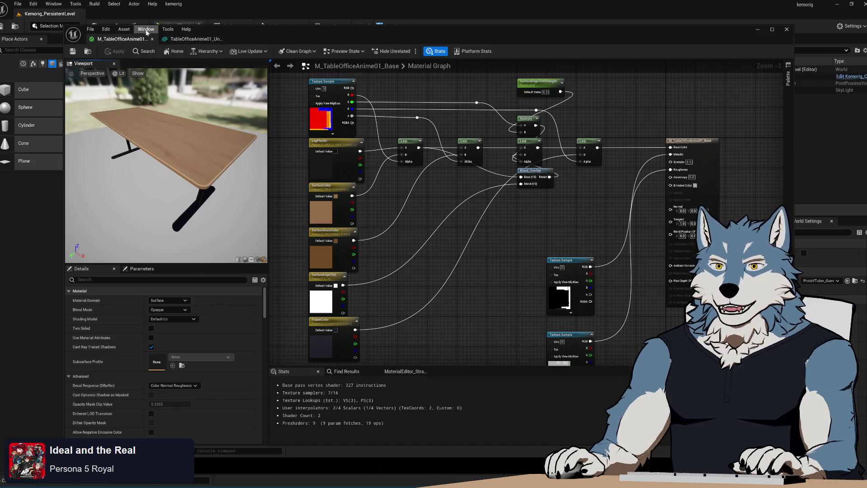
Step: Locate the mesh's MI_TableOfficeAnime01_Default instance and open it in the instance editor
click(181, 39)
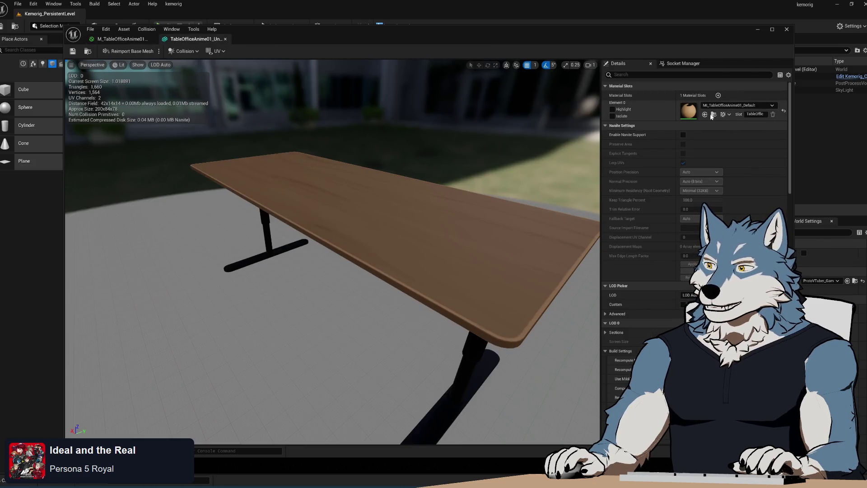
click(713, 115)
double_click(265, 192)
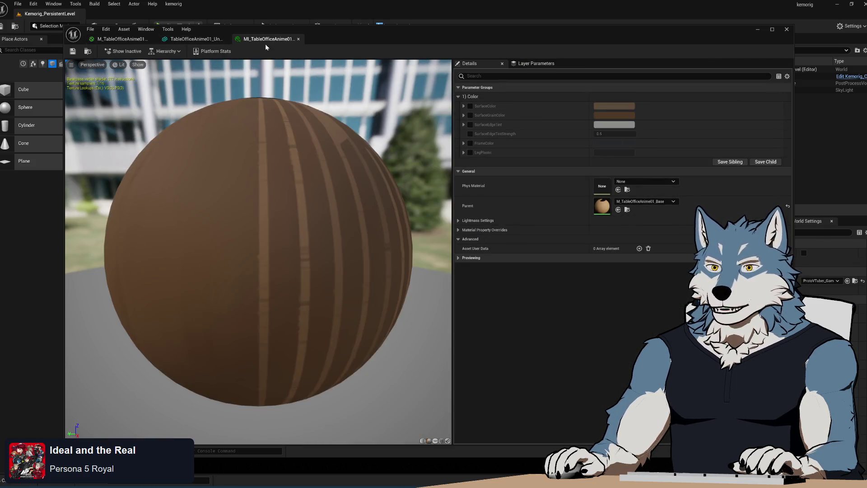
Step: Switch the instance preview from the sphere to the office table mesh
drag(223, 30, 440, 31)
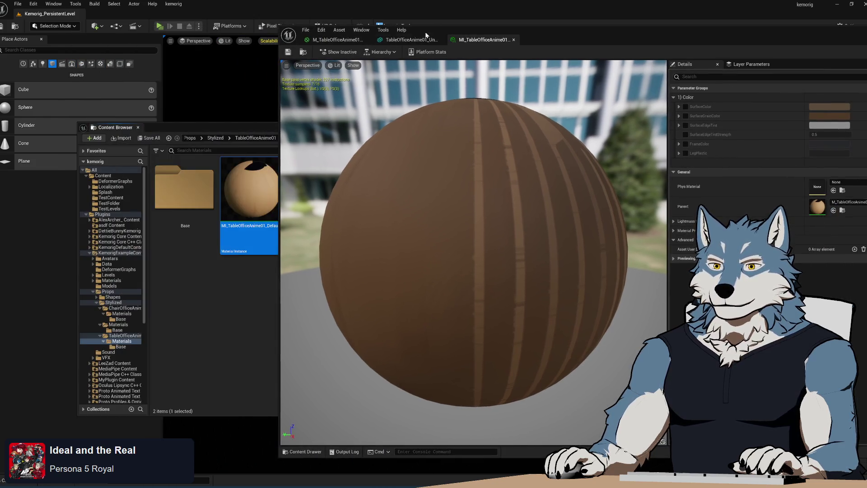
click(129, 336)
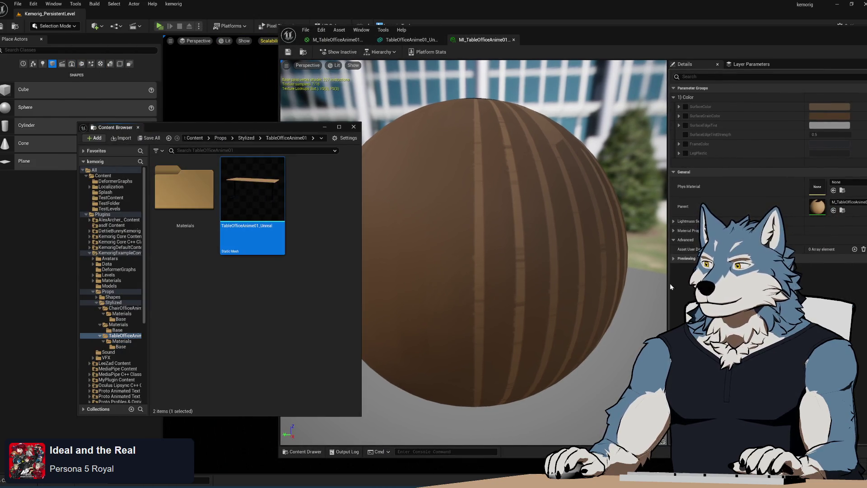
click(664, 442)
drag(549, 27, 284, 21)
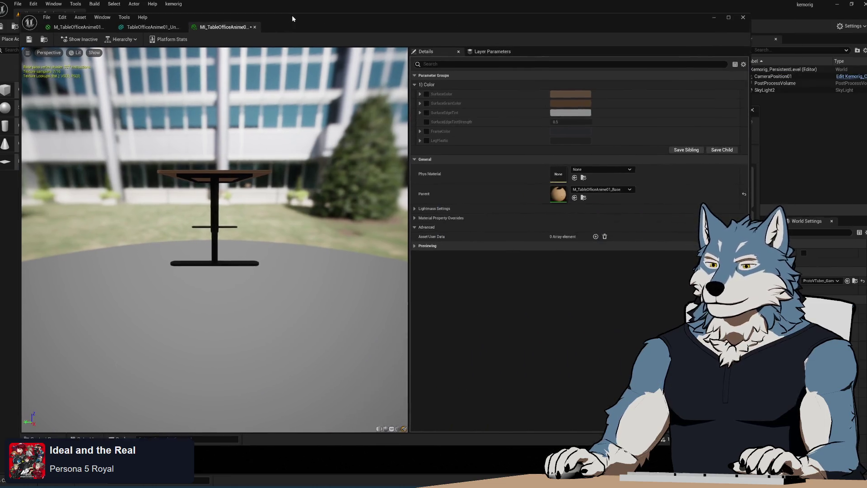
drag(203, 248, 262, 244)
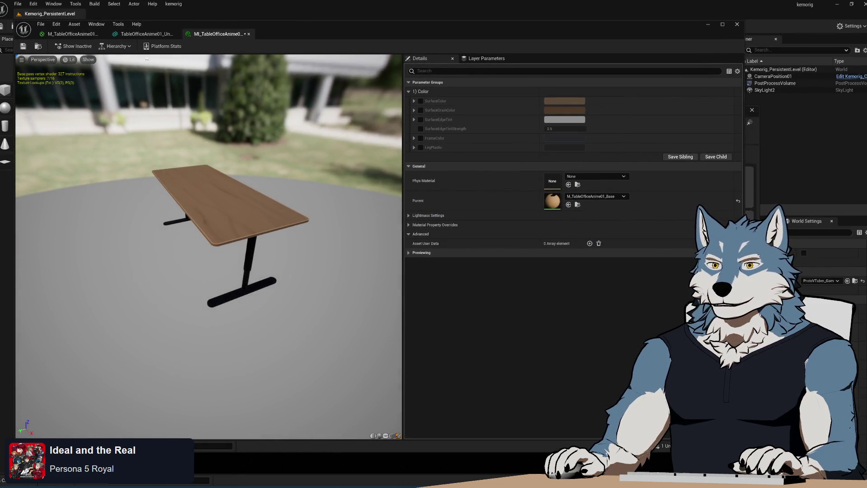
Step: Save MI_TableOfficeAnime01_Default after glancing over the base material graph
click(73, 33)
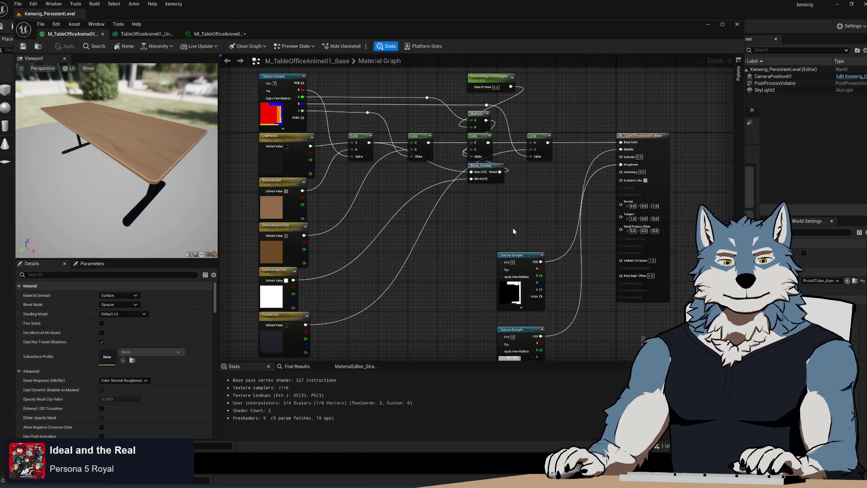
mouse_move(472, 226)
mouse_down()
mouse_move(431, 265)
mouse_move(477, 217)
mouse_up()
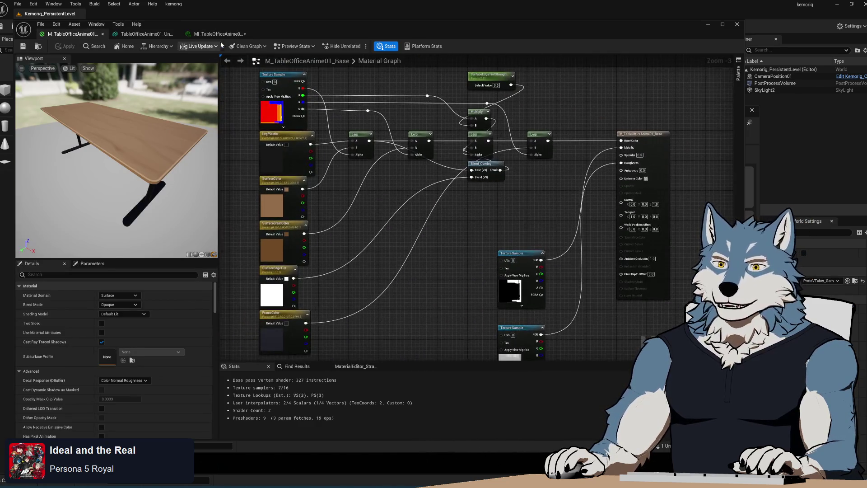
click(218, 34)
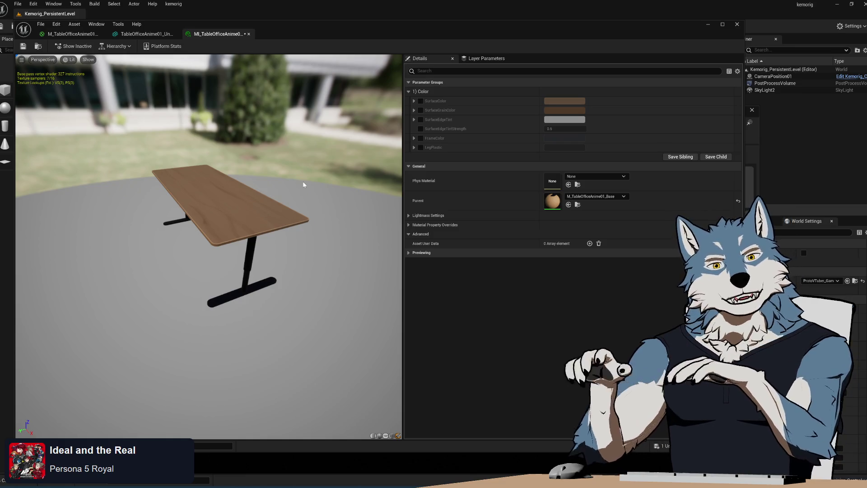
key(ctrl+s)
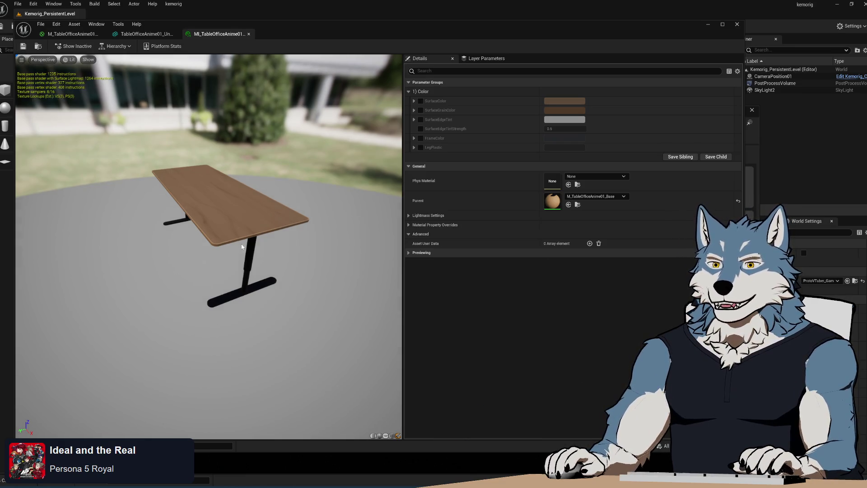
mouse_move(241, 247)
mouse_down()
mouse_move(271, 248)
mouse_move(244, 253)
mouse_move(255, 231)
mouse_up()
Step: Enable the SurfaceColor, SurfaceGrainColor and SurfaceEdgeTint overrides and darken SurfaceColor to deep brown
click(421, 100)
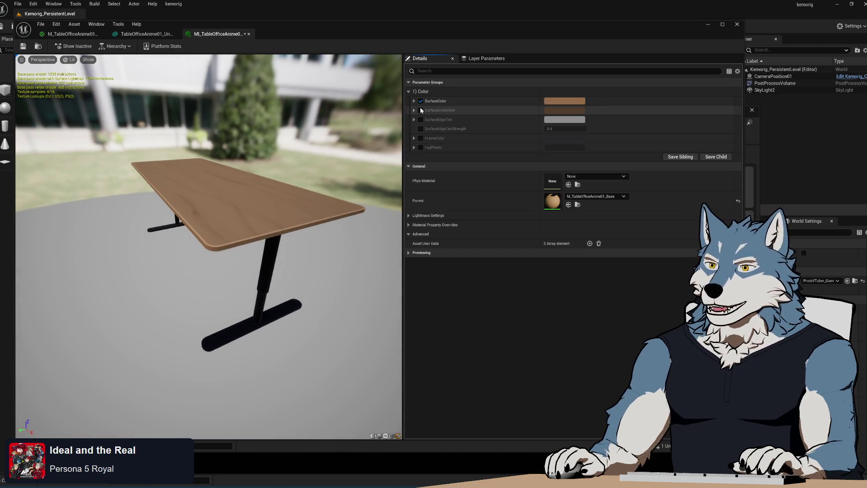
click(421, 111)
click(421, 120)
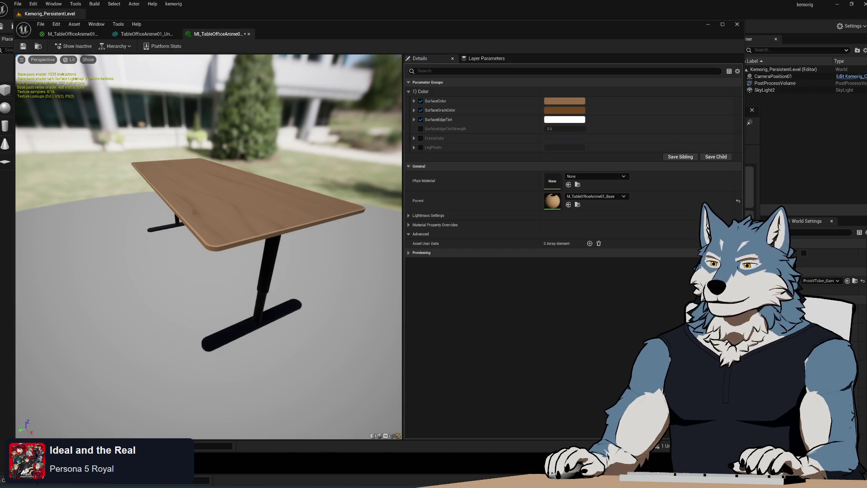
drag(253, 247, 271, 248)
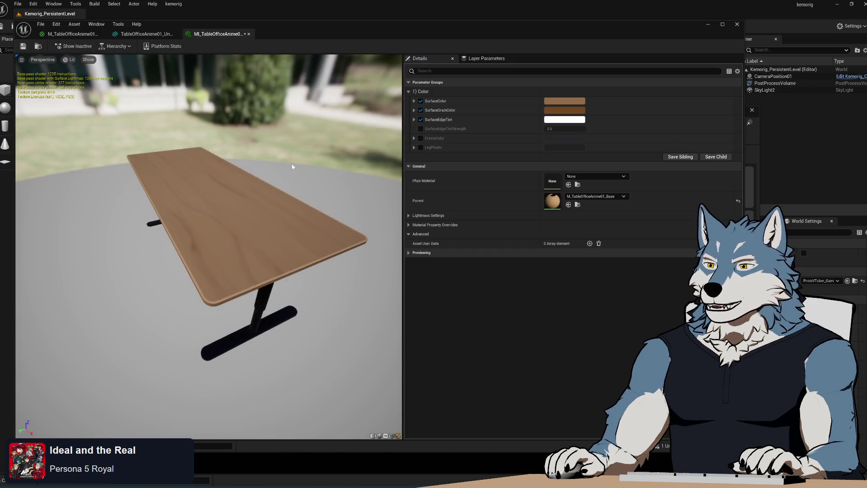
click(567, 100)
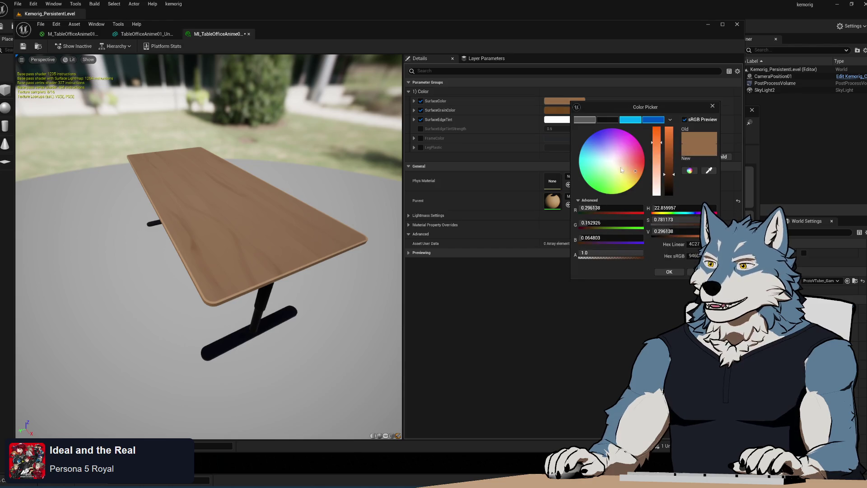
mouse_move(621, 170)
mouse_down()
mouse_move(603, 135)
mouse_move(595, 183)
mouse_move(636, 173)
mouse_move(624, 155)
mouse_move(618, 173)
mouse_move(599, 184)
mouse_move(615, 161)
mouse_up()
drag(672, 180, 672, 191)
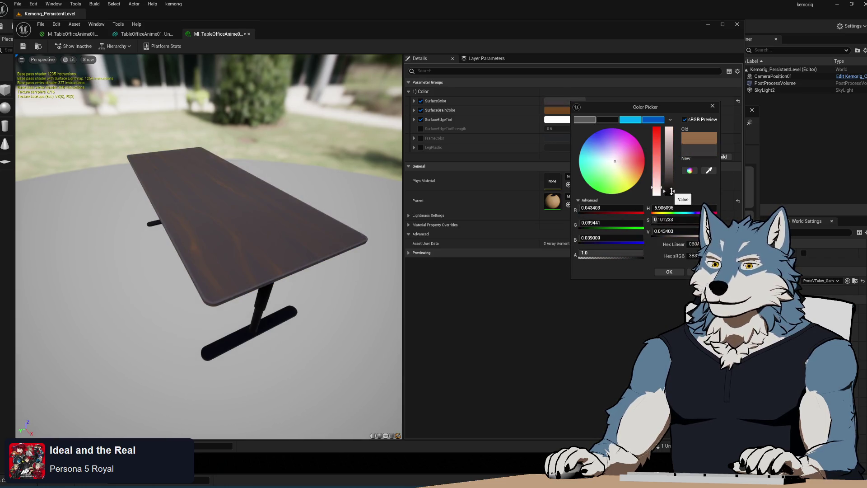
click(670, 272)
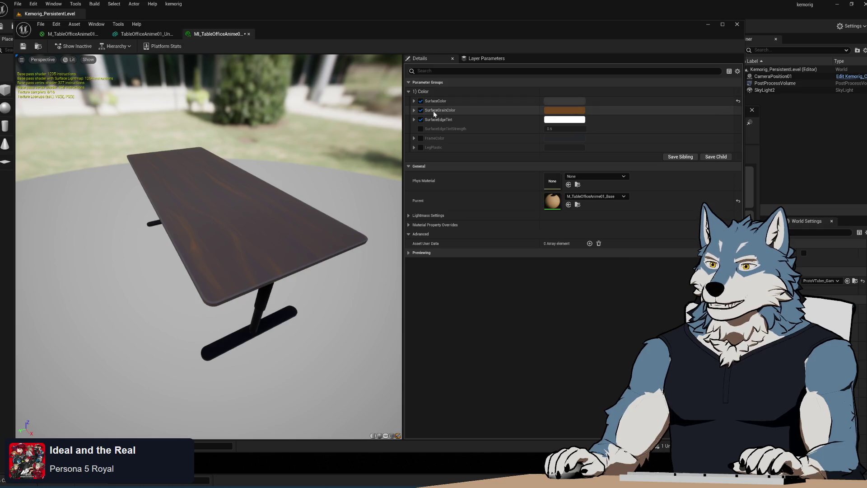
Step: Set SurfaceGrainColor to a near-black, slightly more saturated tone
click(577, 111)
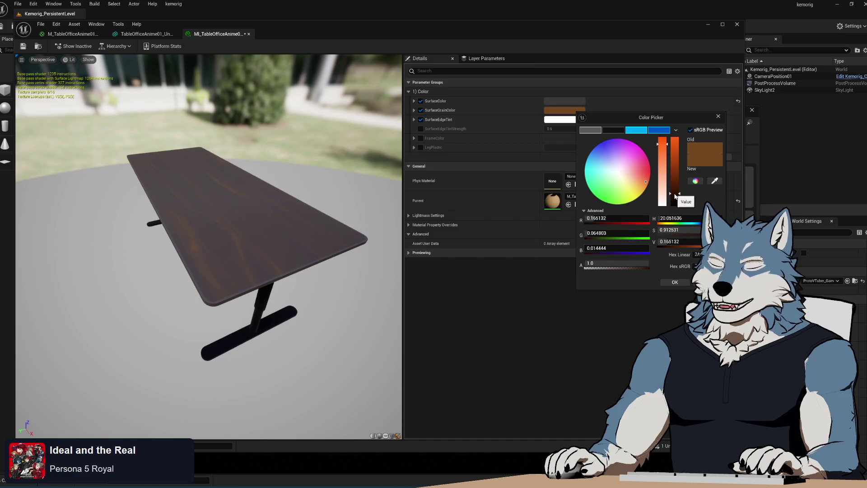
mouse_move(676, 196)
mouse_down()
mouse_move(676, 165)
mouse_move(680, 216)
mouse_up()
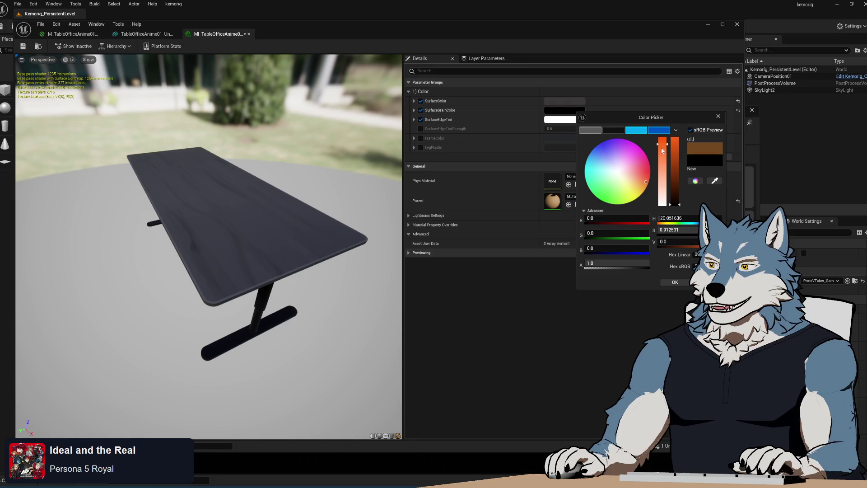
drag(665, 158, 662, 146)
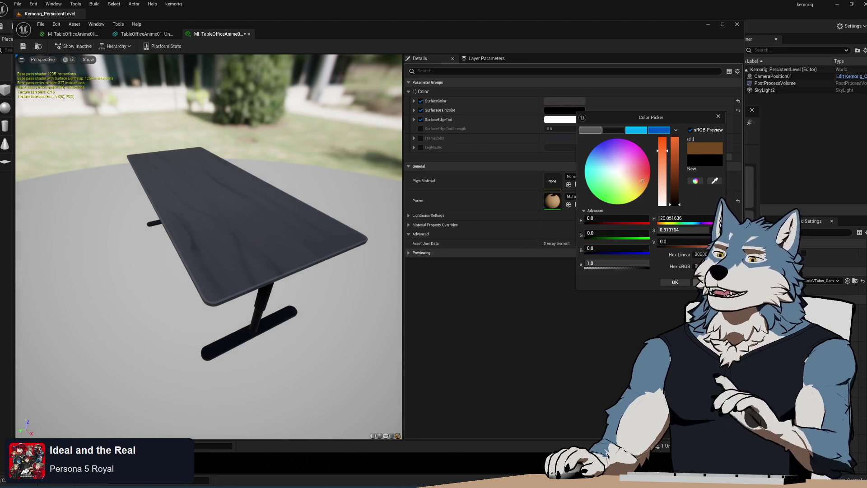
click(669, 283)
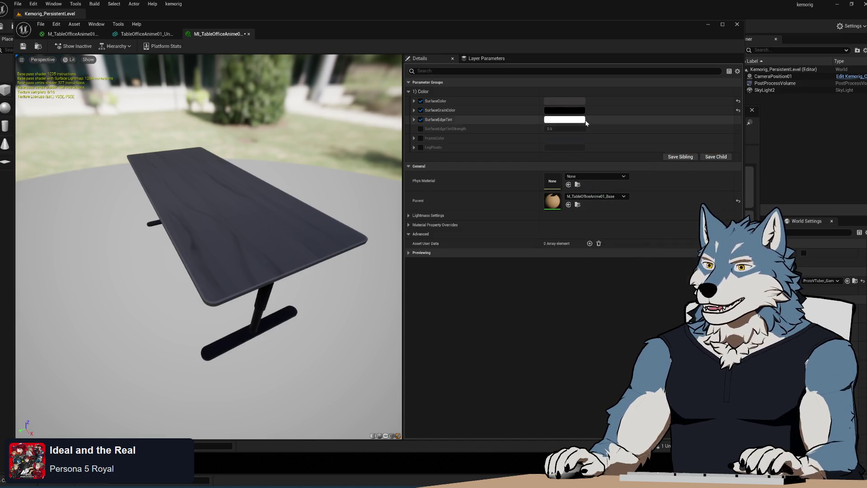
drag(290, 261, 292, 261)
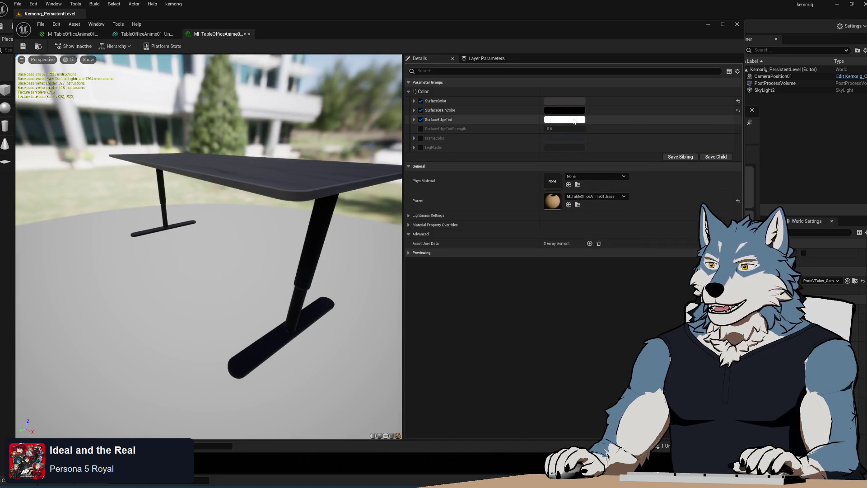
Step: Dim SurfaceEdgeTint to light grey and override SurfaceEdgeTintStrength to 0.5
click(565, 120)
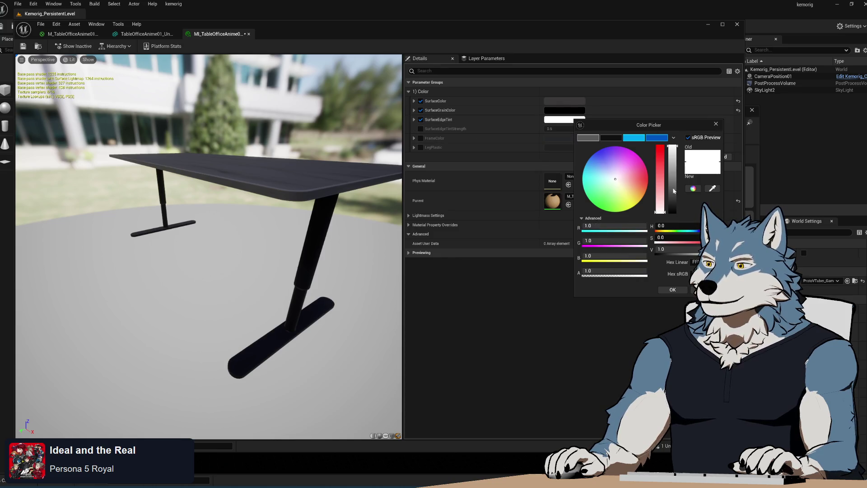
drag(674, 162, 676, 166)
drag(289, 253, 289, 198)
click(421, 129)
drag(396, 168, 292, 217)
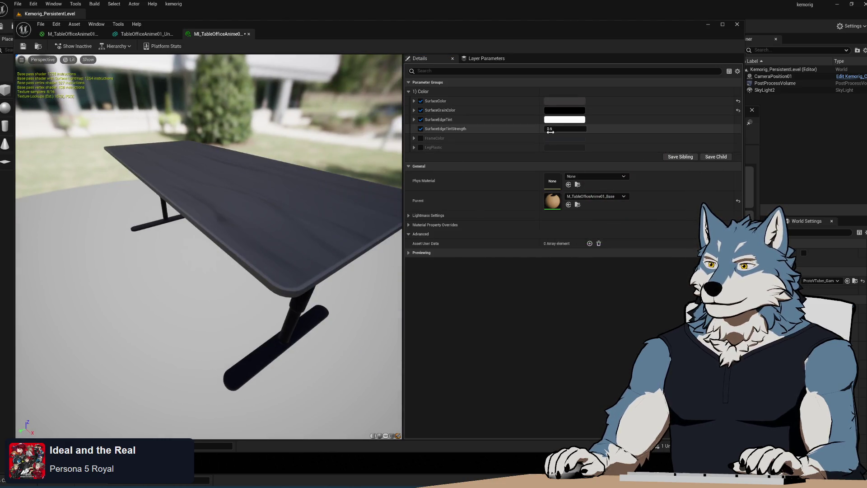
Step: Reset SurfaceColor, SurfaceGrainColor and SurfaceEdgeTintStrength to their wood defaults and save the instance
mouse_move(565, 129)
mouse_down()
mouse_move(544, 129)
mouse_move(632, 129)
mouse_move(603, 129)
mouse_up()
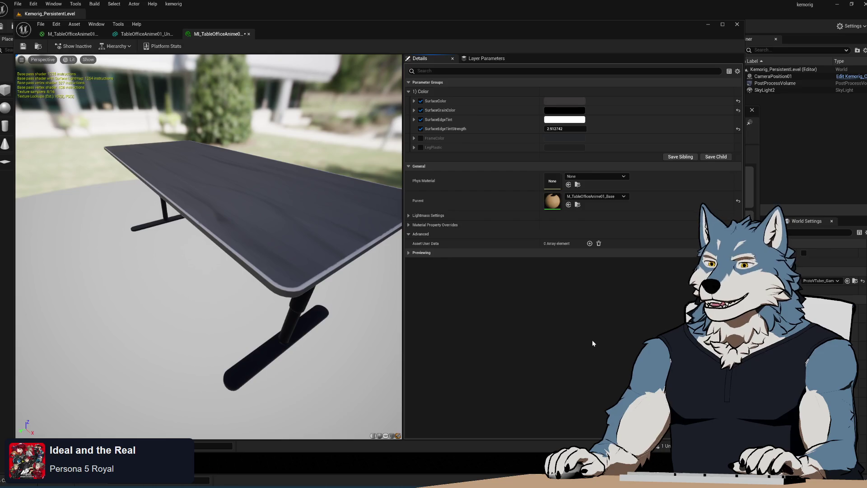
click(738, 128)
click(738, 110)
click(738, 101)
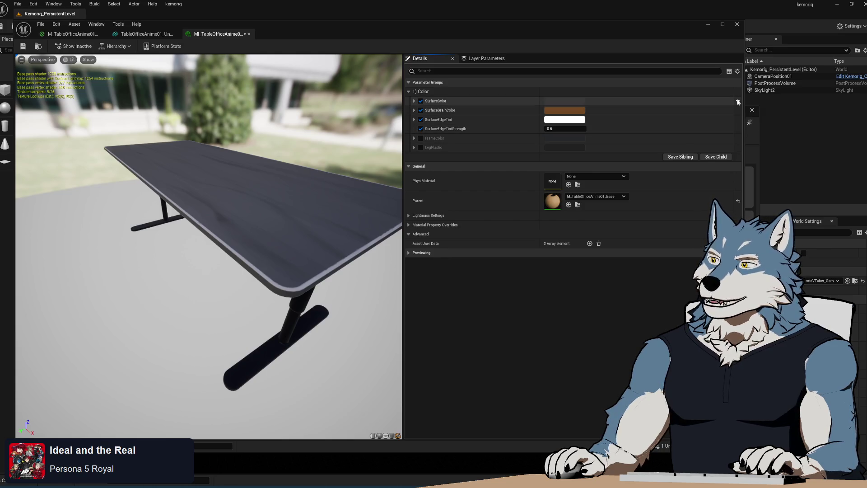
scroll(164, 154, down, 1)
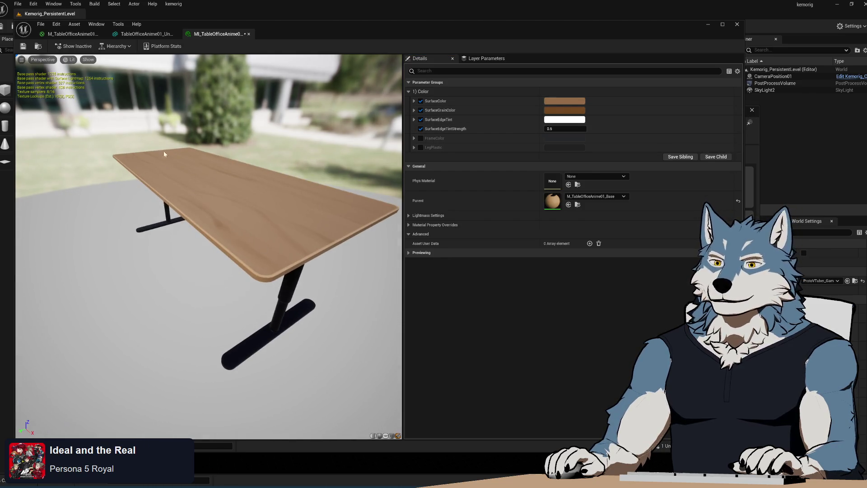
click(24, 48)
click(73, 34)
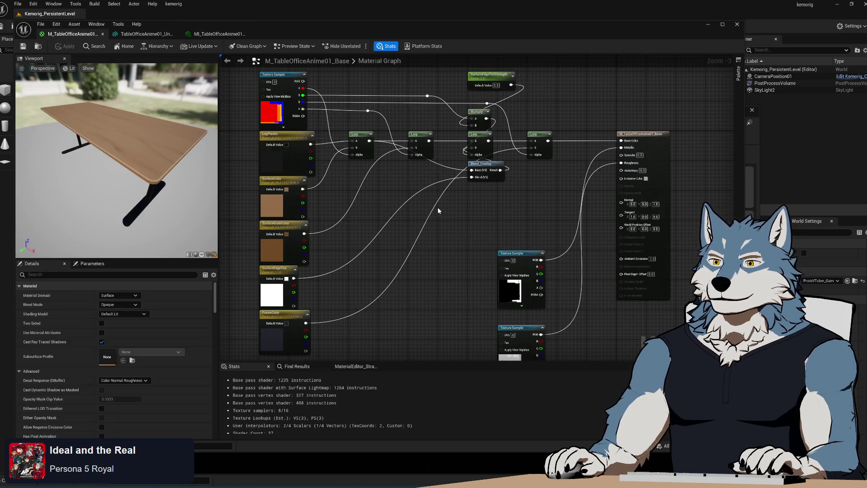
Step: Set the SurfaceEdgeTintStrength parameter's slider maximum to 1 and apply
drag(443, 260, 449, 290)
scroll(435, 146, up, 2)
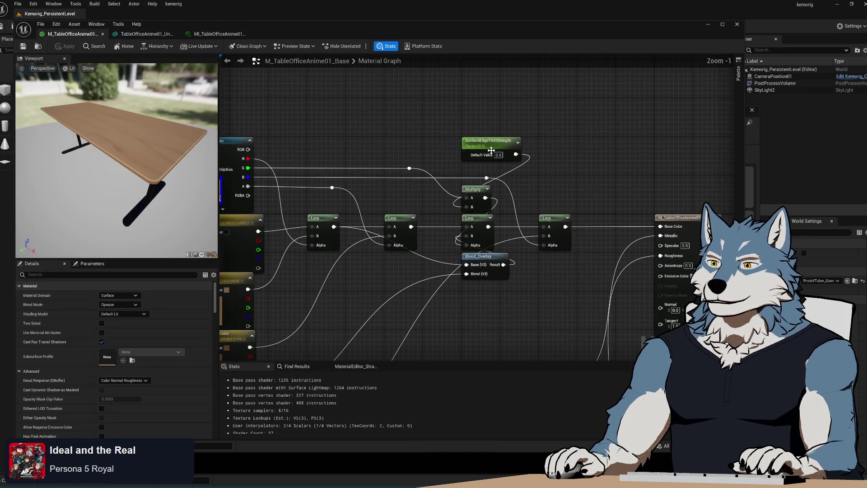
click(500, 144)
click(122, 333)
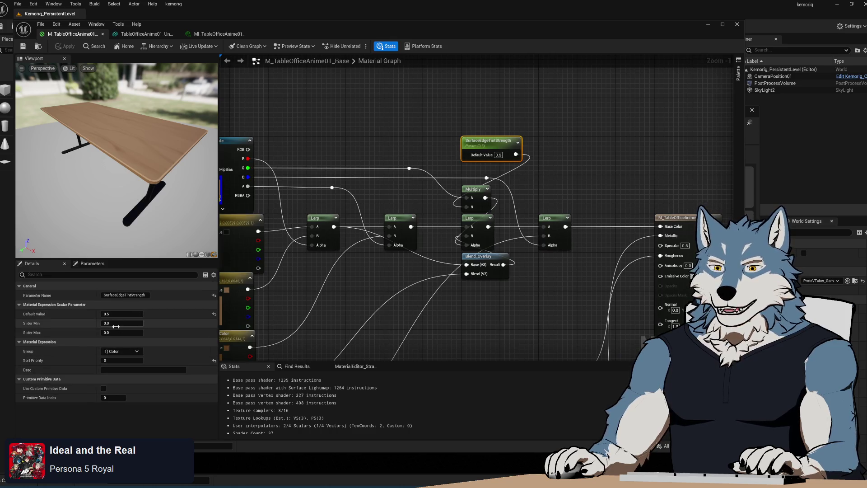
text(1)
key(Return)
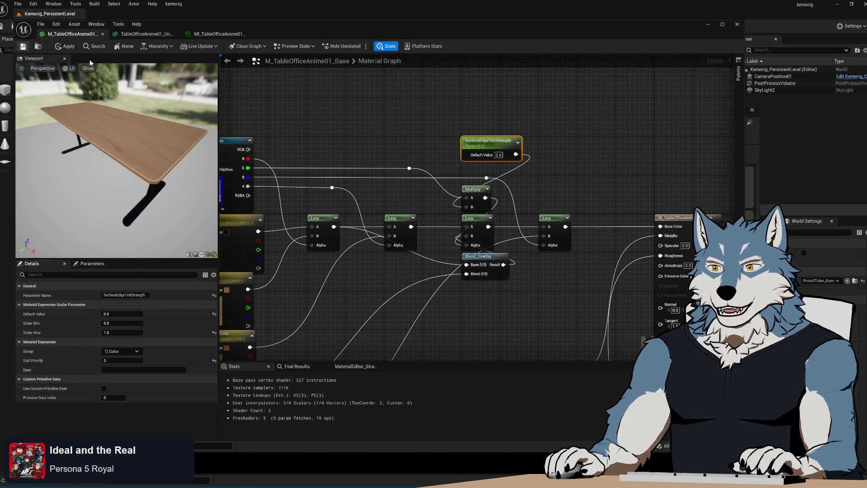
click(66, 46)
Step: Duplicate SurfaceEdgeTintStrength and rename the copy SurfaceGrainStrength
mouse_move(357, 140)
mouse_down()
mouse_move(396, 92)
mouse_move(419, 83)
mouse_up()
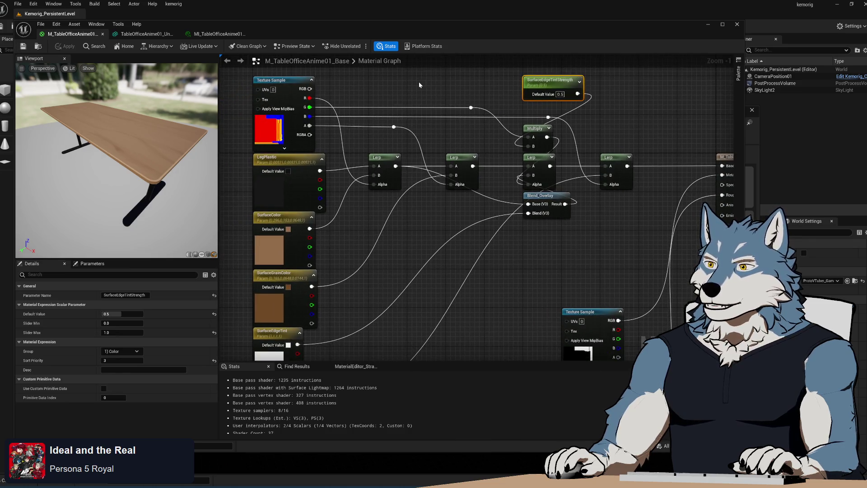
click(643, 122)
drag(609, 107, 606, 131)
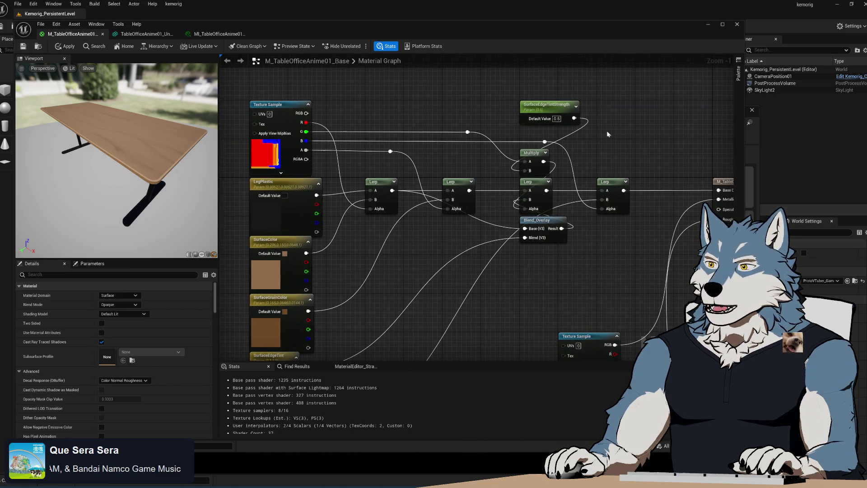
click(556, 107)
key(ctrl+c)
key(ctrl+v)
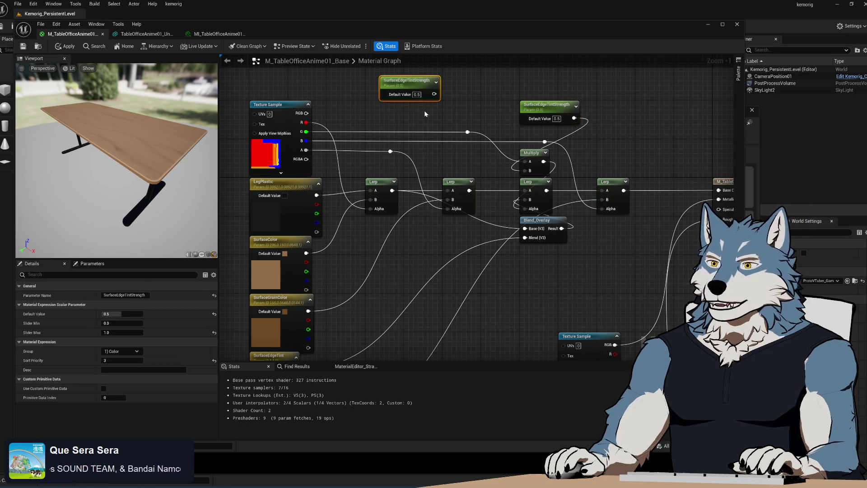
drag(105, 295, 112, 295)
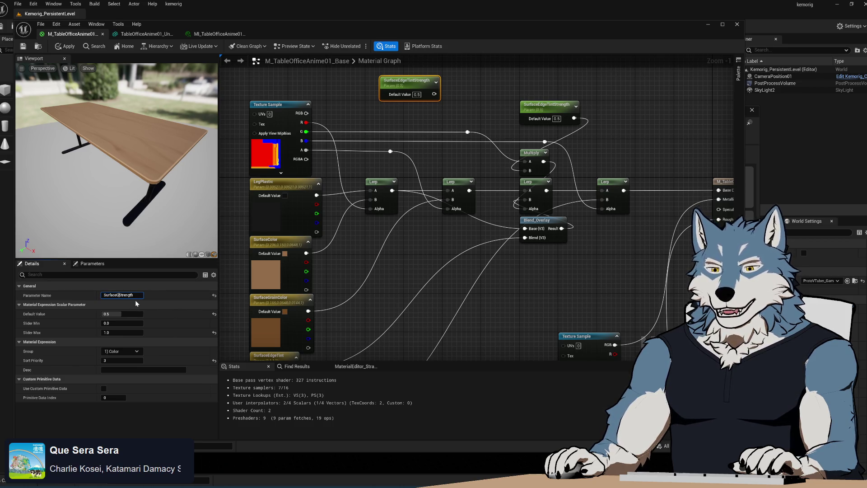
text(rain)
key(Return)
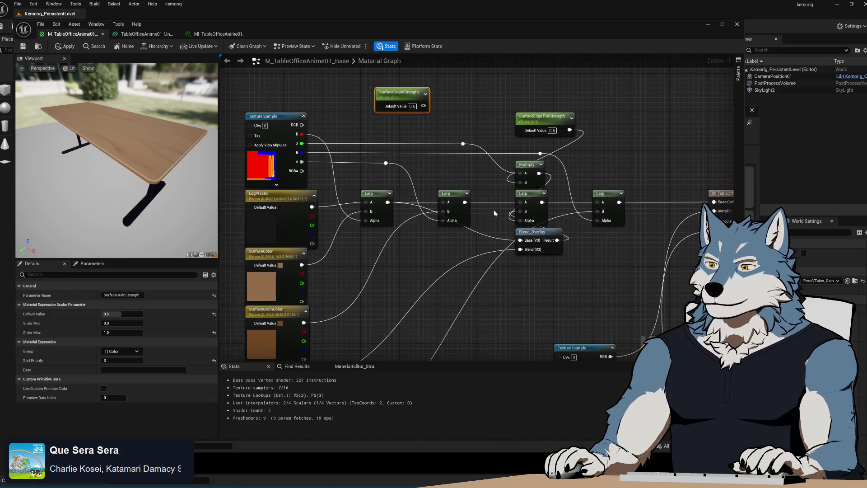
Step: Add a Multiply of the grain mask by SurfaceGrainStrength feeding the Lerp alpha
scroll(476, 183, up, 1)
click(435, 165)
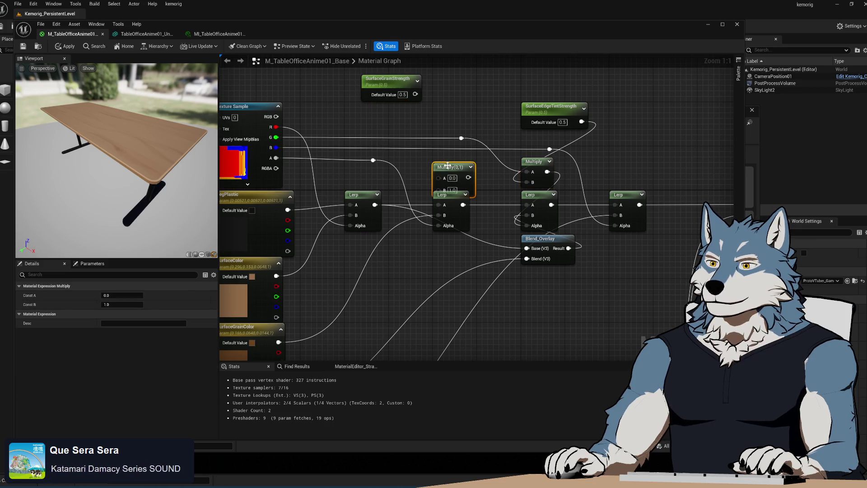
drag(447, 165, 448, 164)
drag(373, 159, 437, 173)
drag(415, 95, 438, 182)
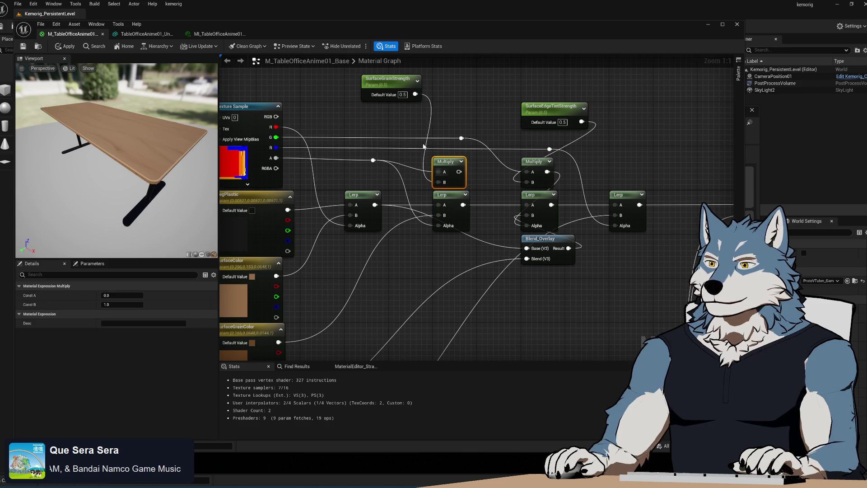
drag(394, 85, 466, 114)
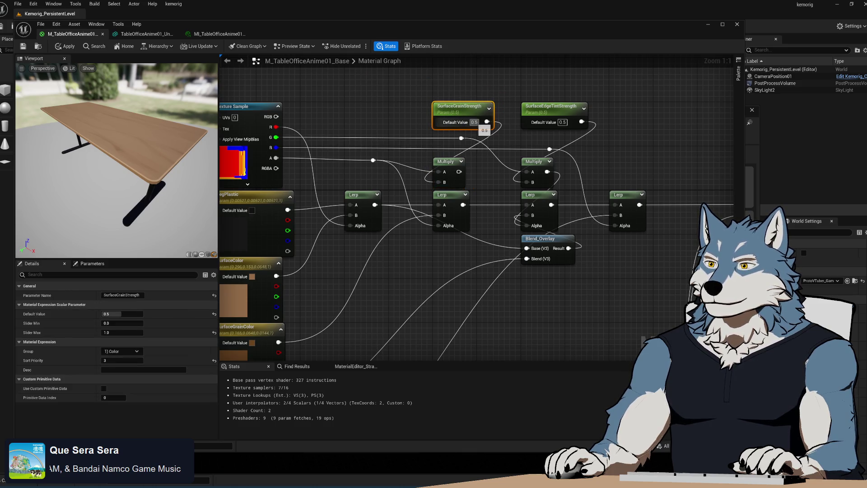
click(488, 224)
mouse_move(459, 171)
mouse_down()
mouse_move(470, 253)
mouse_move(454, 269)
mouse_move(439, 226)
mouse_up()
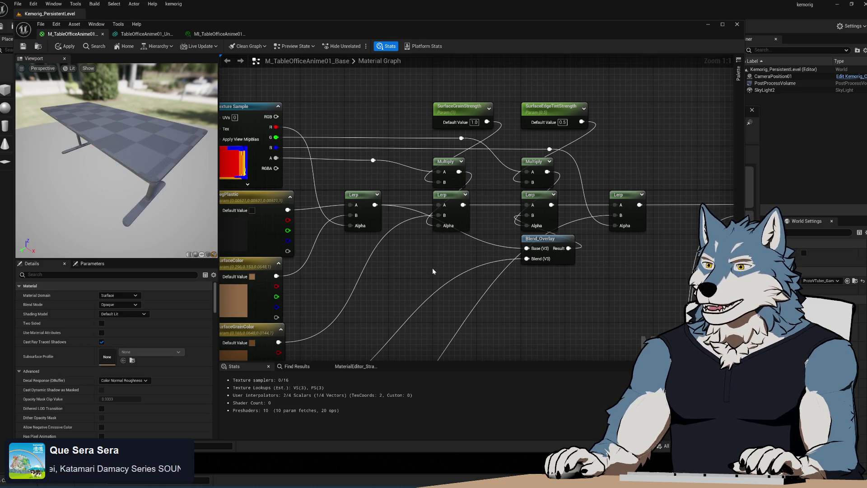
Step: Apply the M_TableOfficeAnime01_Base changes after checking the blend nodes
scroll(444, 259, down, 2)
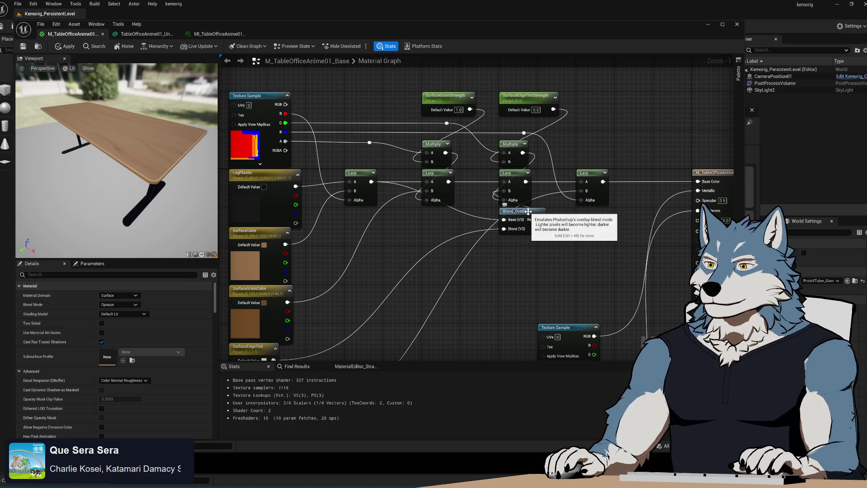
mouse_move(528, 211)
mouse_down()
mouse_move(484, 161)
mouse_move(447, 251)
mouse_up()
scroll(434, 213, up, 1)
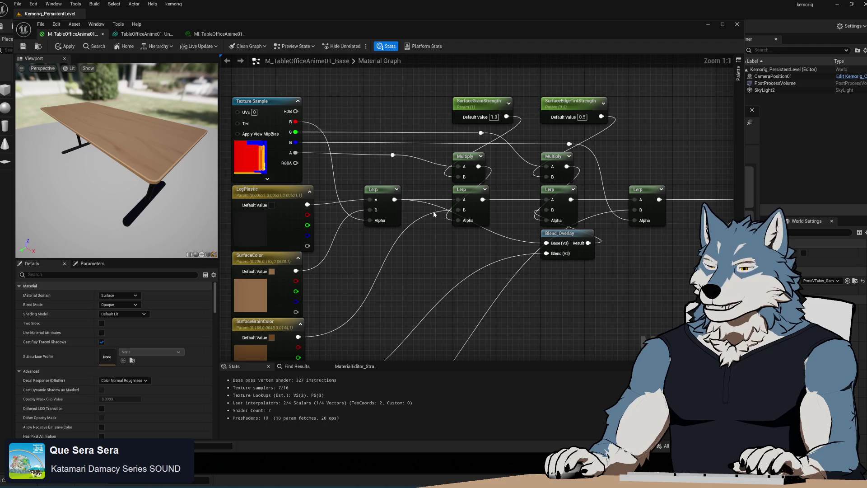
scroll(434, 214, down, 2)
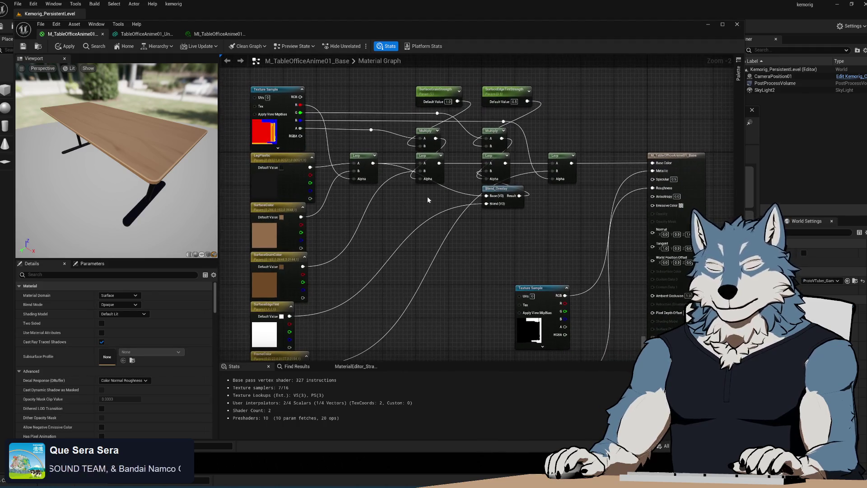
click(23, 48)
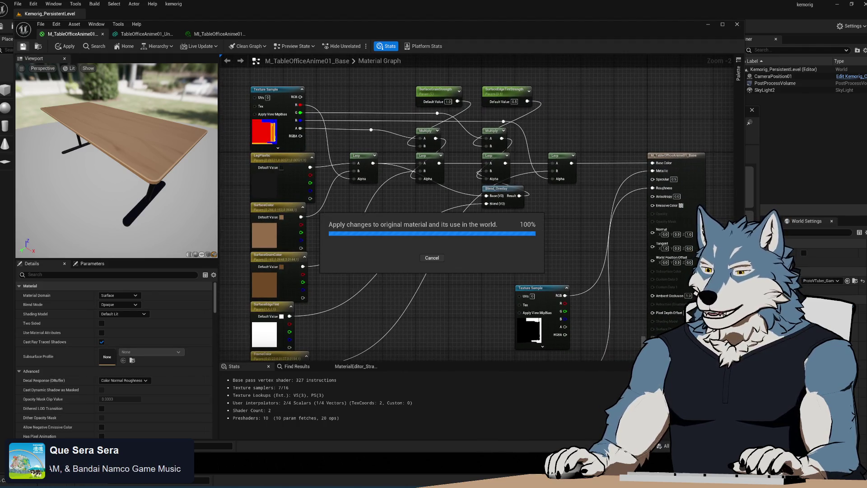
key(alt+Tab)
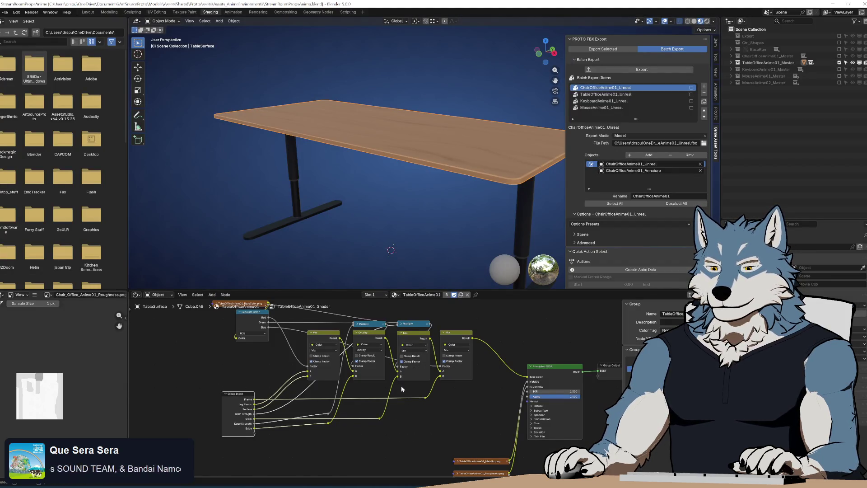
scroll(402, 389, up, 2)
drag(353, 430, 404, 383)
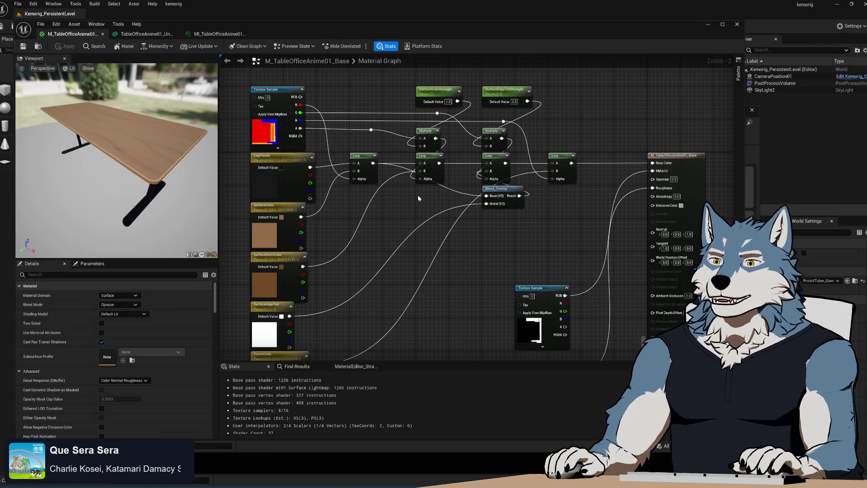
Step: Check SurfaceGrainStrength's parameter settings and bring the colour parameter nodes into view
mouse_move(405, 257)
mouse_down()
mouse_move(381, 258)
mouse_move(392, 211)
mouse_up()
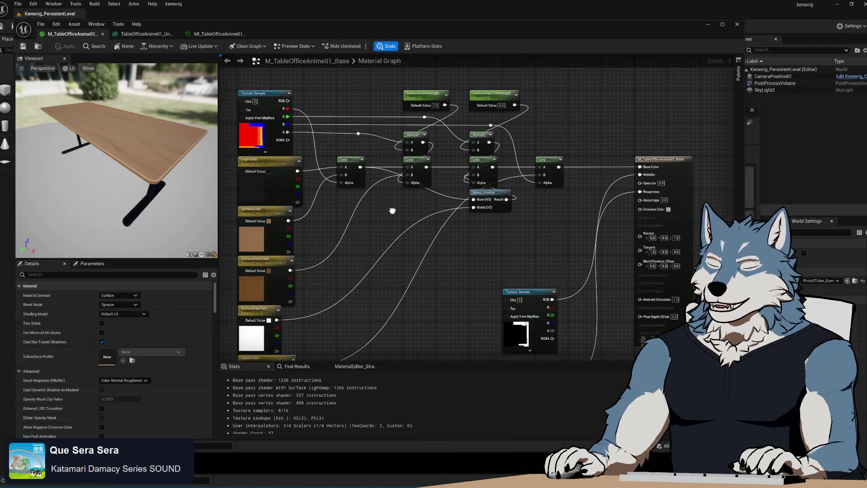
click(429, 107)
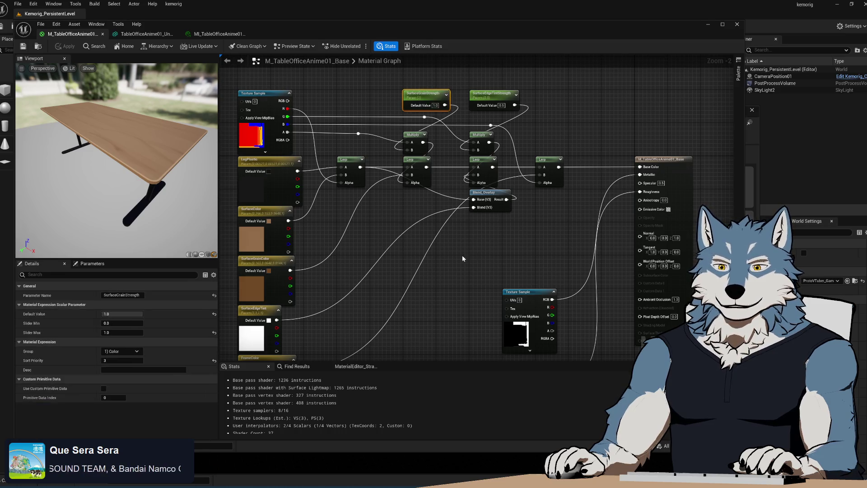
click(443, 299)
mouse_move(443, 300)
mouse_down()
mouse_move(440, 292)
mouse_move(416, 295)
mouse_up()
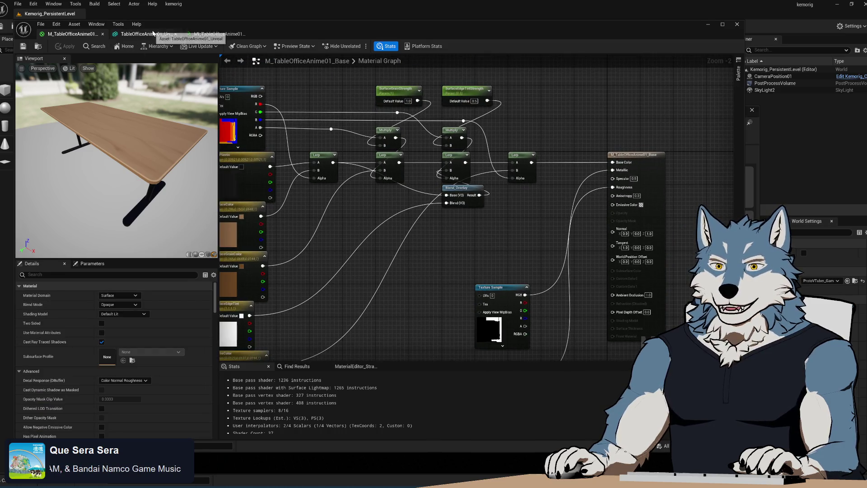
drag(355, 234, 421, 262)
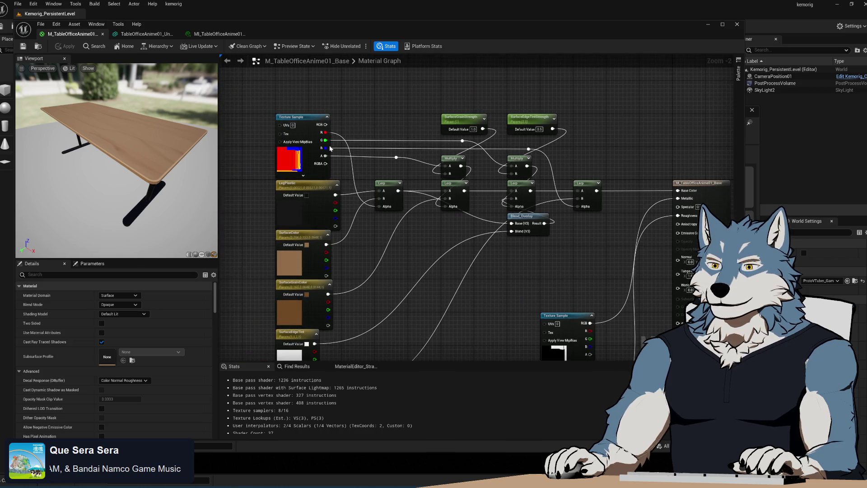
Step: Compare the colour values of the LegPlastic, SurfaceColor and surface grain parameters
click(314, 187)
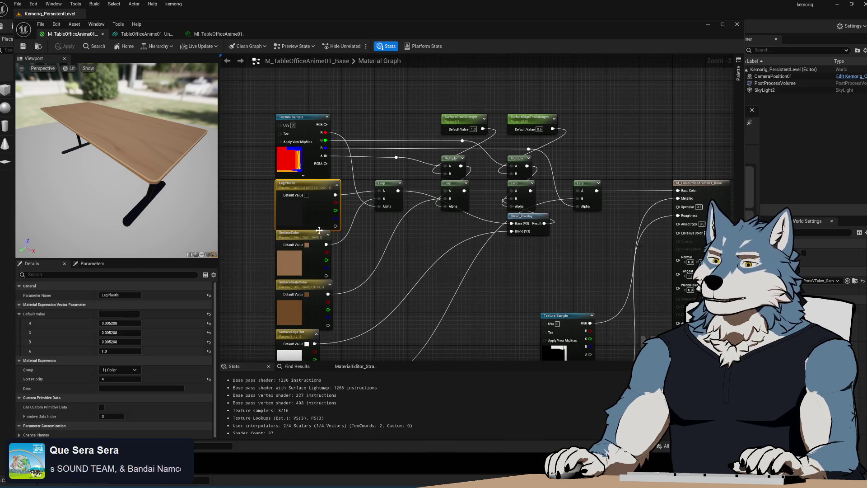
click(306, 234)
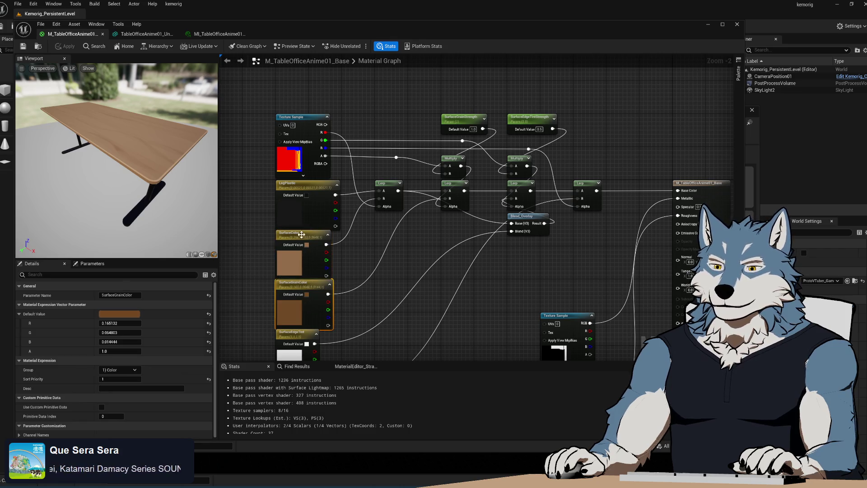
click(312, 187)
scroll(351, 267, down, 2)
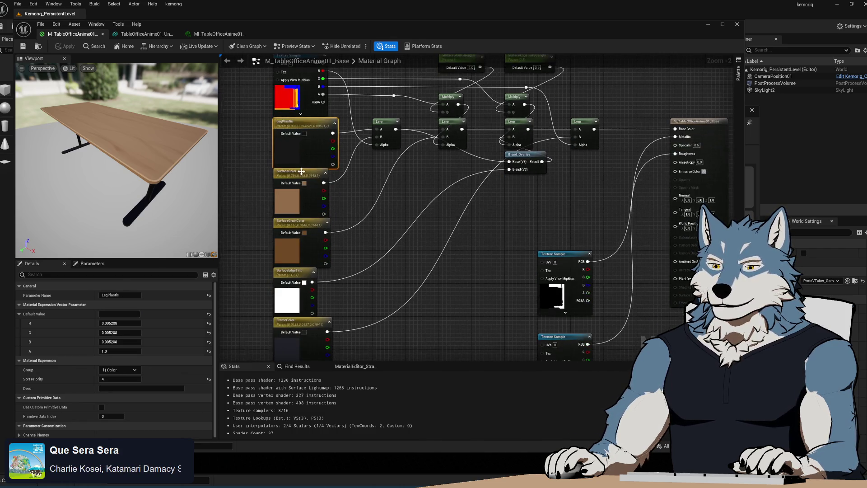
click(302, 188)
scroll(301, 192, down, 2)
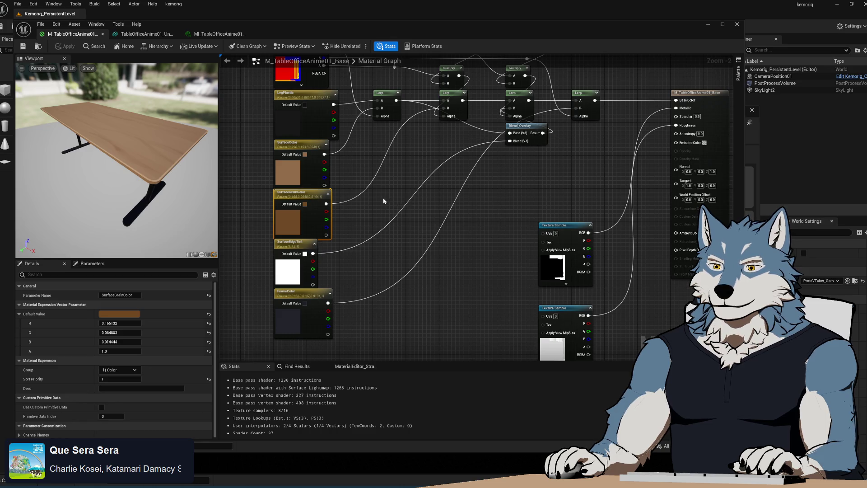
Step: Recheck SurfaceGrainStrength's settings and reposition the graph near the strength parameters
drag(384, 202, 357, 265)
click(428, 92)
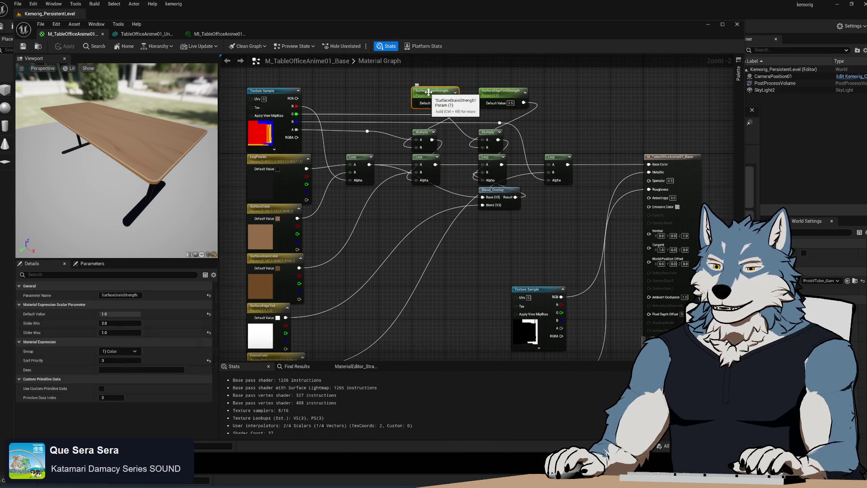
click(312, 231)
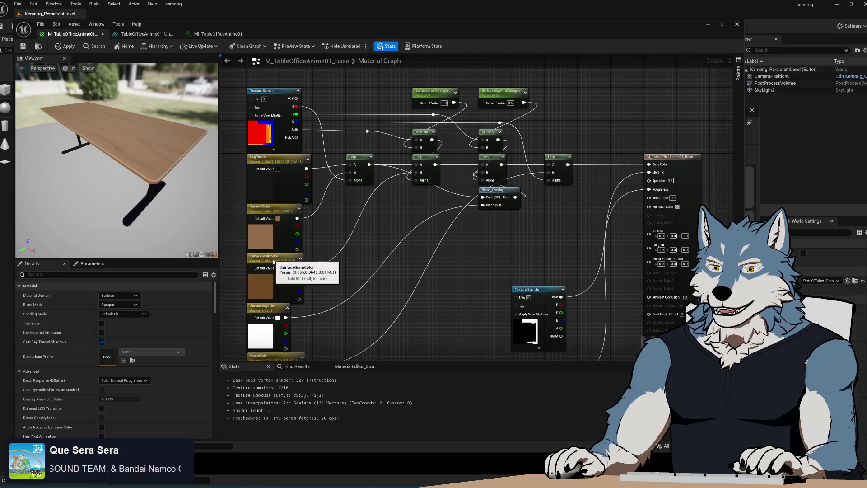
drag(420, 125, 423, 104)
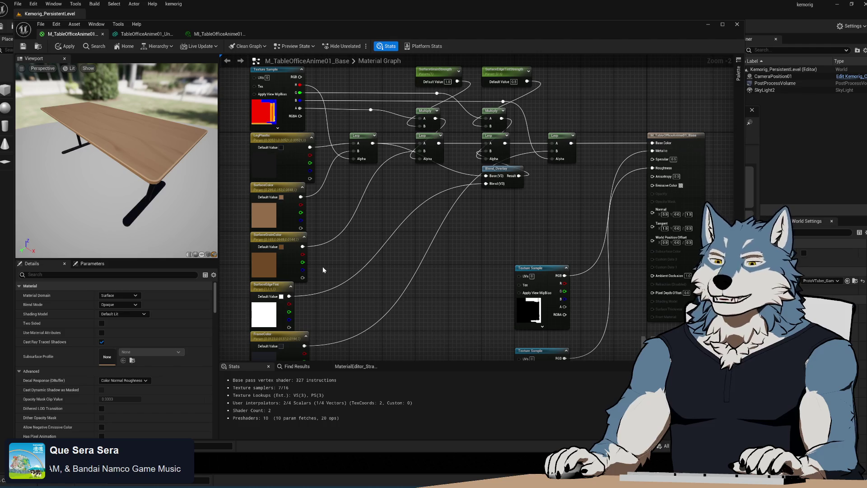
mouse_move(342, 258)
mouse_down()
mouse_move(344, 242)
mouse_move(322, 283)
mouse_up()
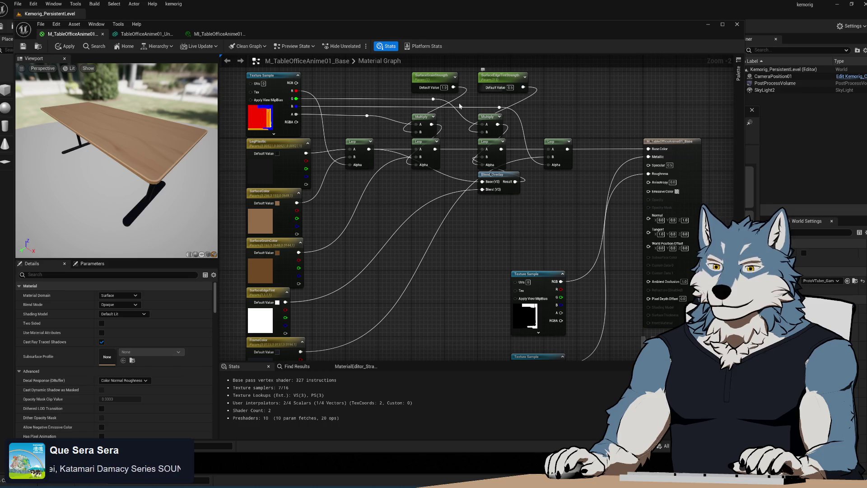
Step: Set SurfaceEdgeTintStrength's sort priority to 4
click(504, 80)
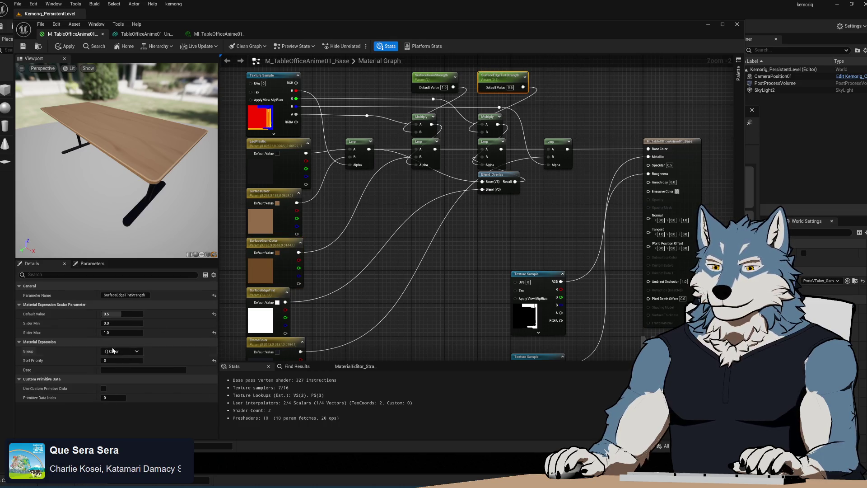
click(121, 360)
drag(407, 226, 430, 191)
click(292, 256)
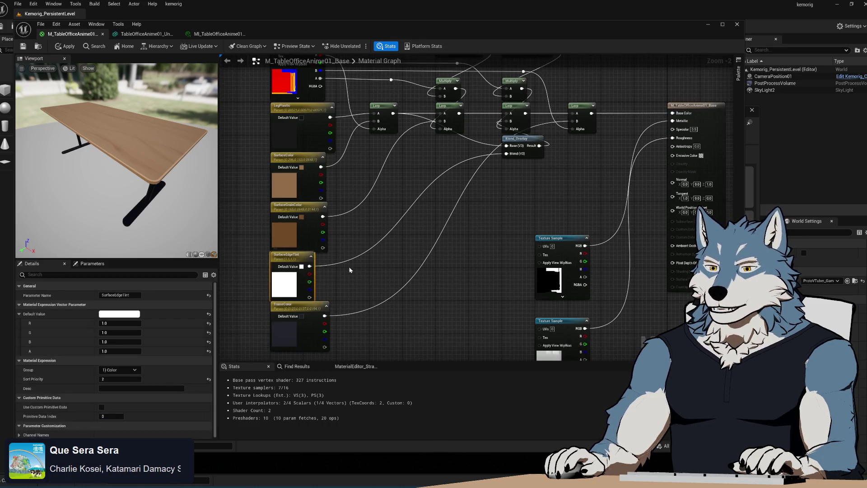
key(Return)
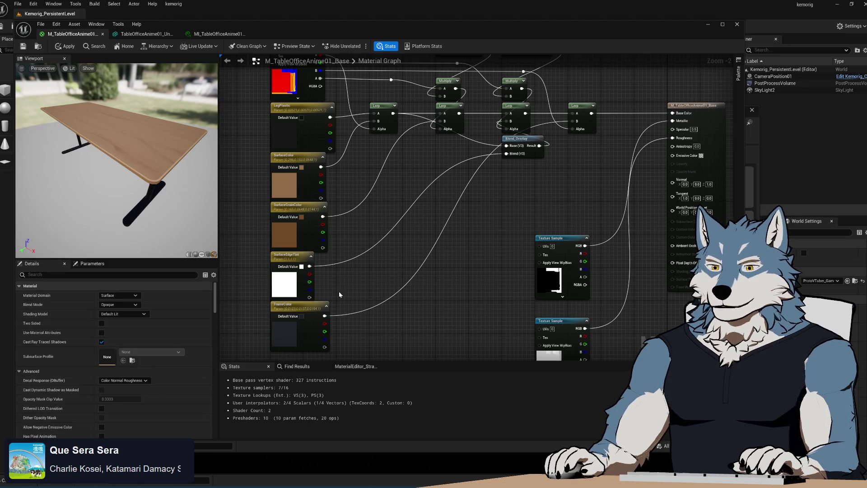
Step: Give FrameColor and LegPlastic sort priorities so they follow SurfaceEdgeTint
drag(365, 296, 361, 282)
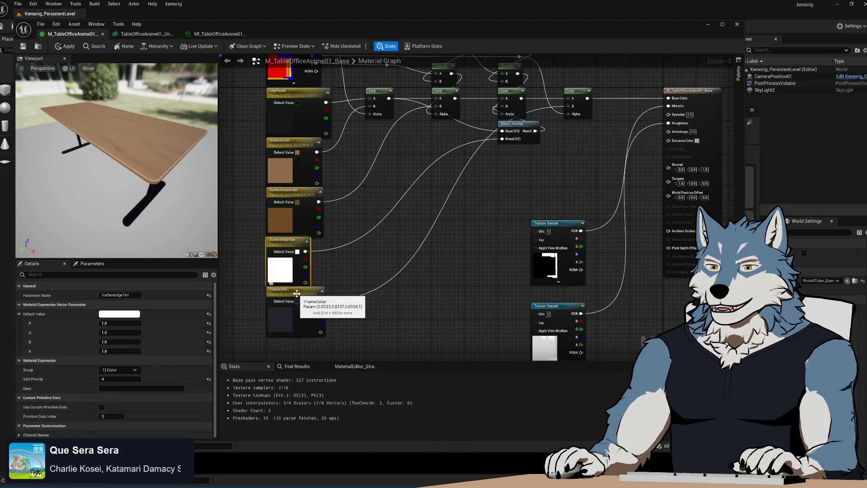
click(283, 289)
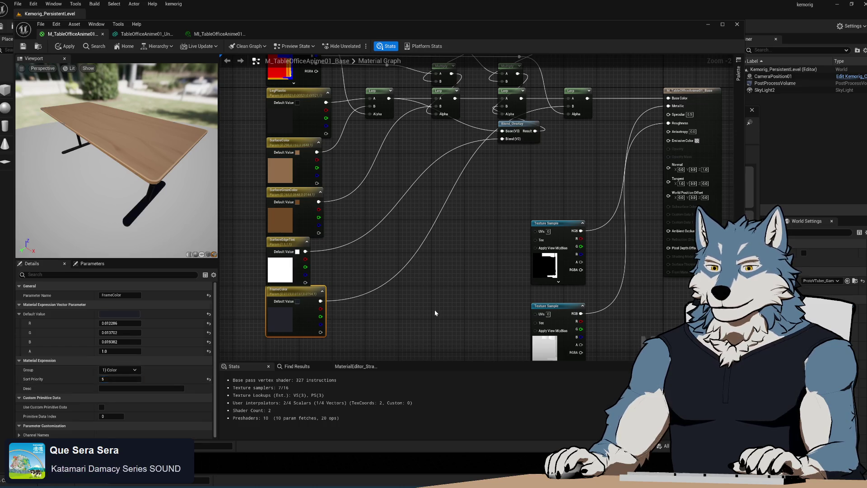
drag(268, 107, 277, 177)
click(277, 177)
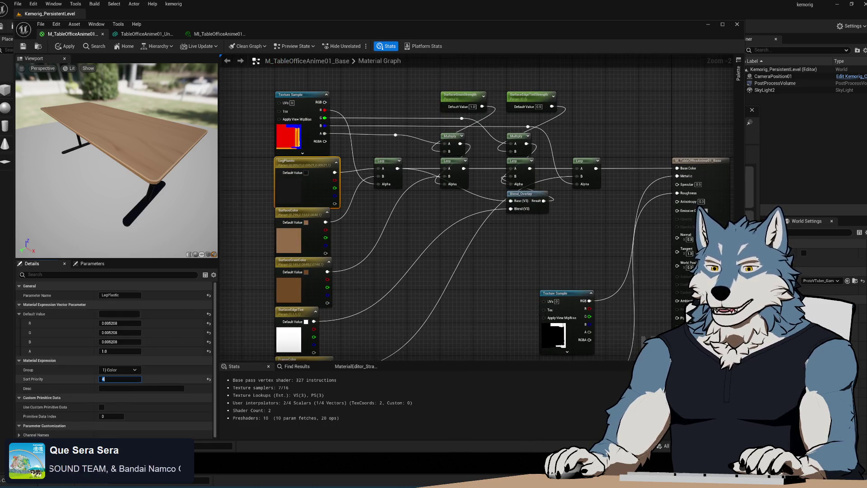
key(Return)
click(452, 271)
drag(452, 271, 432, 204)
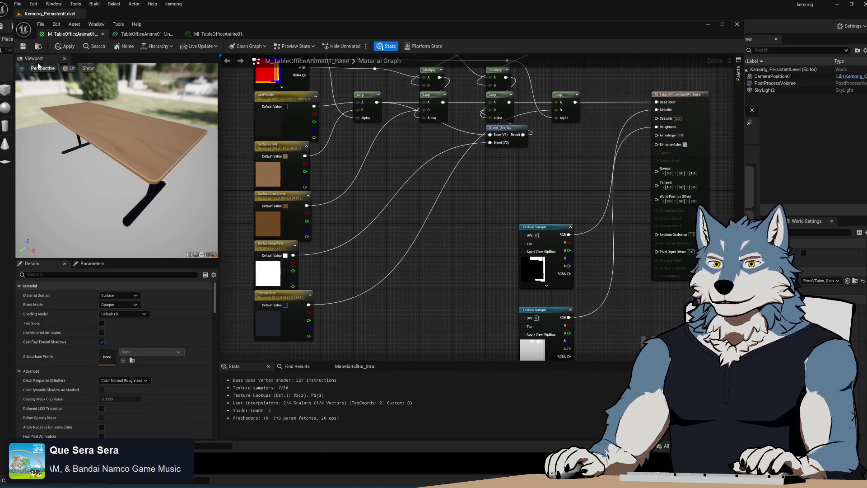
click(219, 34)
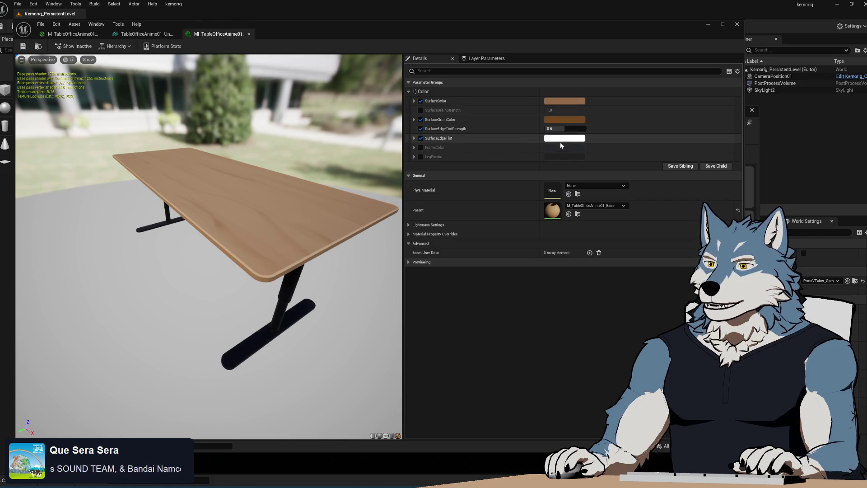
Step: Enable the SurfaceGrainStrength override and set it to 0
drag(208, 244, 154, 244)
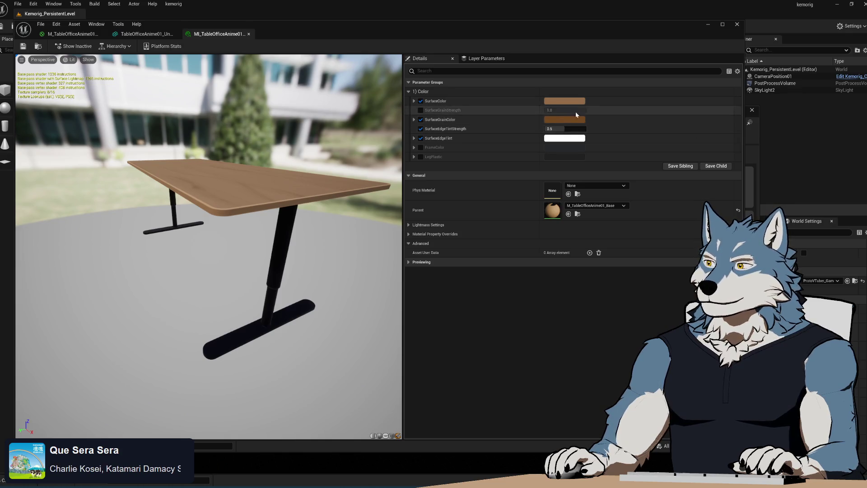
click(421, 110)
drag(236, 215, 234, 213)
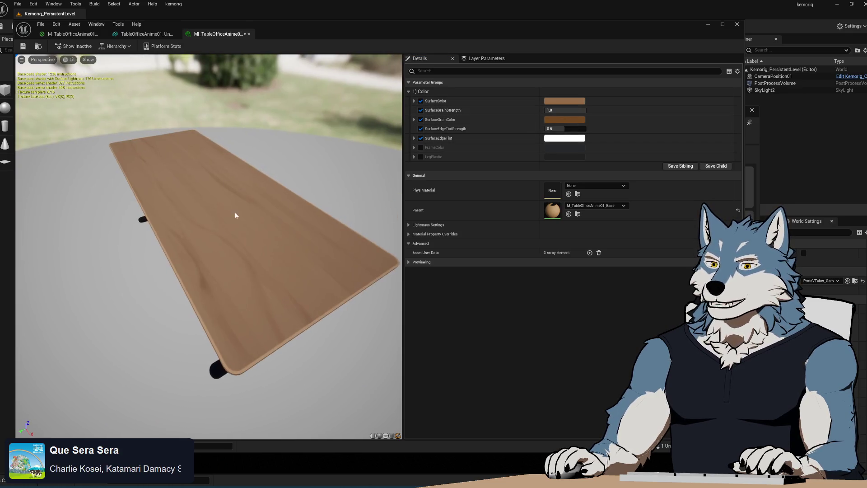
mouse_move(567, 111)
mouse_down()
mouse_move(558, 111)
mouse_move(578, 111)
mouse_move(570, 111)
mouse_up()
text(0)
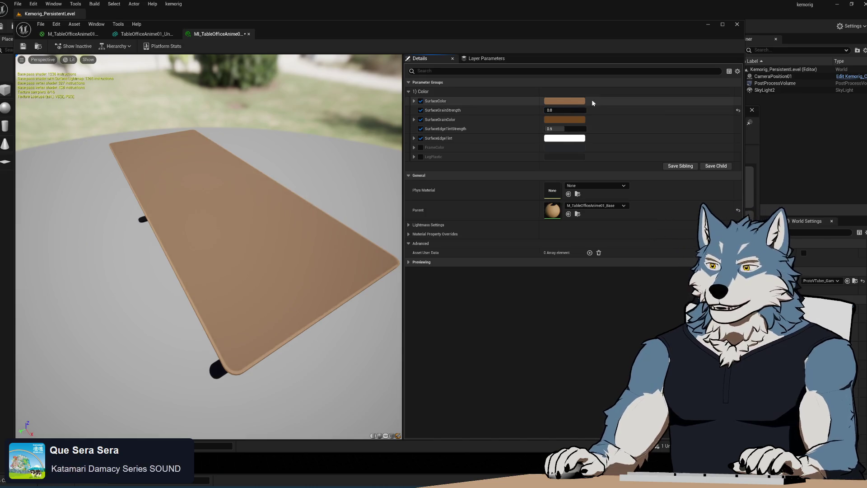
click(581, 100)
Step: Try a green SurfaceColor on the tabletop
click(630, 177)
mouse_move(621, 177)
mouse_down()
mouse_move(592, 169)
mouse_move(598, 181)
mouse_up()
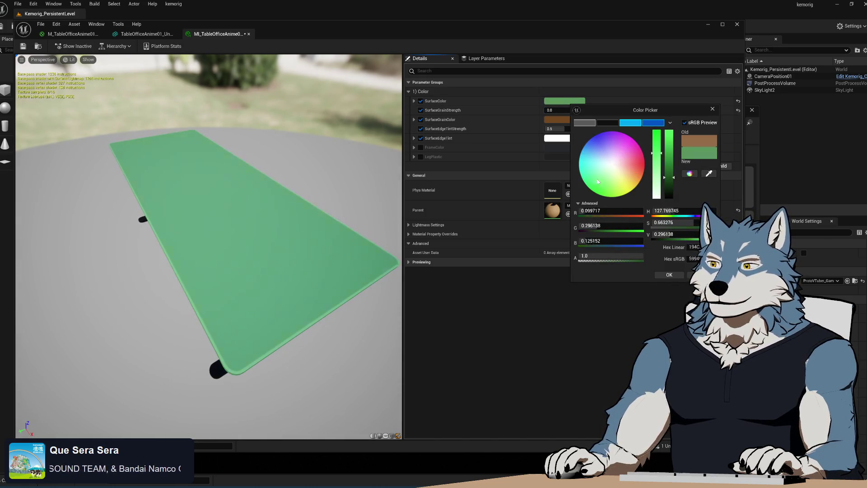
key(Return)
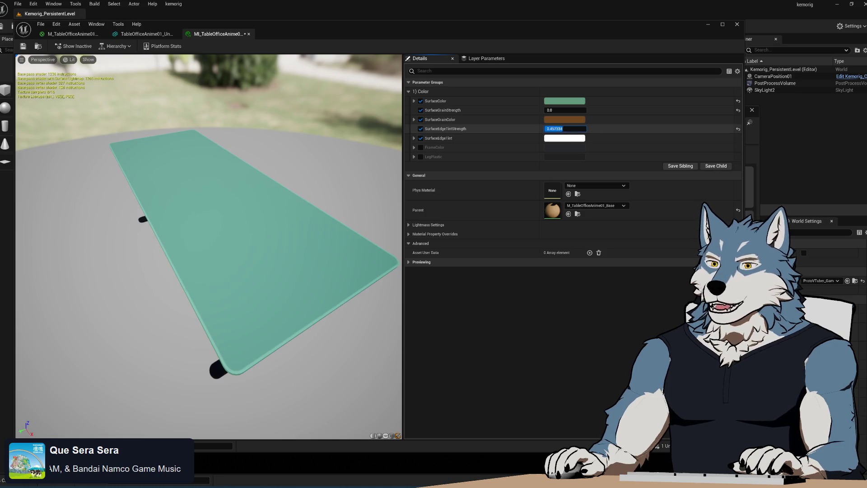
text(0)
key(Return)
Step: Change SurfaceColor to a darkened grey-blue and raise grain strength to about 0.53
drag(303, 294, 233, 291)
click(564, 101)
click(629, 157)
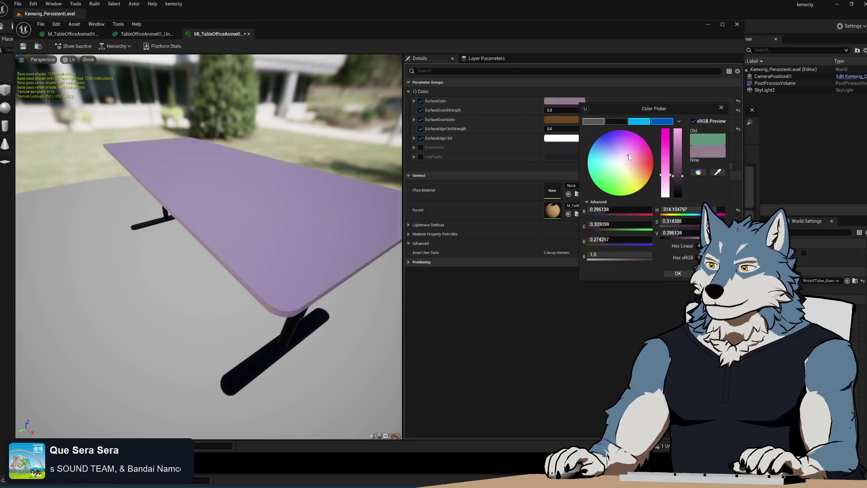
mouse_move(675, 177)
mouse_down()
mouse_move(683, 195)
mouse_move(683, 165)
mouse_up()
click(619, 162)
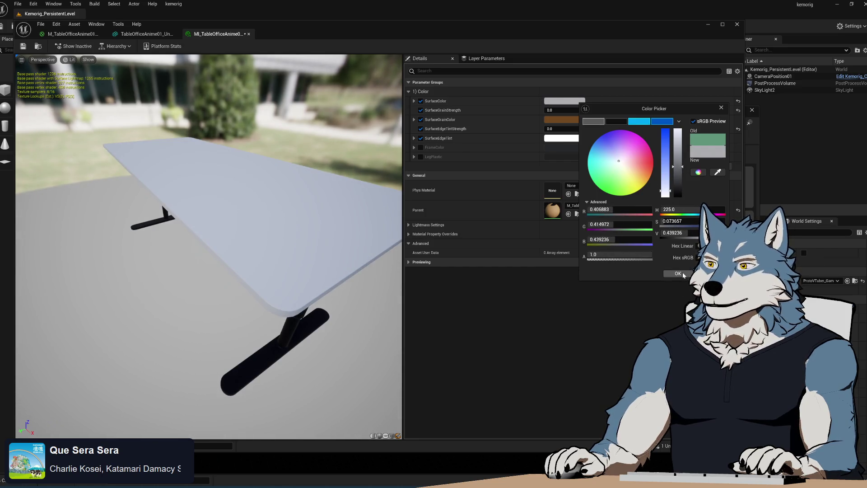
click(682, 274)
mouse_move(564, 110)
mouse_down()
mouse_move(578, 110)
mouse_move(545, 110)
mouse_move(560, 129)
mouse_up()
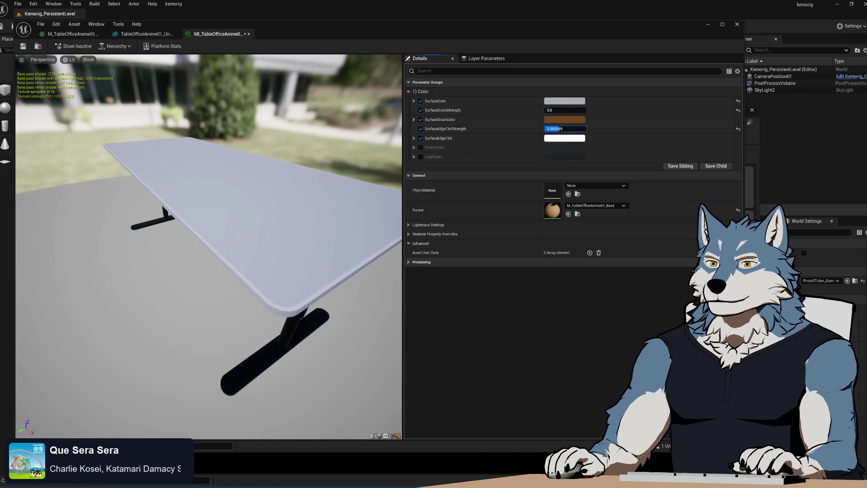
Step: Saturate the tabletop SurfaceColor into a slightly darker blue
mouse_move(240, 208)
mouse_down()
mouse_move(271, 209)
mouse_move(253, 208)
mouse_up()
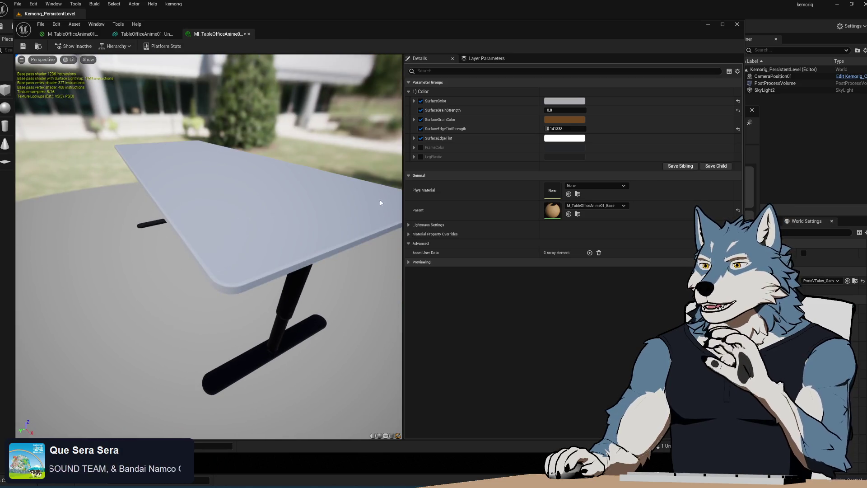
click(576, 102)
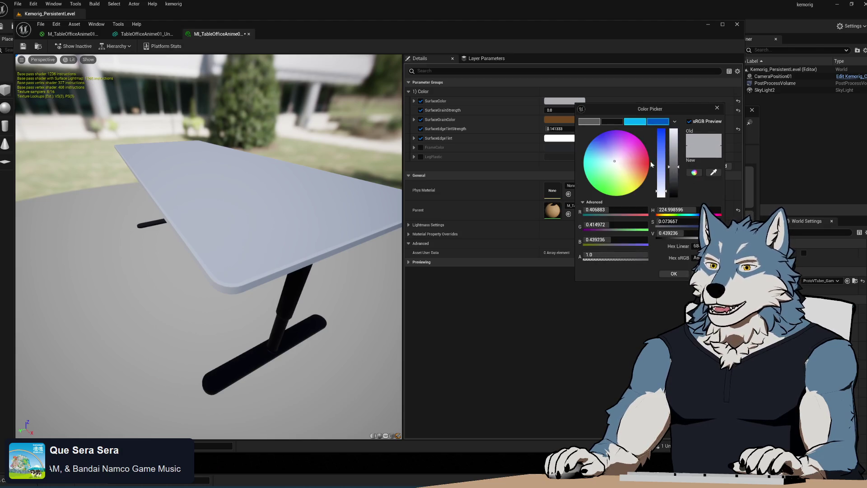
mouse_move(661, 191)
mouse_down()
mouse_move(666, 141)
mouse_move(675, 190)
mouse_move(675, 171)
mouse_up()
click(674, 273)
Step: Reset surface grain strength to 1.0 and settle on the blue SurfaceColor
mouse_move(208, 249)
mouse_down()
mouse_move(226, 217)
mouse_move(271, 239)
mouse_move(343, 246)
mouse_up()
drag(235, 185, 253, 188)
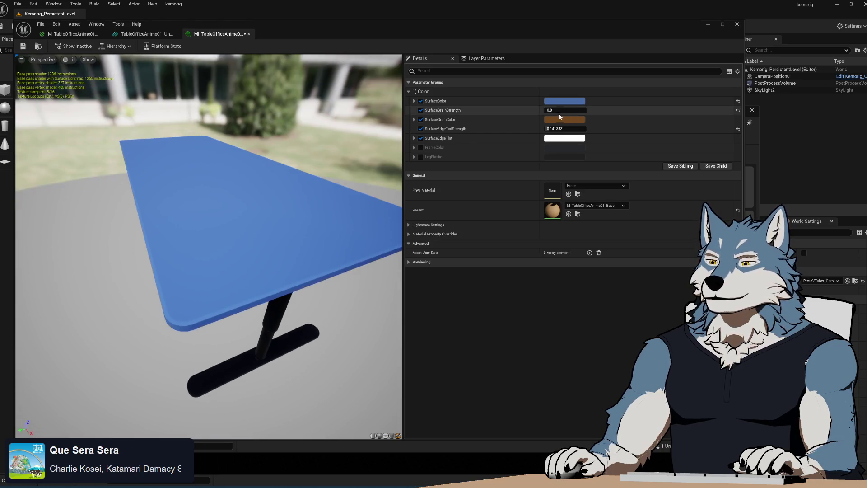
click(565, 100)
click(738, 101)
click(738, 110)
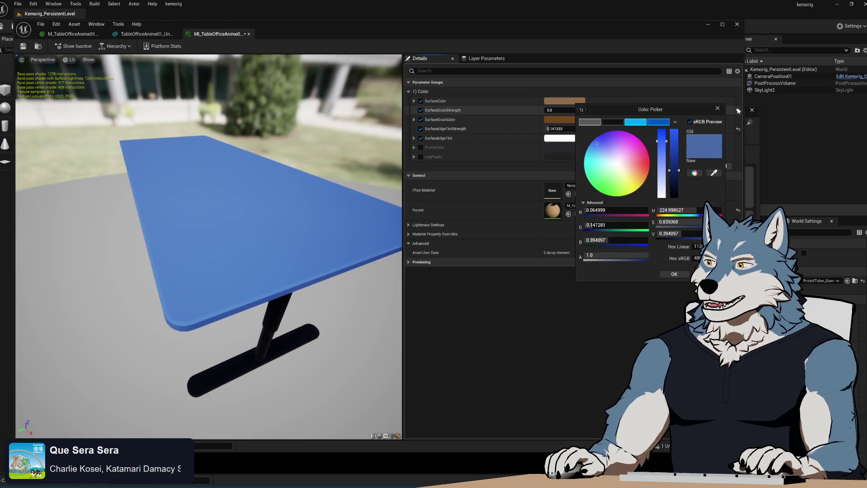
drag(208, 244, 228, 294)
click(519, 161)
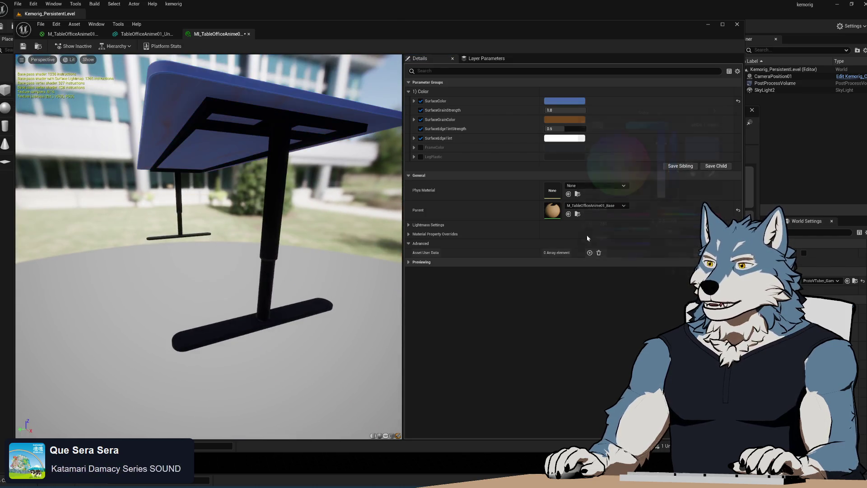
Step: Enable FrameColor and LegPlastic overrides, testing a white frame and grey leg plastic
click(420, 148)
click(421, 157)
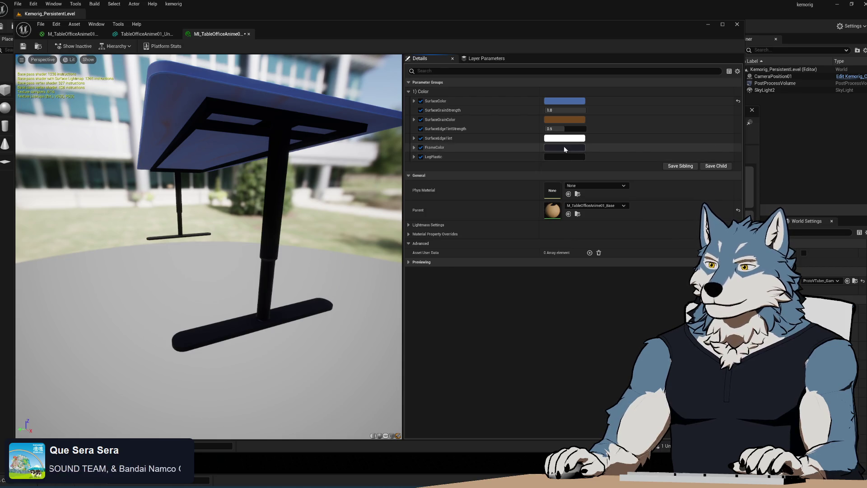
click(564, 147)
drag(663, 235, 667, 190)
drag(275, 248, 192, 210)
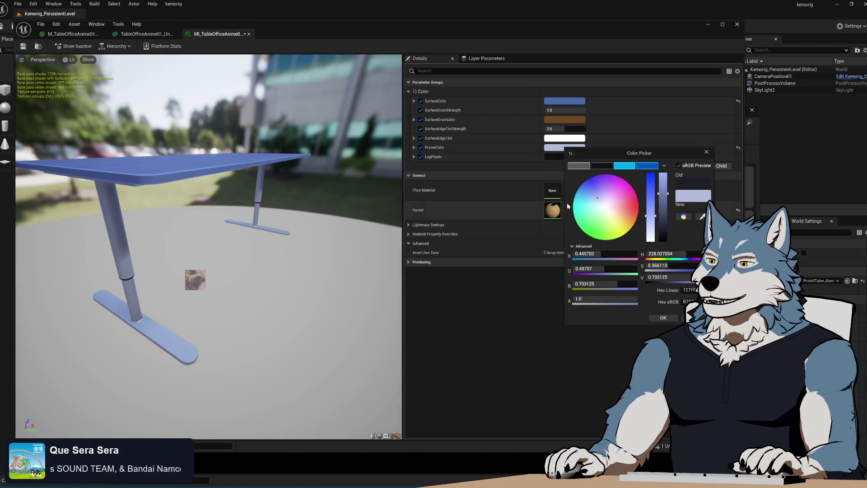
mouse_move(627, 157)
mouse_down()
mouse_move(646, 238)
mouse_move(631, 197)
mouse_up()
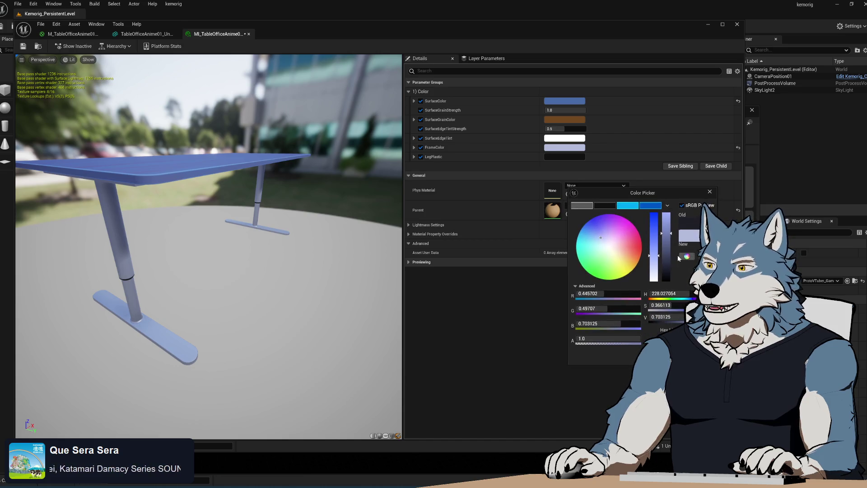
drag(655, 270, 656, 292)
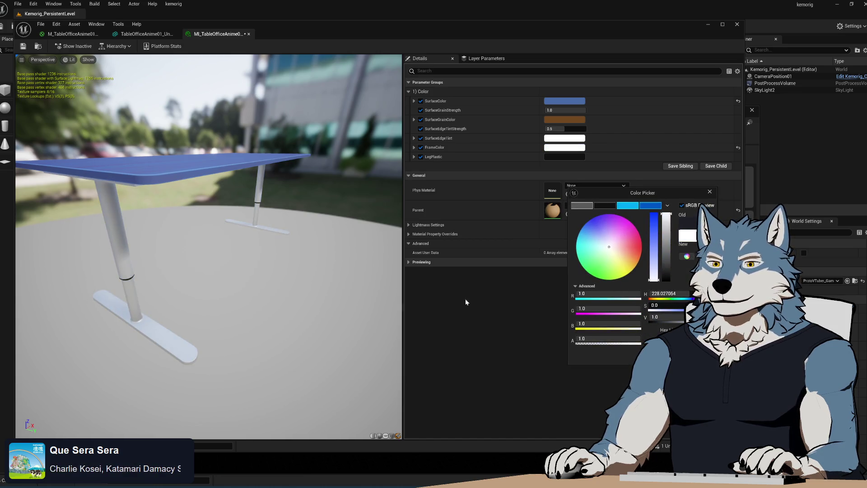
mouse_move(379, 290)
mouse_down()
mouse_move(361, 253)
mouse_move(262, 298)
mouse_move(252, 246)
mouse_move(228, 249)
mouse_up()
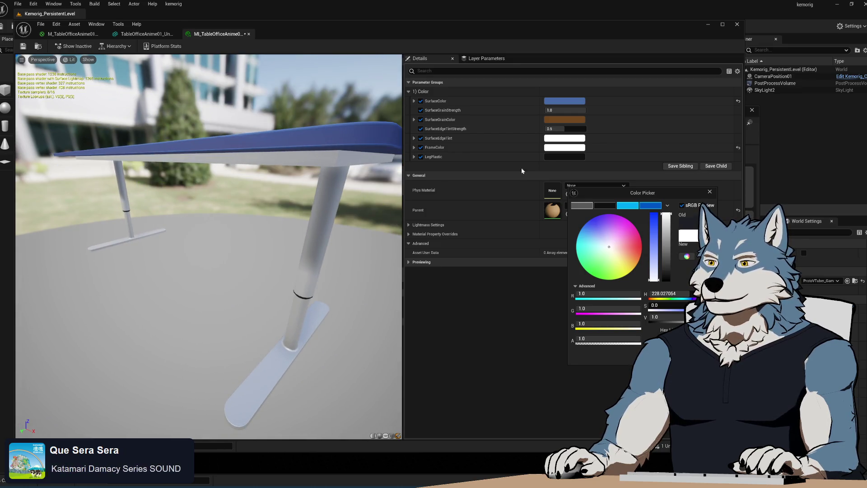
click(576, 157)
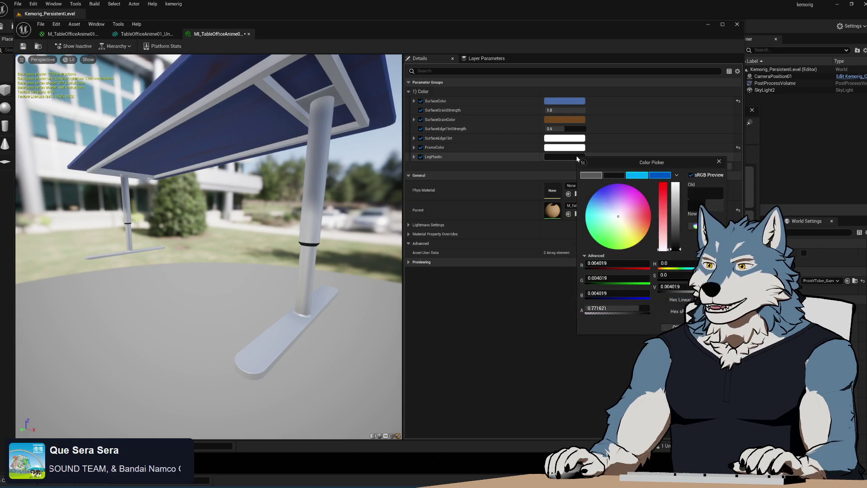
mouse_move(675, 246)
mouse_down()
mouse_move(679, 210)
mouse_move(675, 250)
mouse_up()
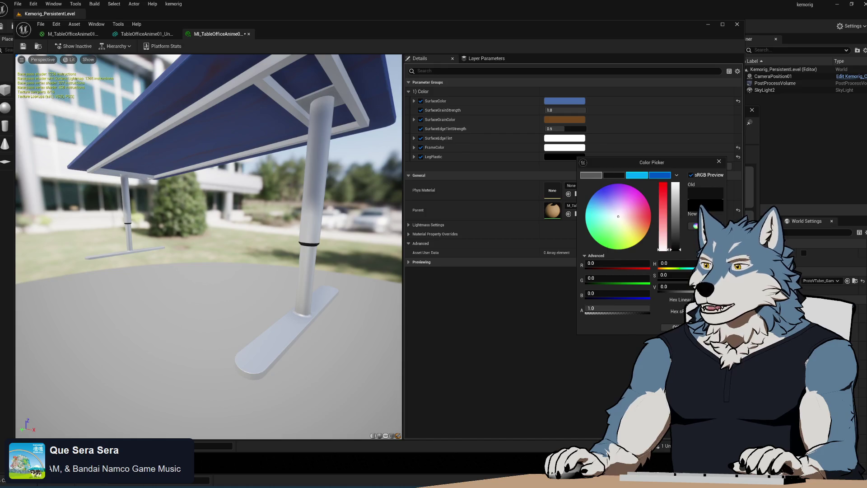
click(676, 328)
Step: Reset SurfaceColor to default tan and FrameColor to its dark default, then save
mouse_move(228, 283)
mouse_down()
mouse_move(258, 235)
mouse_move(258, 271)
mouse_up()
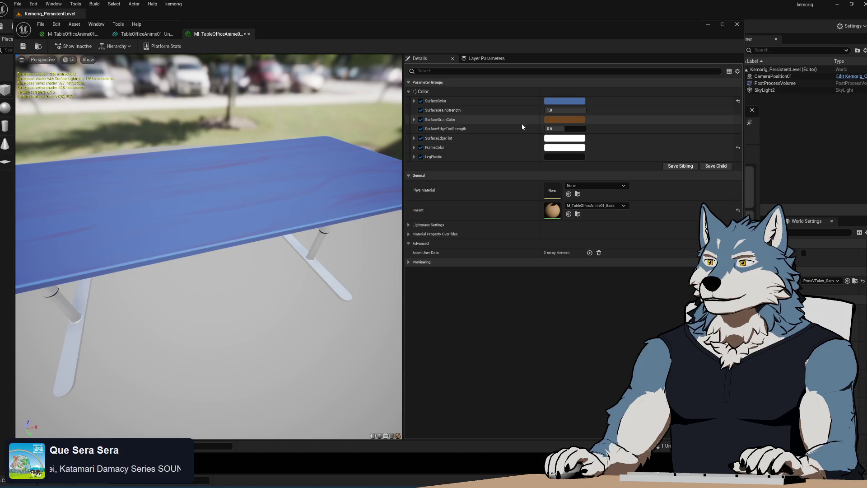
click(739, 102)
mouse_move(208, 249)
mouse_down()
mouse_move(260, 210)
mouse_move(260, 195)
mouse_move(244, 251)
mouse_up()
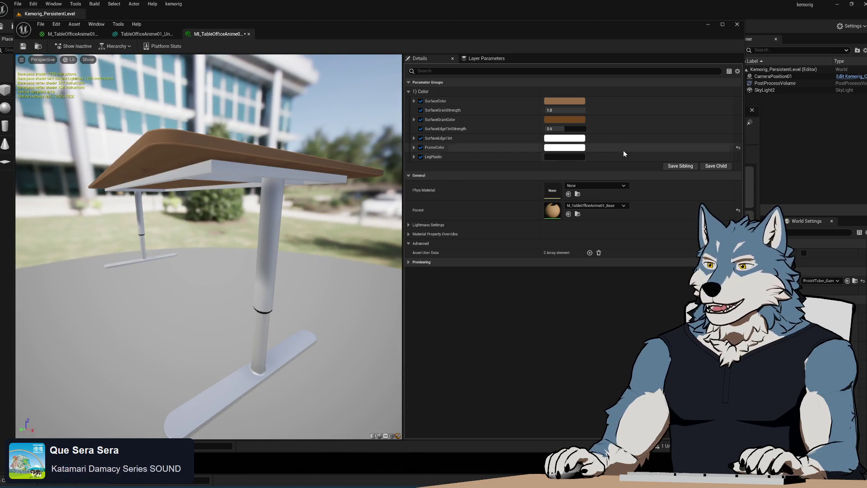
click(738, 148)
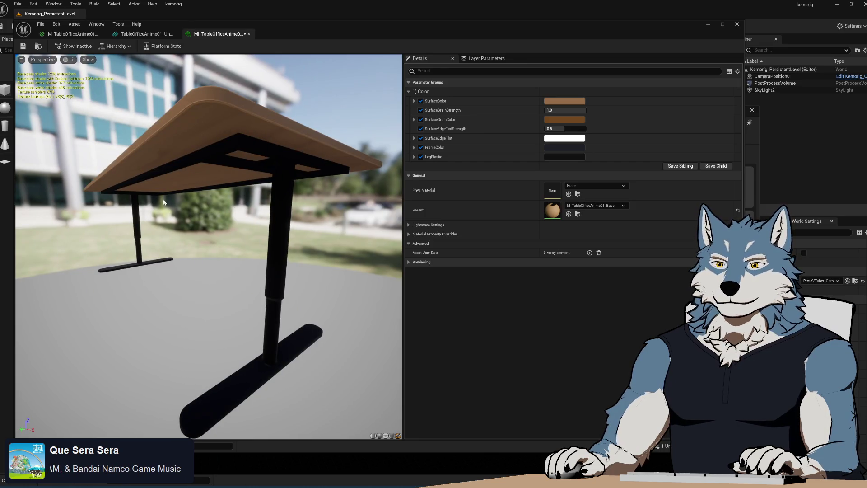
click(22, 46)
drag(277, 217, 274, 235)
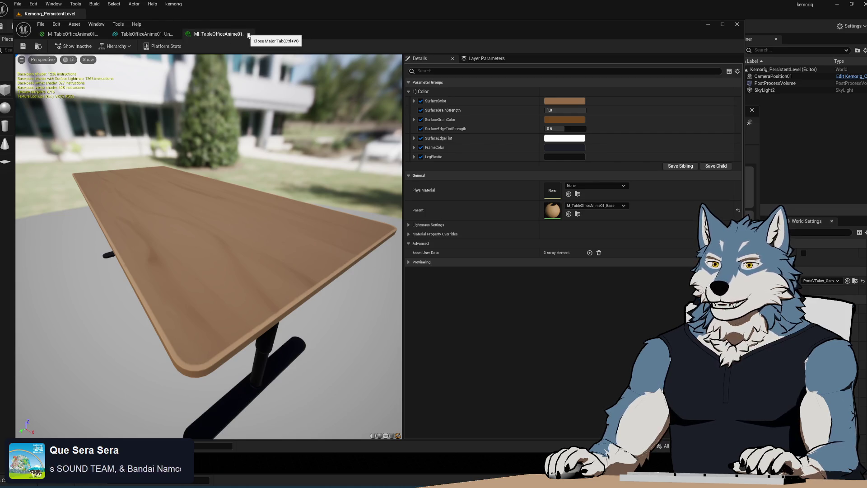
click(147, 35)
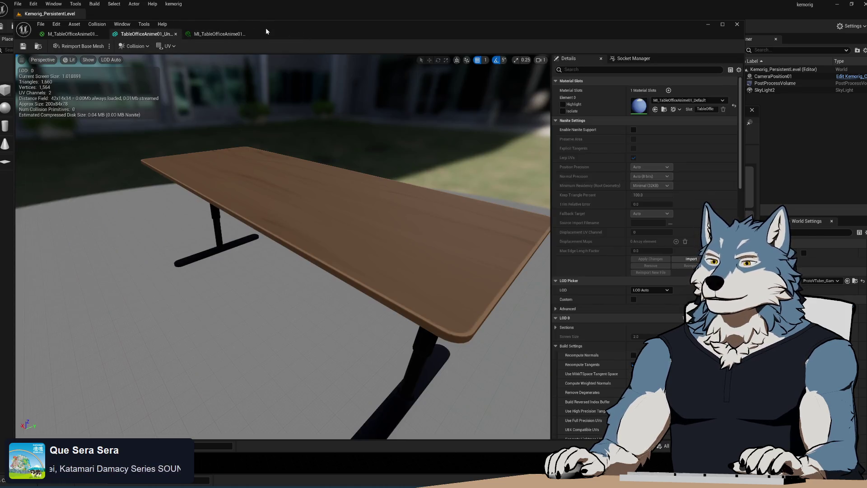
Step: Close the table mesh editor and create a KeyboardAnime01 folder in Stylized
drag(384, 200, 398, 199)
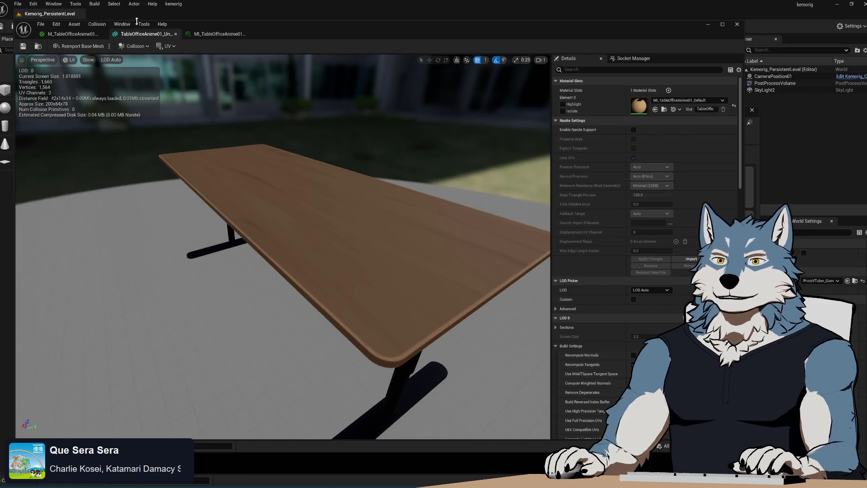
click(736, 26)
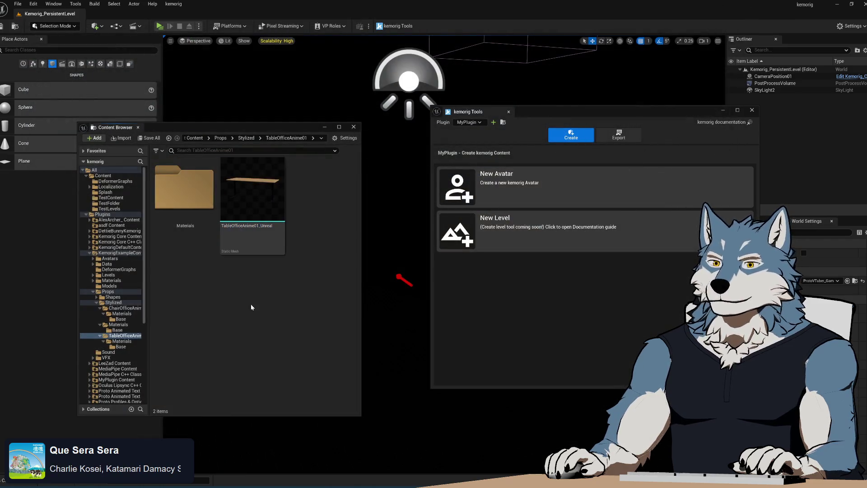
click(114, 302)
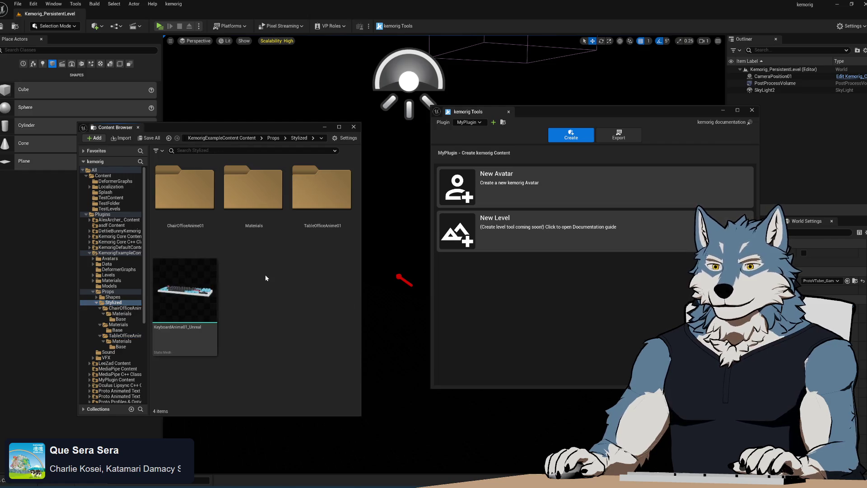
right_click(266, 277)
click(343, 231)
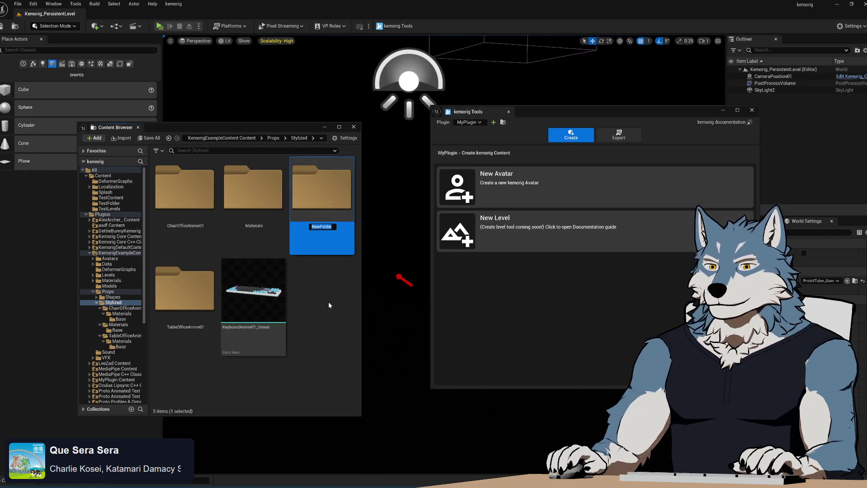
text(Keyboard)
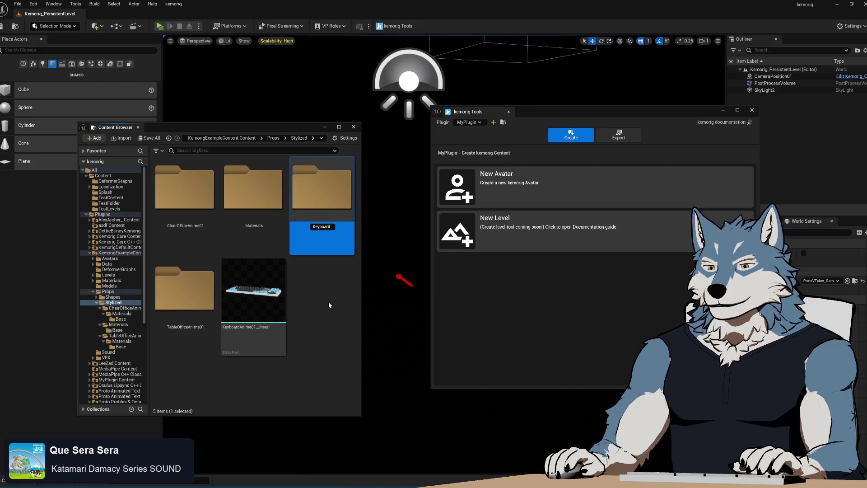
text(Anime01)
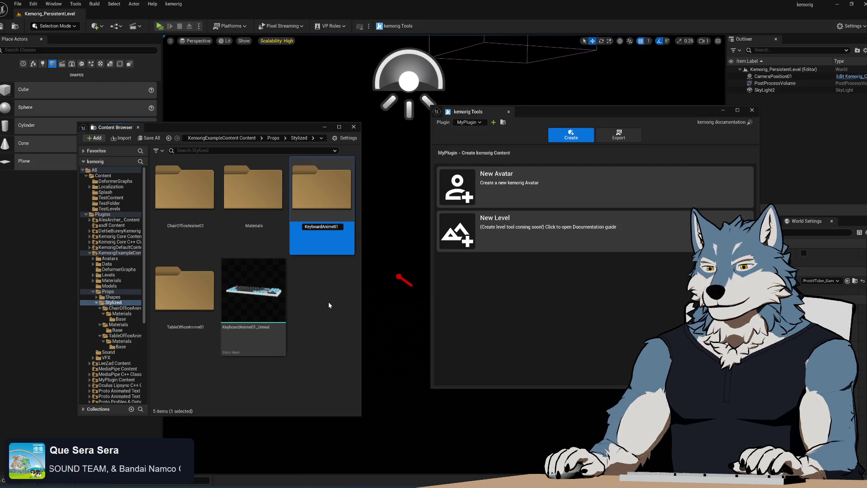
key(Return)
Step: Rename the keyboard mesh to KeyboardAnime01 and move it into the KeyboardAnime01 folder
click(271, 328)
click(271, 329)
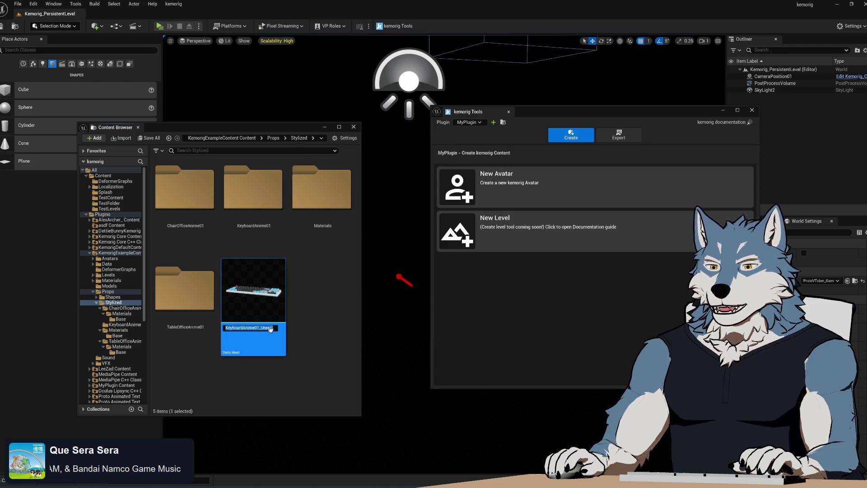
key(BackSpace)
key(Return)
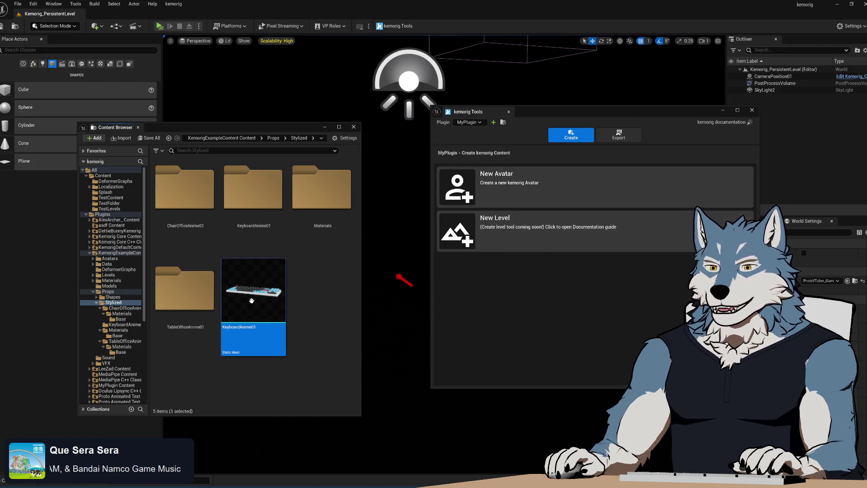
drag(253, 301, 253, 210)
click(289, 221)
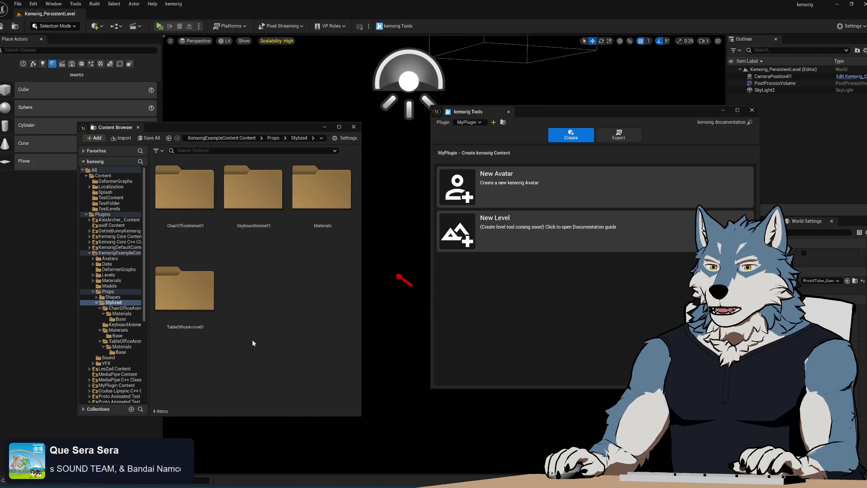
click(254, 208)
double_click(254, 208)
Step: Create a Materials folder inside KeyboardAnime01
right_click(234, 285)
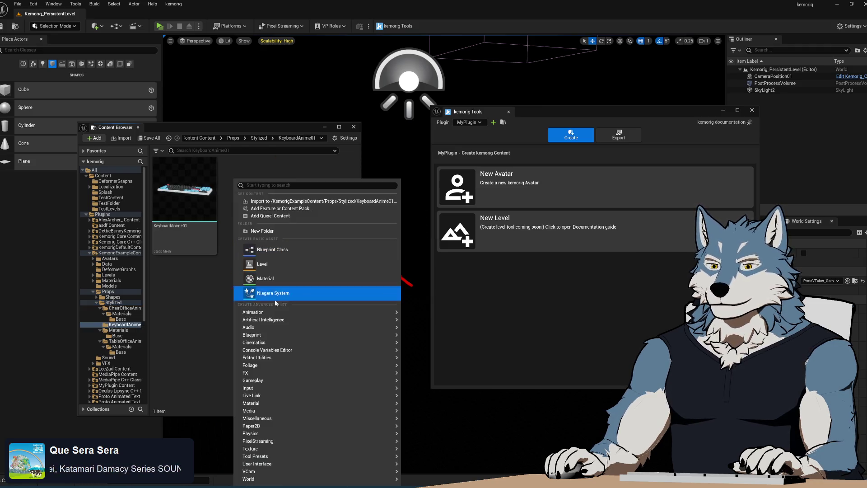
click(271, 231)
text(M)
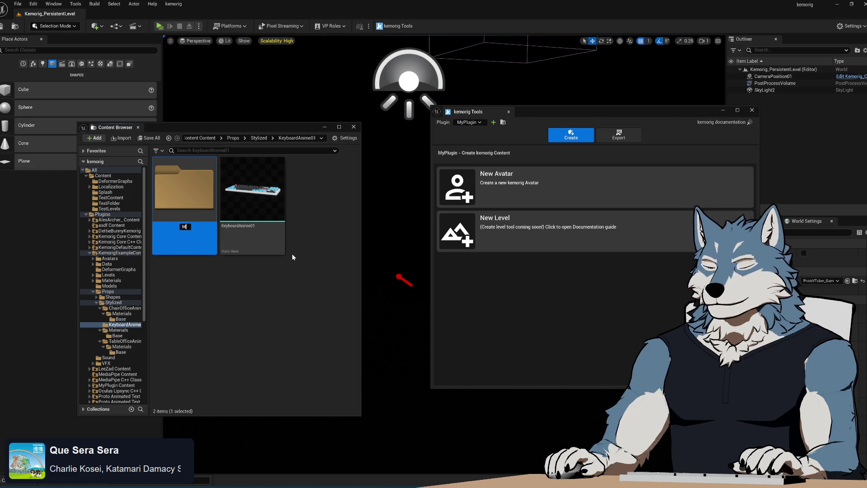
text(aterials)
key(Return)
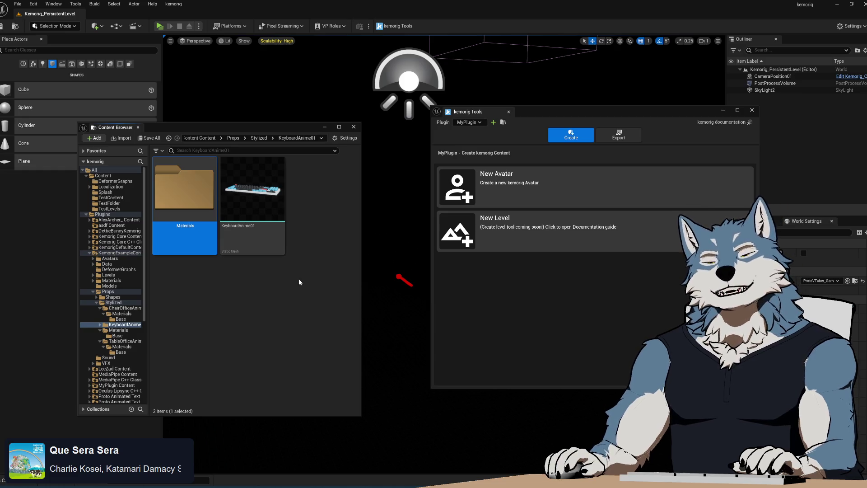
click(251, 318)
click(194, 193)
double_click(194, 193)
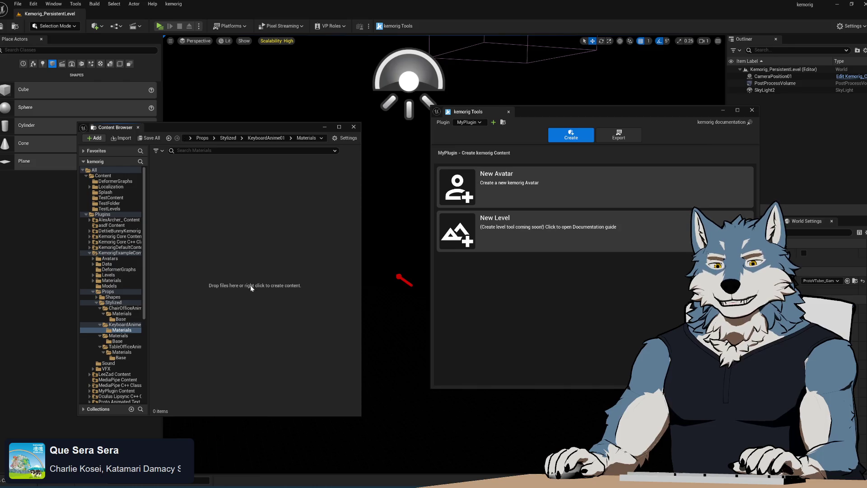
Step: Create a Base subfolder inside the new Materials folder
right_click(245, 244)
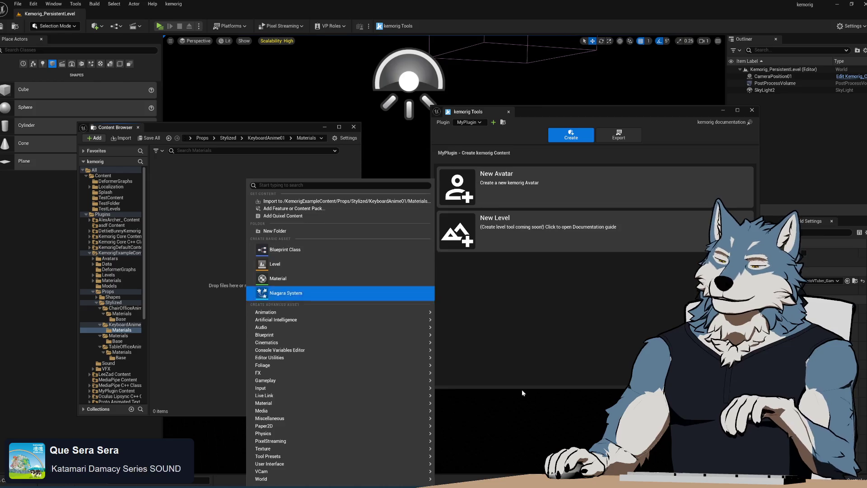
click(306, 234)
text(Base)
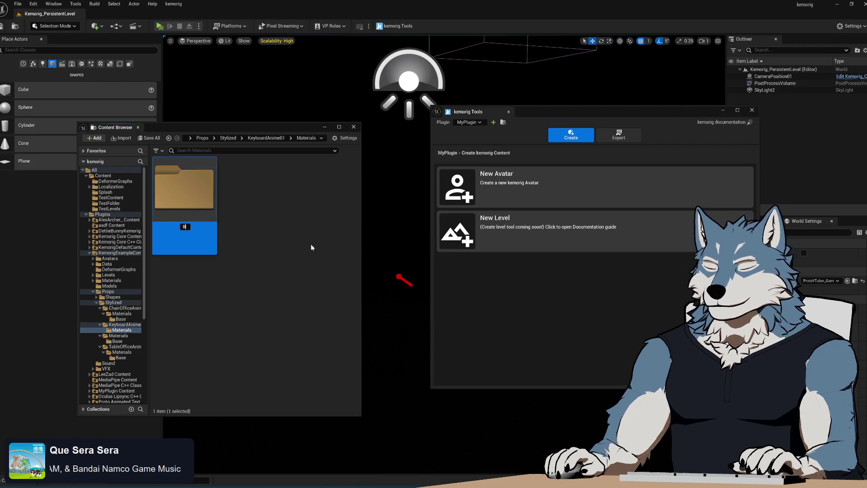
click(311, 246)
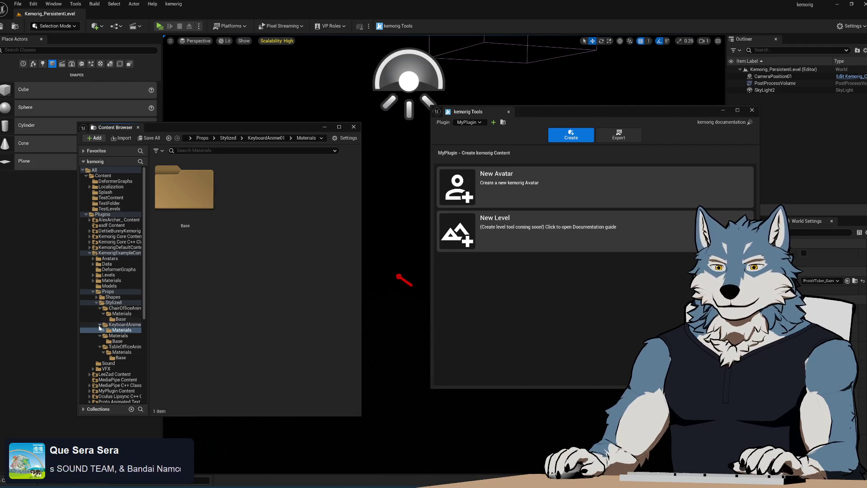
click(129, 325)
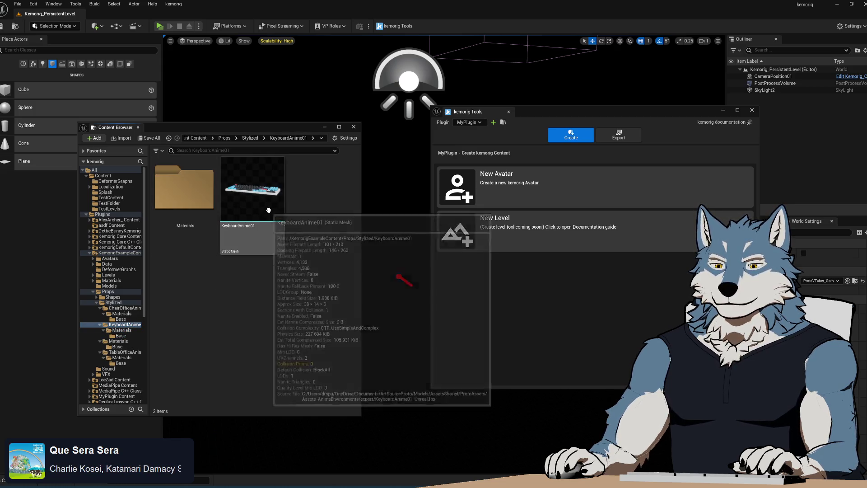
click(117, 346)
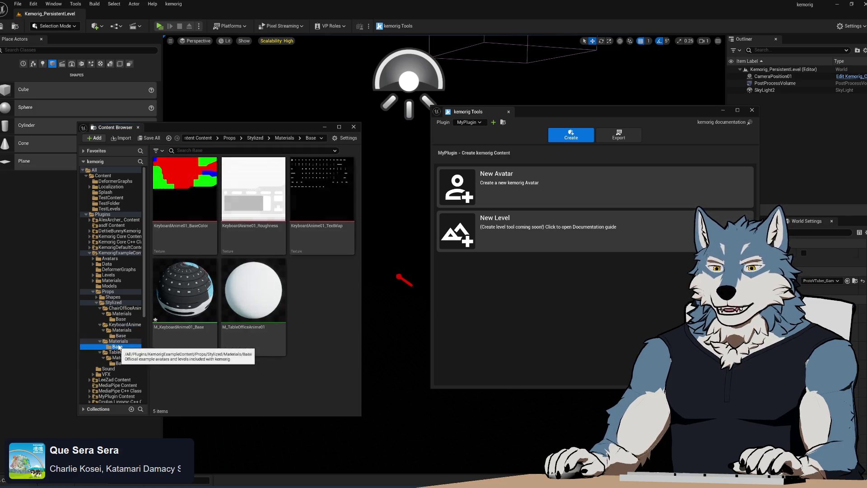
Step: Delete the M_TableOfficeAnime01 material instance from the shared Base folder
click(232, 276)
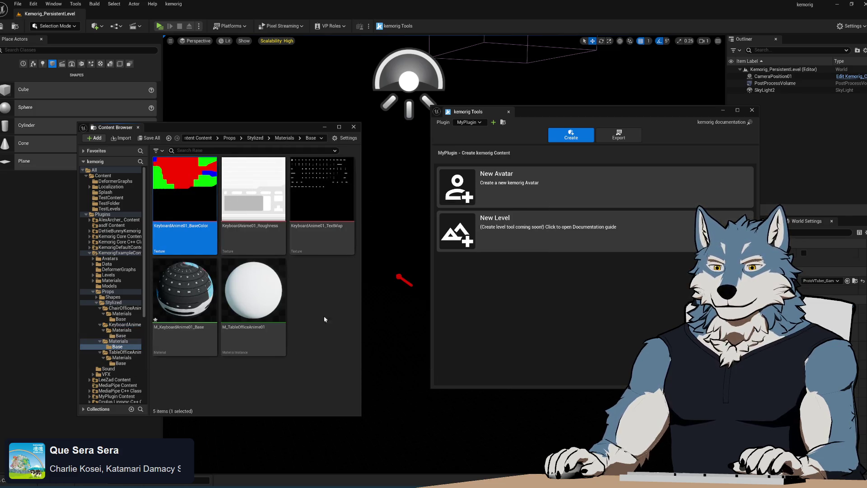
key(Delete)
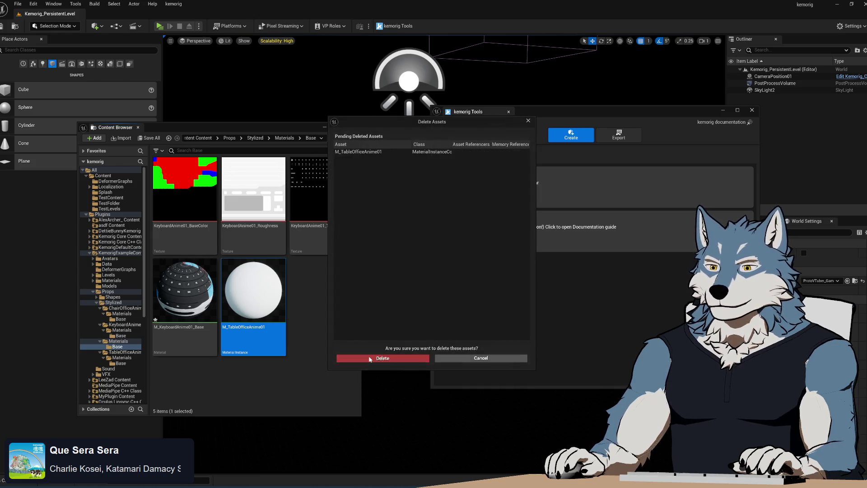
key(Return)
Step: Move the four remaining keyboard assets into KeyboardAnime01/Materials/Base
drag(314, 322, 204, 239)
drag(199, 300, 134, 340)
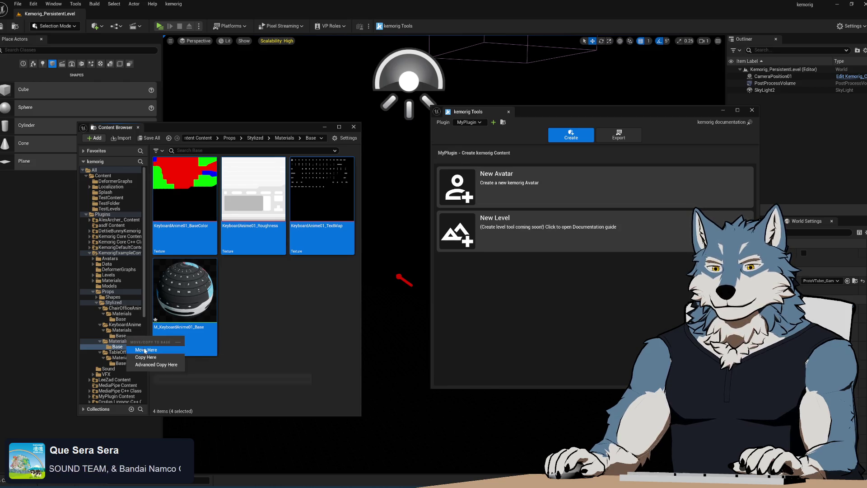
click(135, 349)
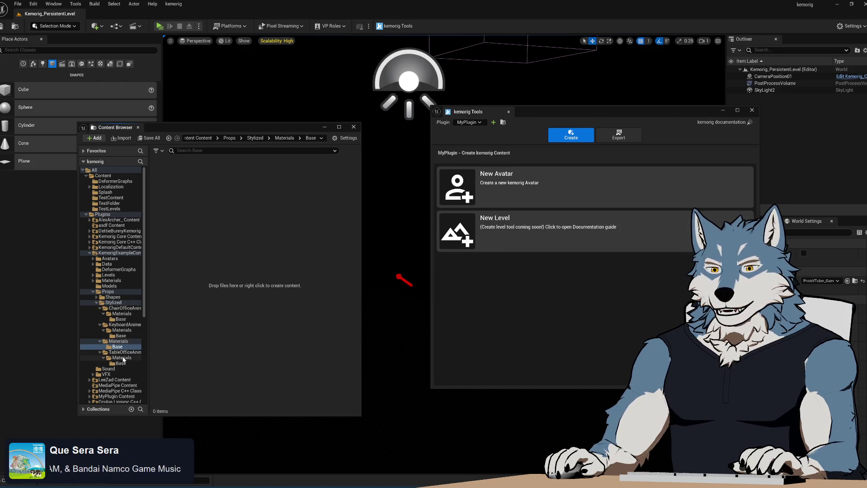
click(119, 341)
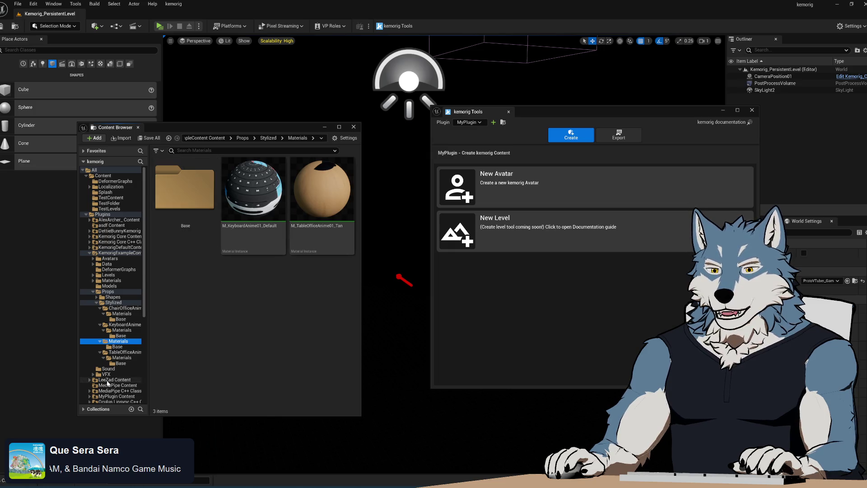
click(265, 206)
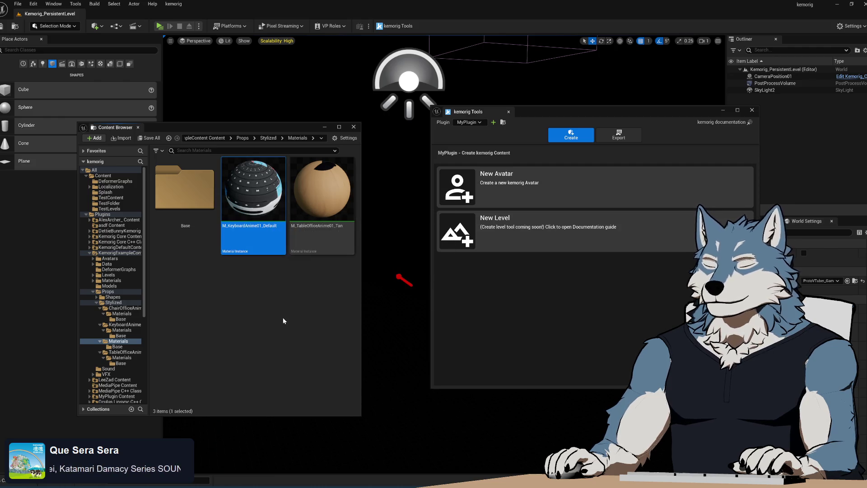
Step: Force-delete M_KeyboardAnime01_Default and M_TableOfficeAnime01_Tan, then delete the shared Materials folder
key(Delete)
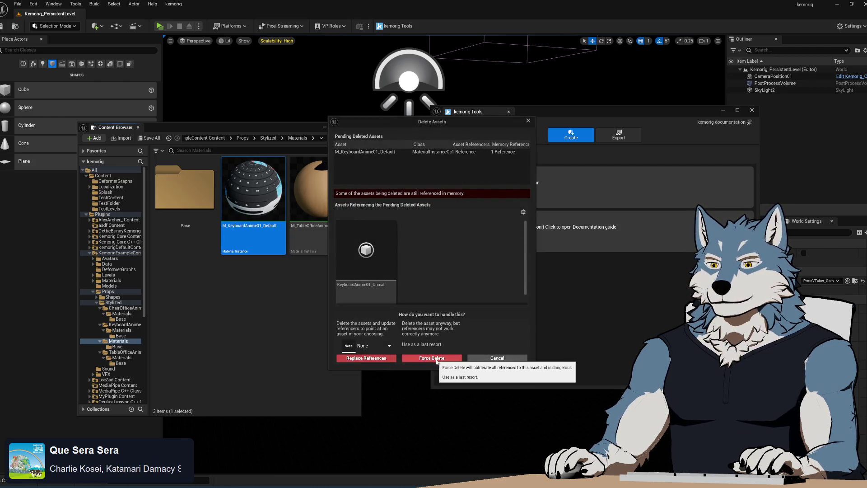
click(437, 358)
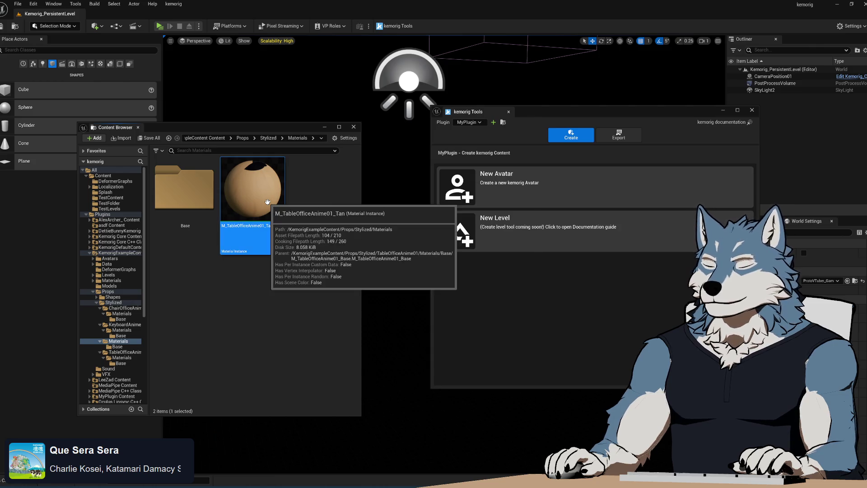
key(Delete)
click(445, 358)
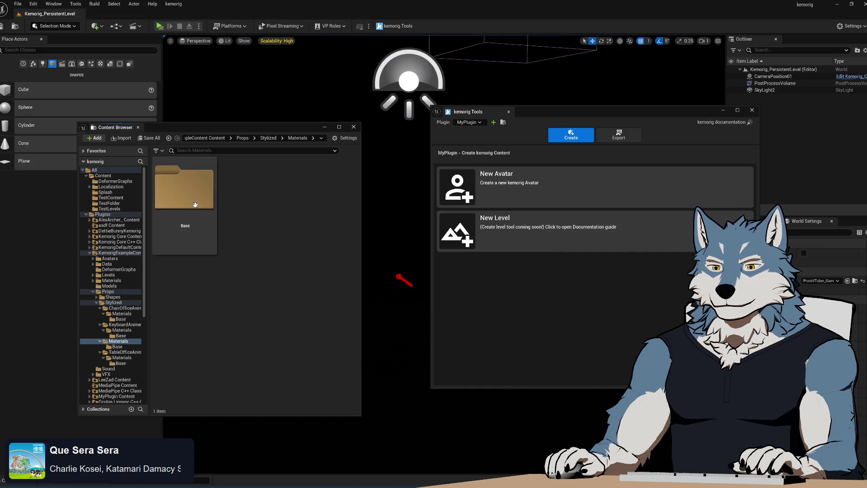
click(112, 303)
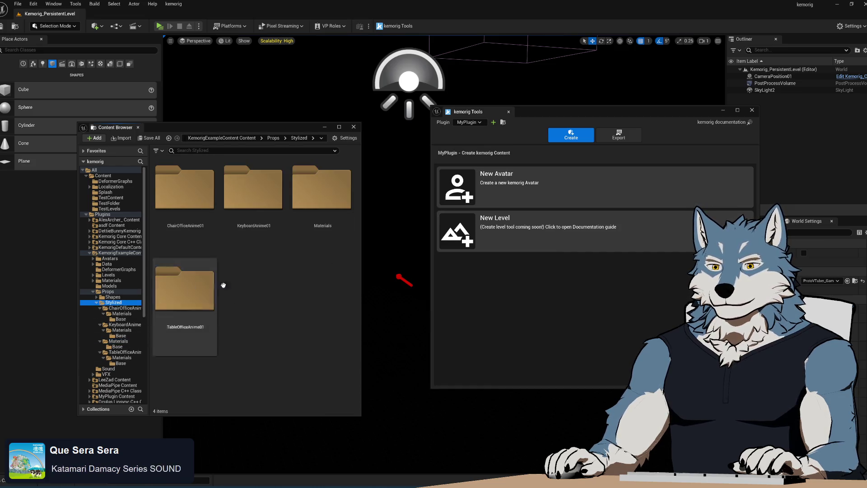
click(336, 209)
key(Delete)
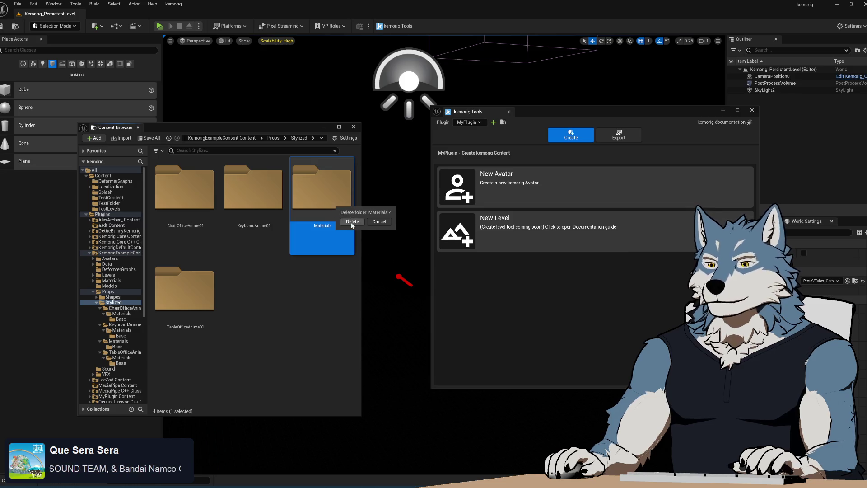
click(353, 221)
Step: Open KeyboardAnime01 > Materials > Base to show the keyboard textures and base material
double_click(253, 189)
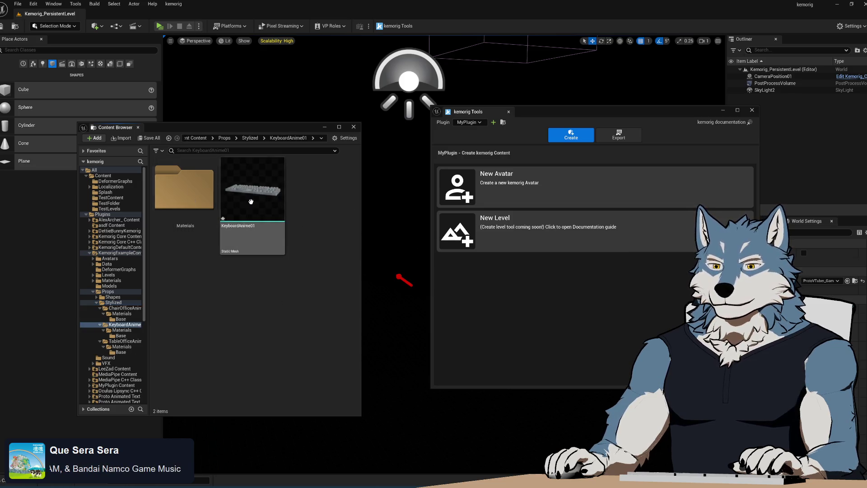
double_click(182, 199)
click(192, 208)
double_click(192, 208)
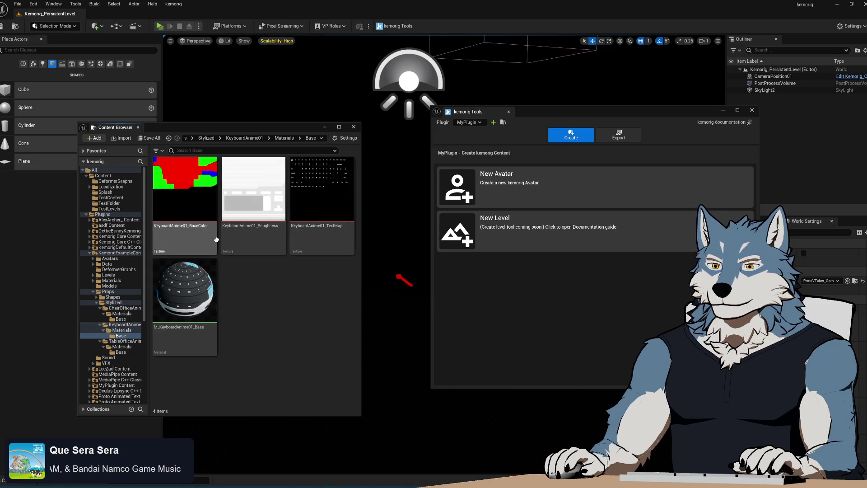
double_click(184, 298)
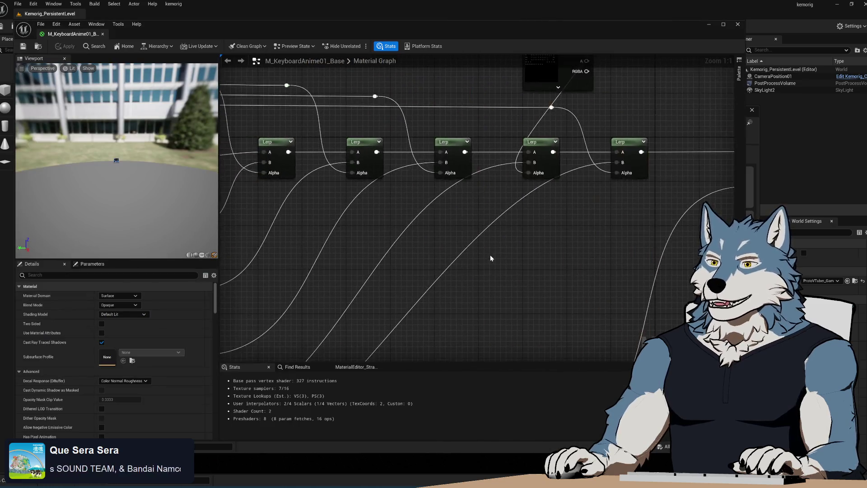
Step: Zoom out over the M_KeyboardAnime01_Base graph to review it, then switch to Blender
scroll(489, 255, down, 4)
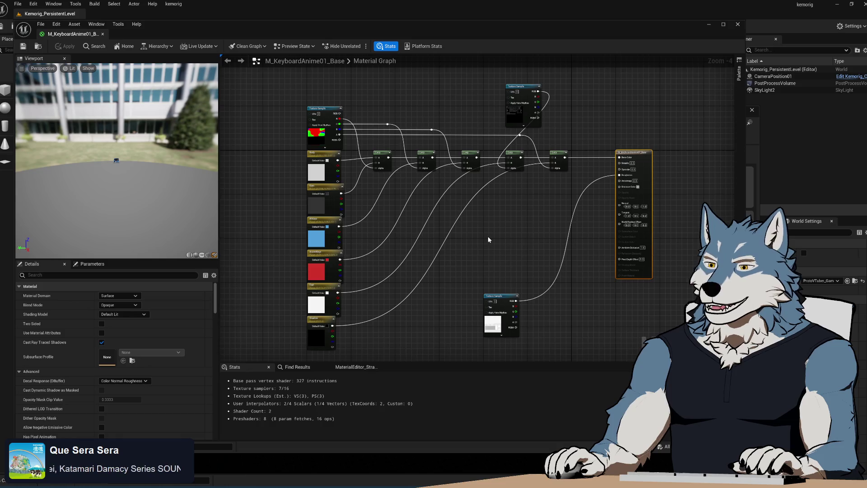
scroll(476, 218, up, 4)
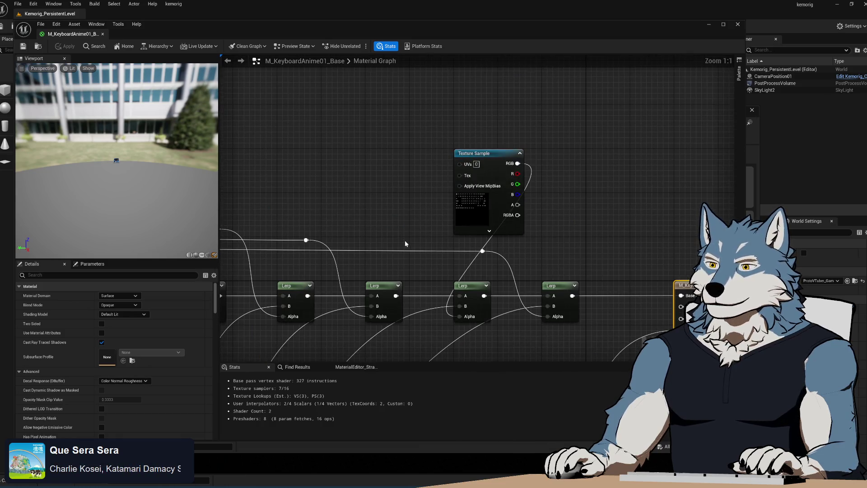
scroll(405, 241, down, 4)
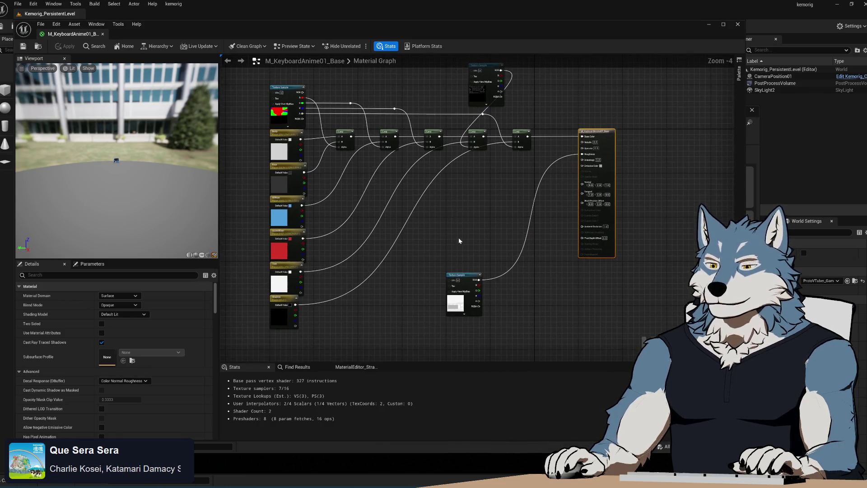
key(alt+Tab)
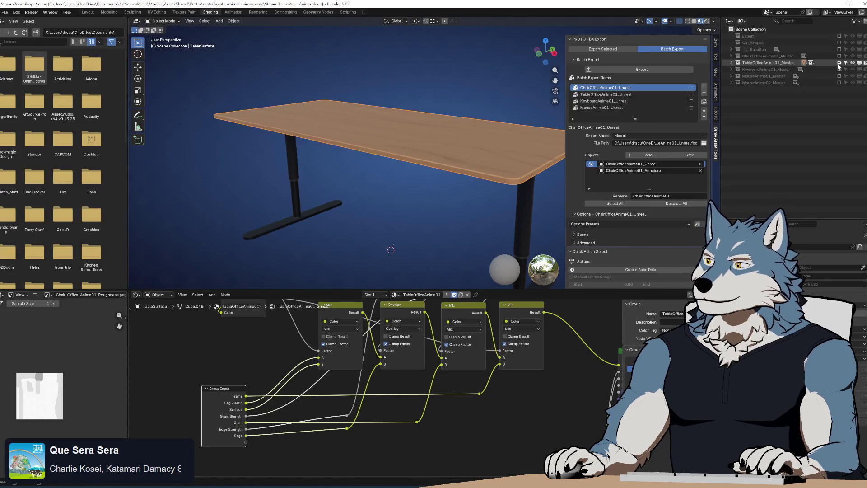
Step: Hide the table, show KeyboardAnime01_Master and frame the keyboard in the viewport
click(840, 63)
click(839, 69)
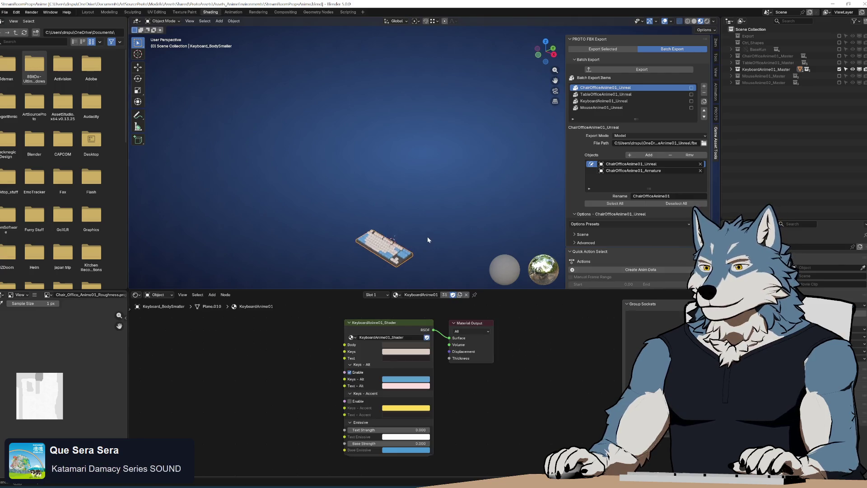
key(KP_Decimal)
scroll(416, 192, up, 5)
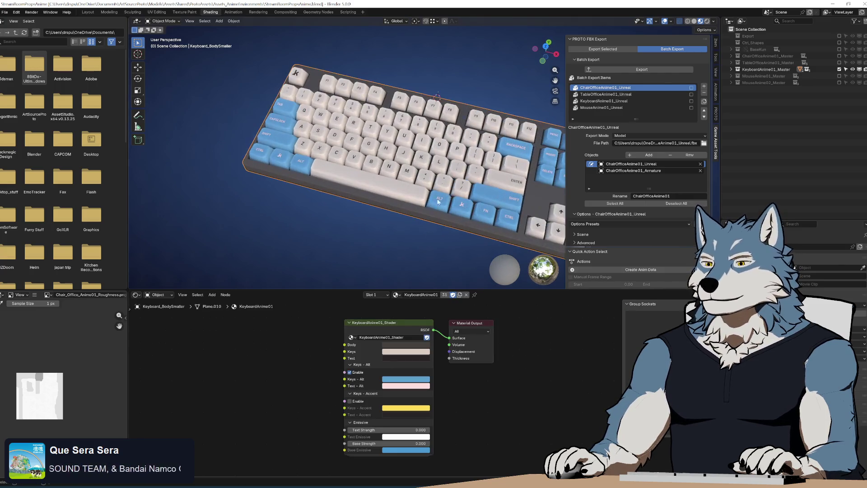
key(alt+a)
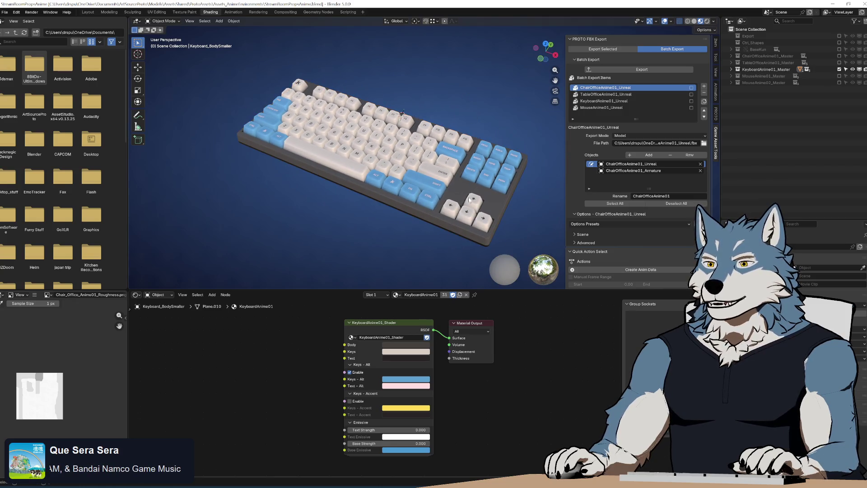
Step: Enter the KeyboardAnime01_Shader node group to view its texture and Mix nodes
click(394, 321)
key(Tab)
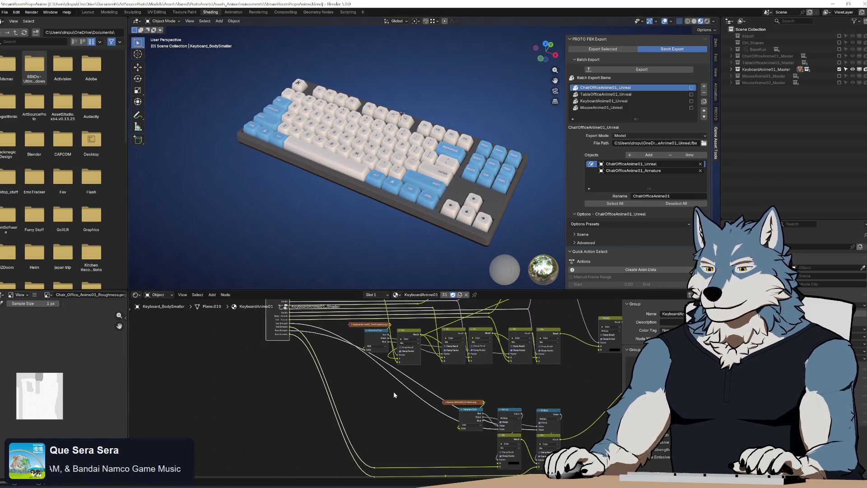
scroll(392, 440, up, 1)
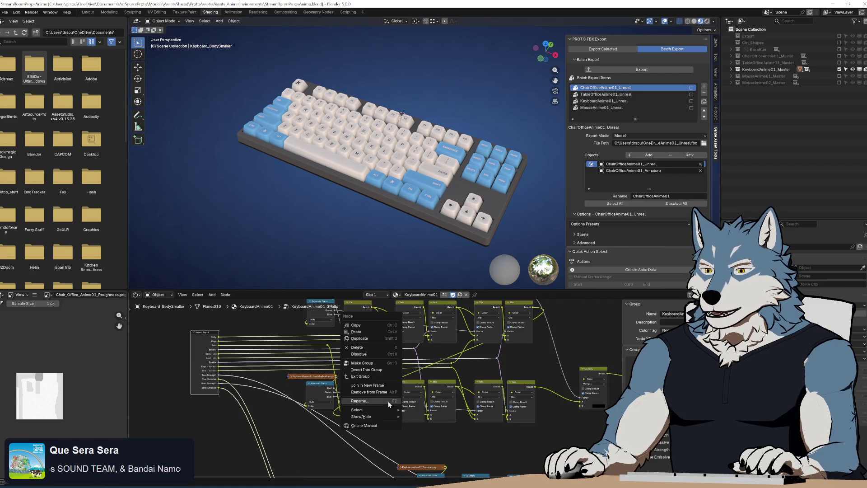
scroll(461, 406, up, 2)
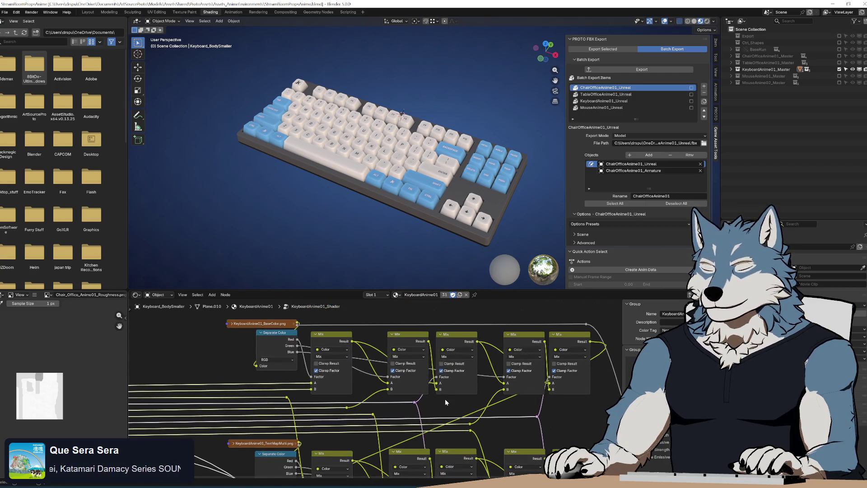
mouse_move(445, 399)
mouse_down()
mouse_move(535, 377)
mouse_move(508, 371)
mouse_up()
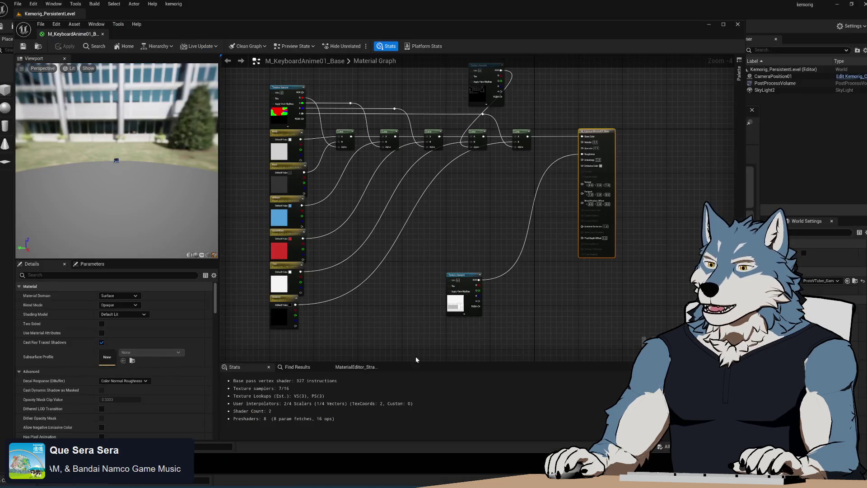
Step: Pan and zoom the UE5 material graph to inspect the colour parameter nodes
scroll(445, 250, up, 5)
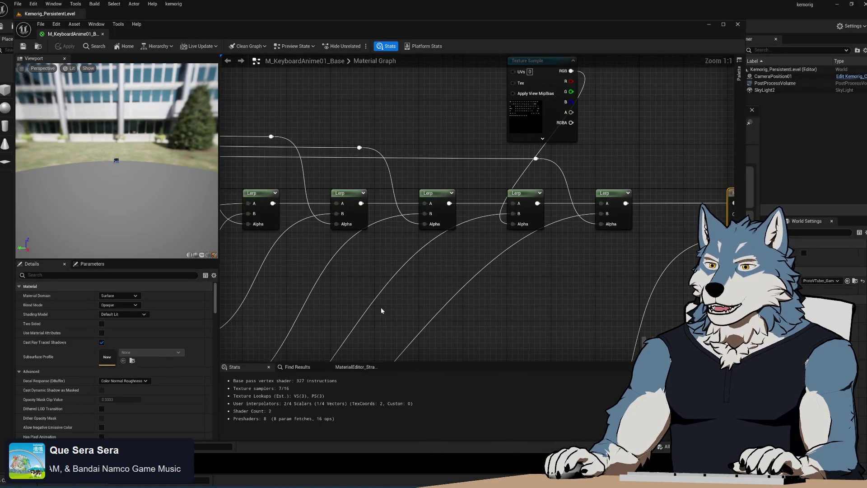
mouse_move(381, 311)
mouse_down()
mouse_move(457, 248)
mouse_move(430, 207)
mouse_move(455, 170)
mouse_move(437, 275)
mouse_up()
scroll(457, 248, down, 2)
key(ctrl+b)
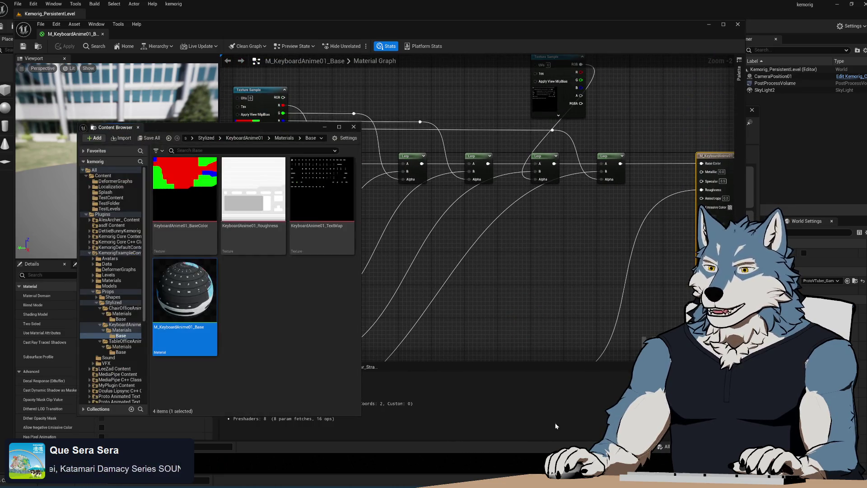
Step: Return to Blender and exit the shader group to the keyboard's top-level material nodes
key(alt+Tab)
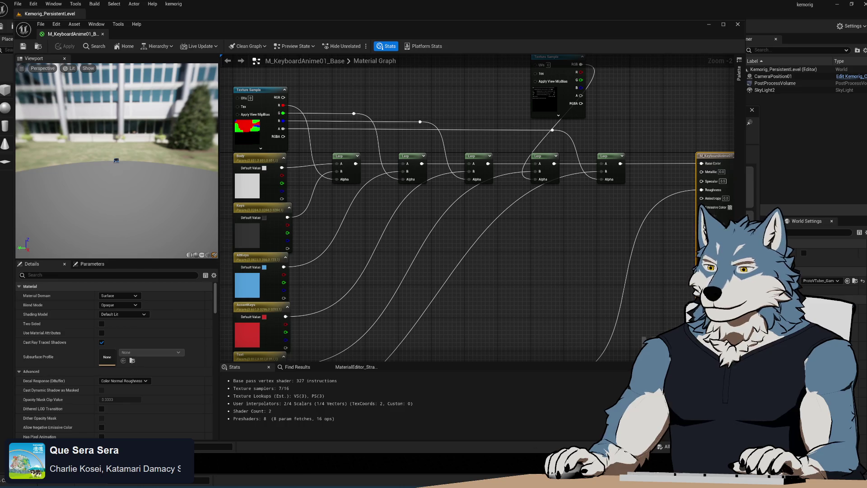
key(alt+Tab)
key(Tab)
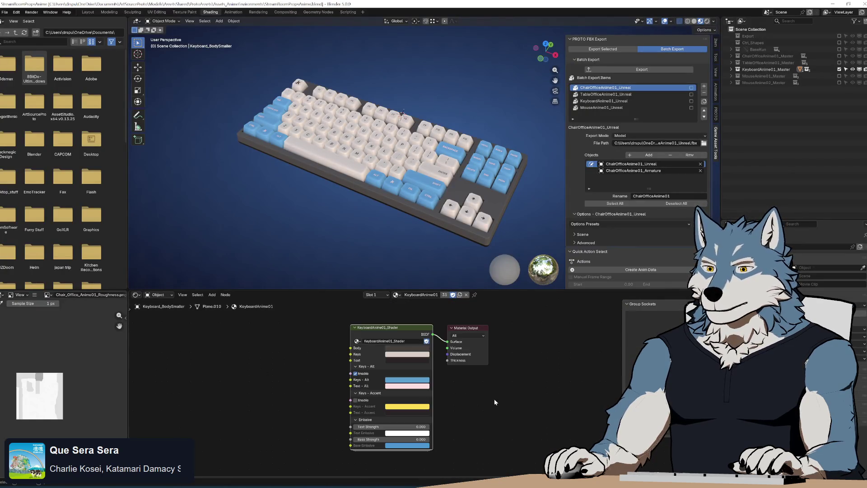
scroll(485, 397, up, 2)
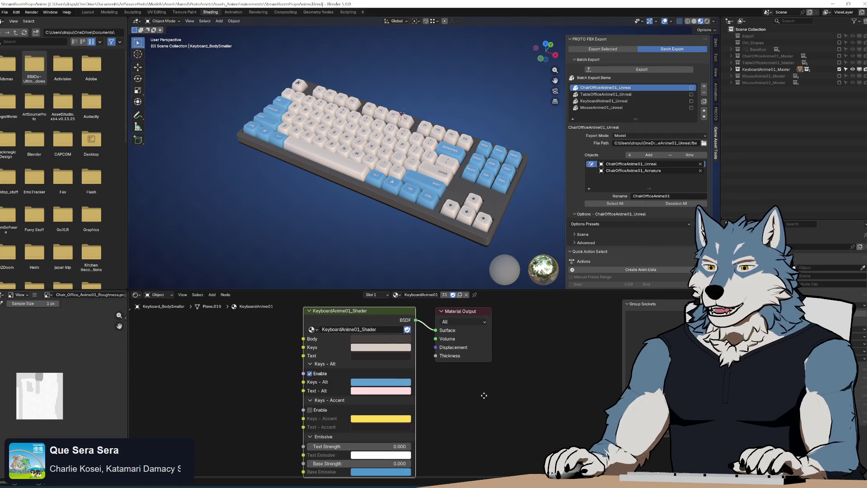
click(396, 339)
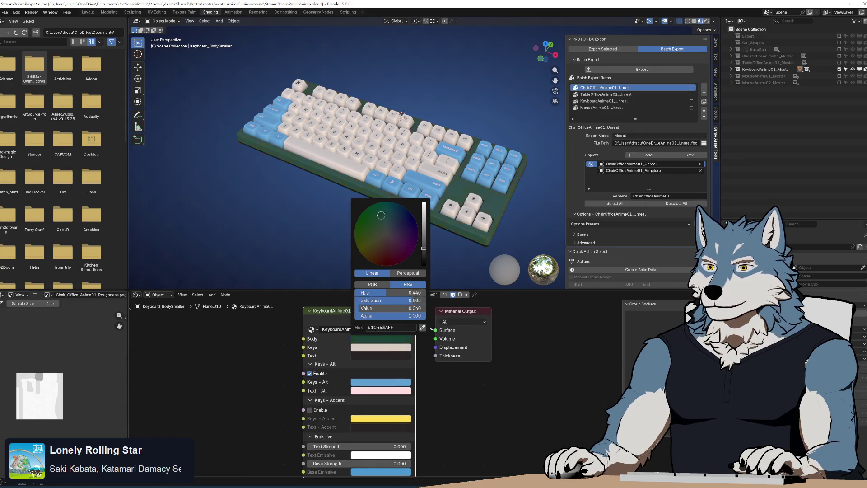
drag(366, 240, 379, 236)
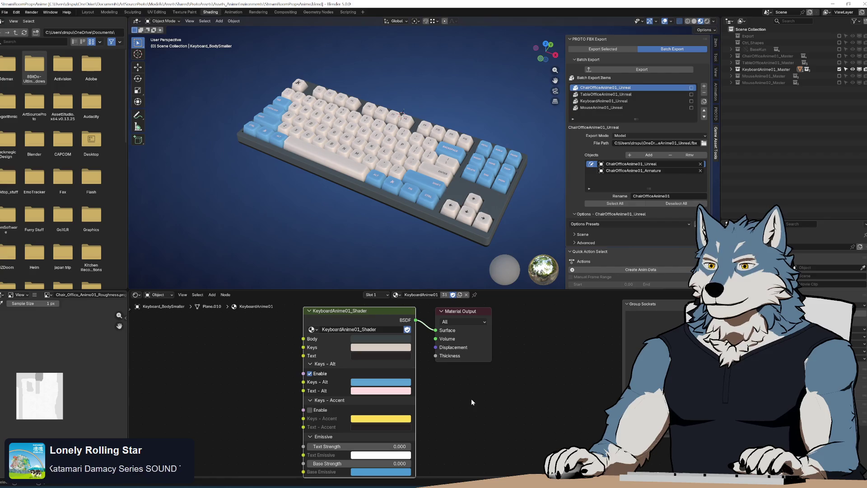
click(388, 352)
mouse_move(375, 251)
mouse_down()
mouse_move(367, 244)
mouse_move(387, 241)
mouse_move(385, 261)
mouse_up()
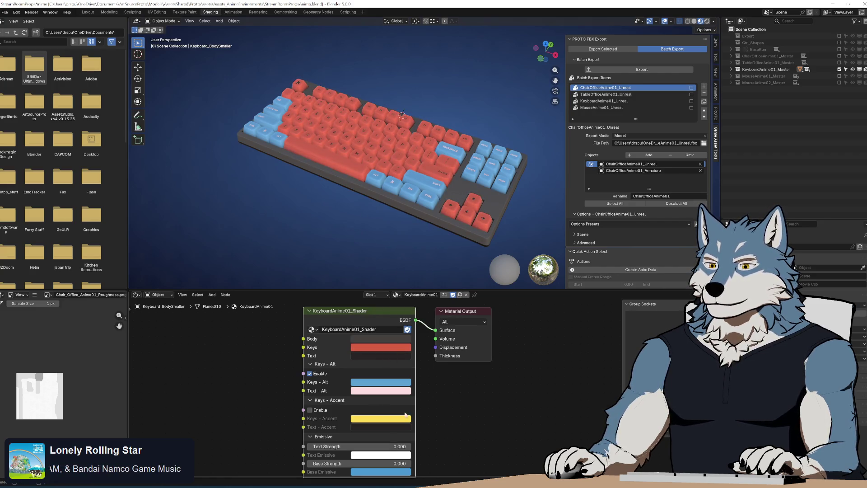
click(311, 373)
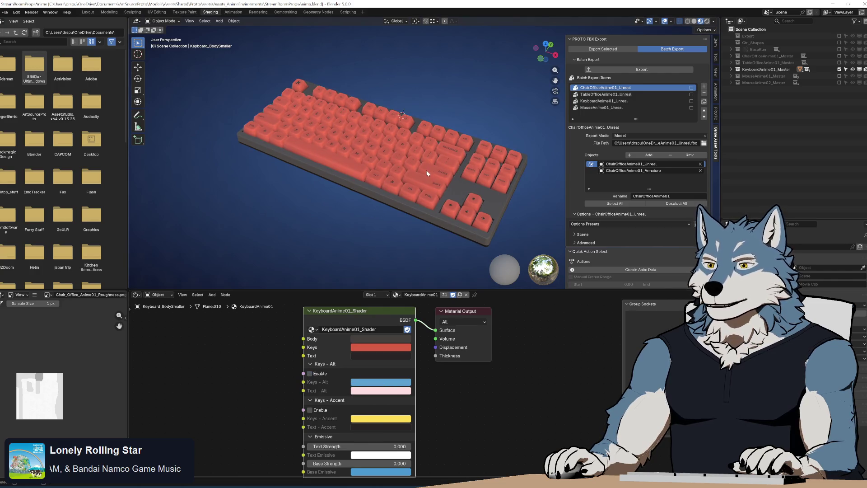
mouse_move(384, 235)
mouse_down()
mouse_move(404, 225)
mouse_move(419, 138)
mouse_move(427, 173)
mouse_move(446, 162)
mouse_up()
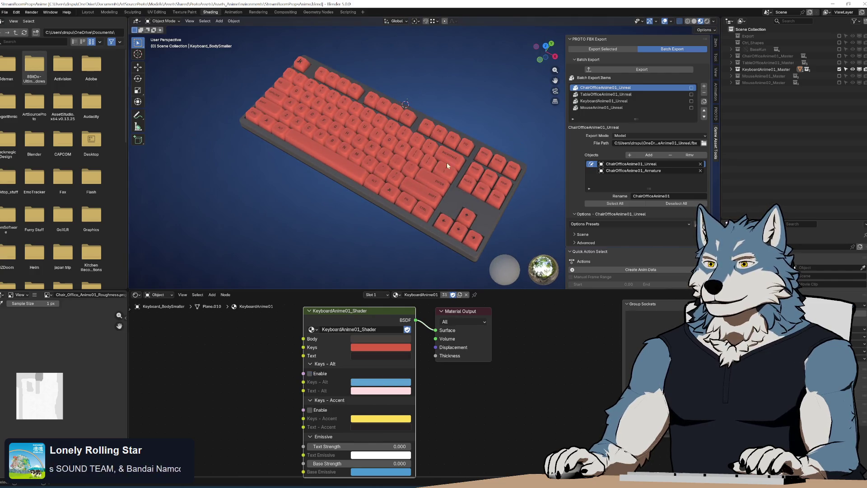
click(310, 374)
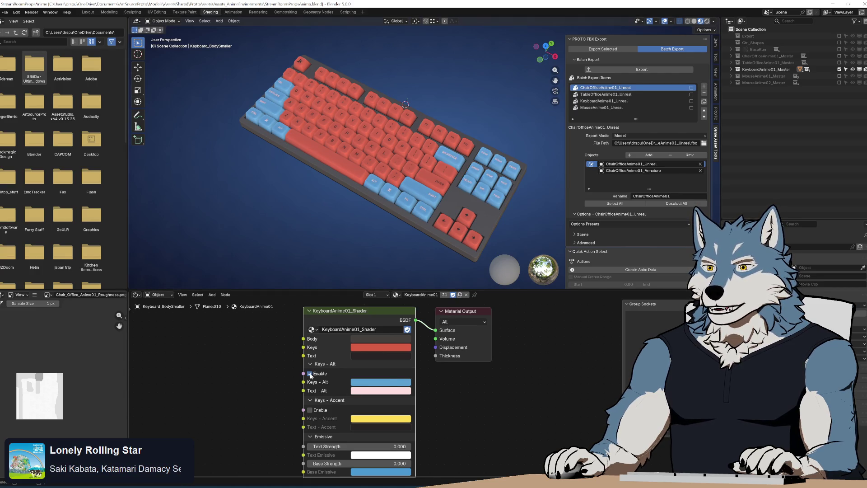
click(310, 410)
mouse_move(468, 426)
mouse_down()
mouse_move(465, 400)
mouse_move(456, 421)
mouse_up()
click(299, 404)
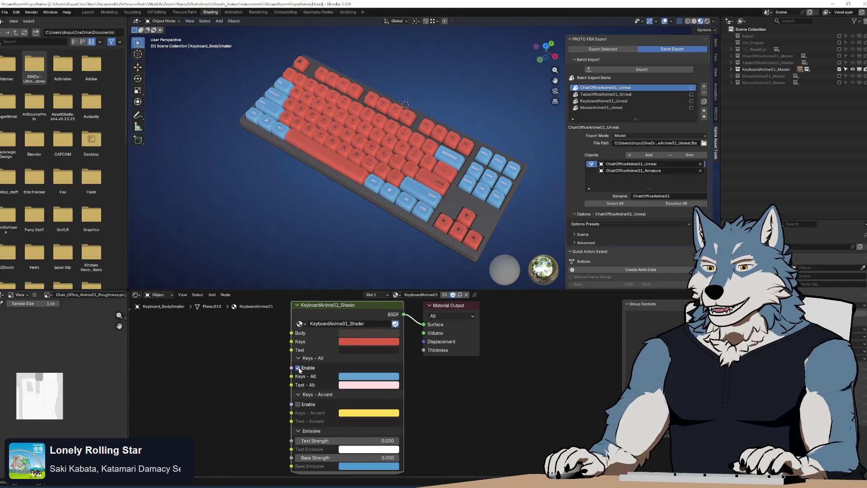
click(298, 367)
mouse_move(353, 440)
mouse_down()
mouse_move(379, 441)
mouse_move(353, 440)
mouse_up()
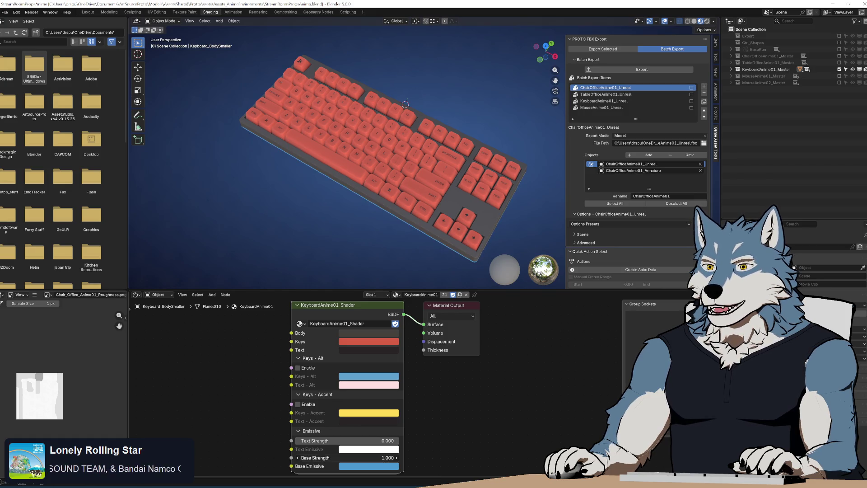
mouse_move(310, 229)
mouse_down()
mouse_move(310, 142)
mouse_move(312, 162)
mouse_up()
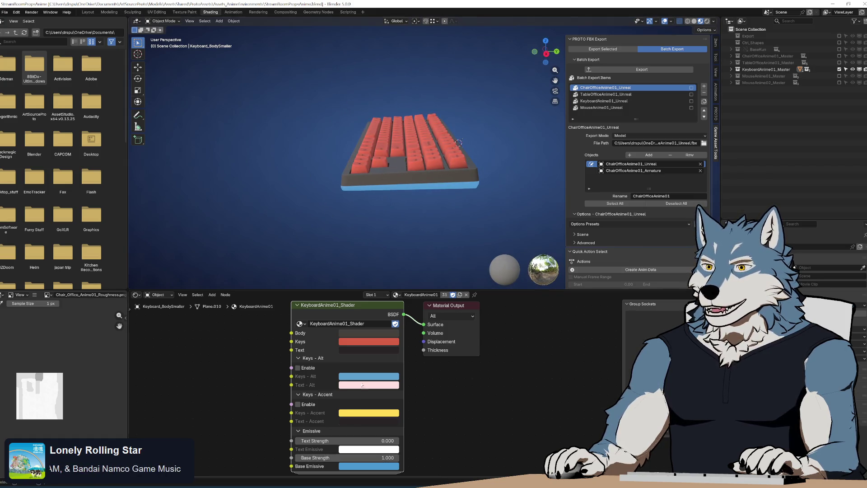
drag(357, 457, 329, 458)
mouse_move(452, 117)
mouse_down()
mouse_move(480, 182)
mouse_move(468, 165)
mouse_up()
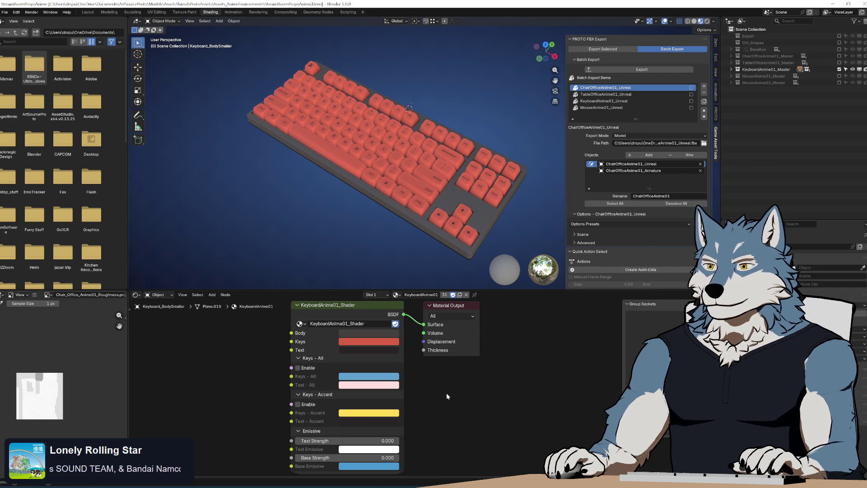
key(ctrl+z)
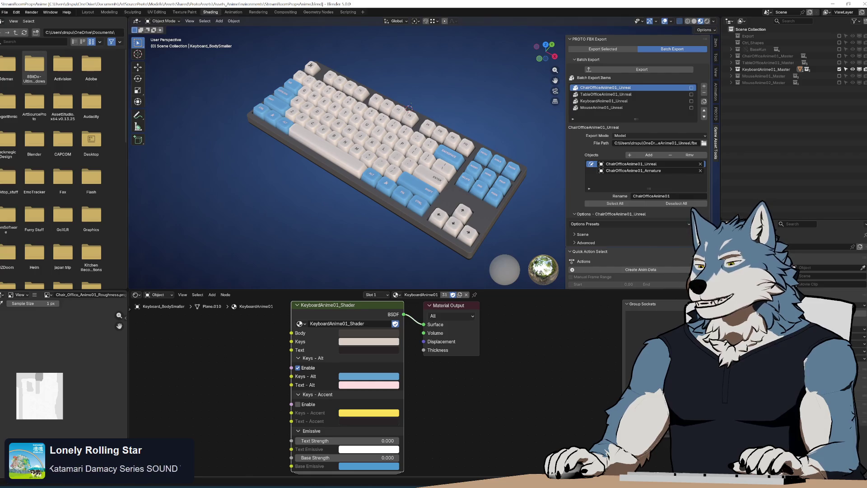
key(alt+Tab)
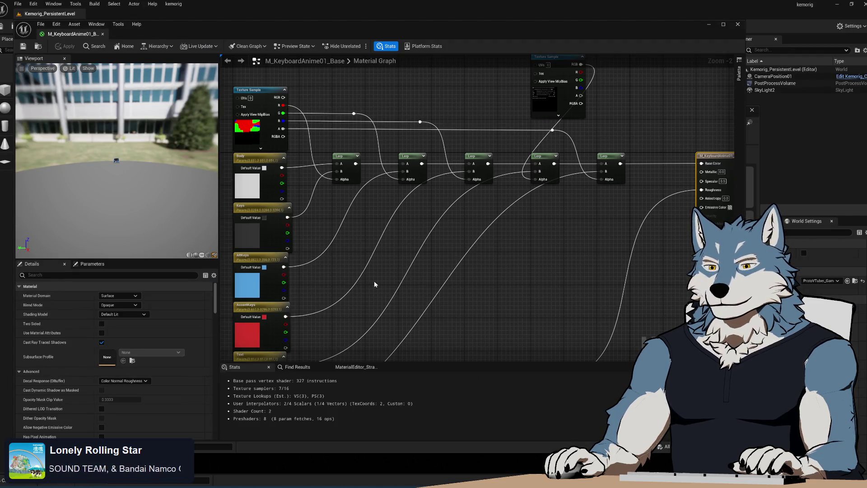
Step: Move the Text parameter node so it sits below AccentKeys
mouse_move(383, 281)
mouse_down()
mouse_move(397, 219)
mouse_move(419, 188)
mouse_move(425, 236)
mouse_up()
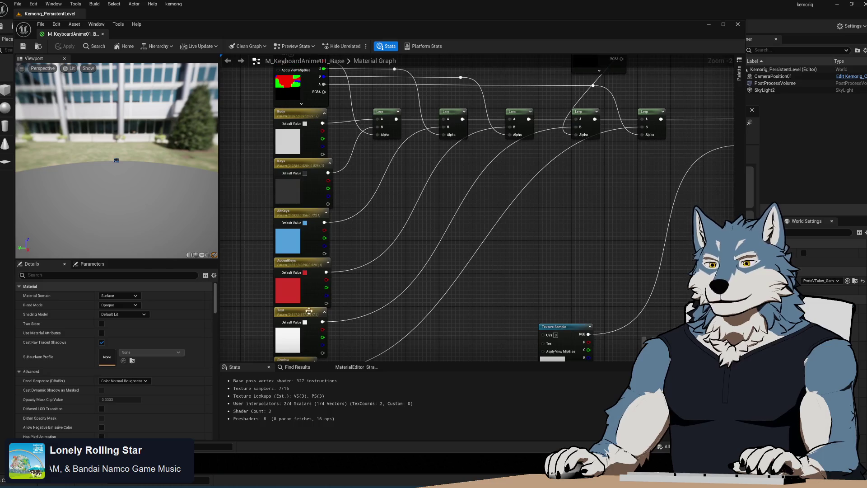
drag(304, 319, 415, 199)
drag(266, 182, 333, 283)
drag(302, 173, 319, 124)
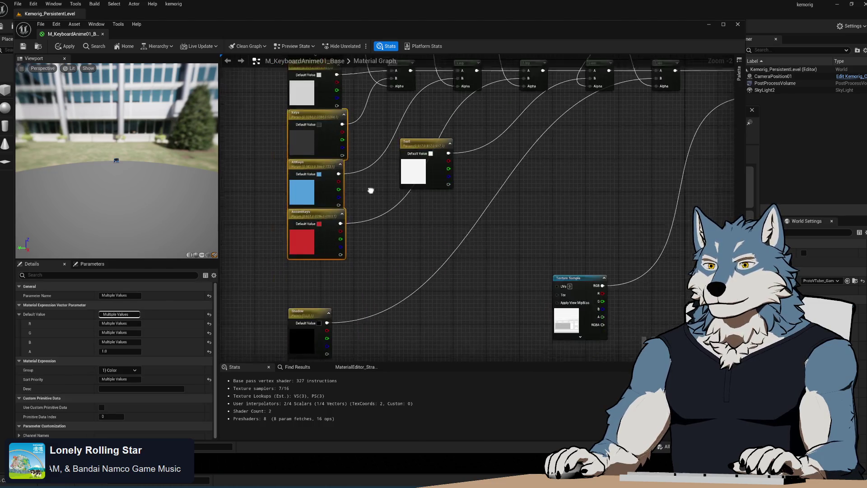
drag(424, 145, 316, 267)
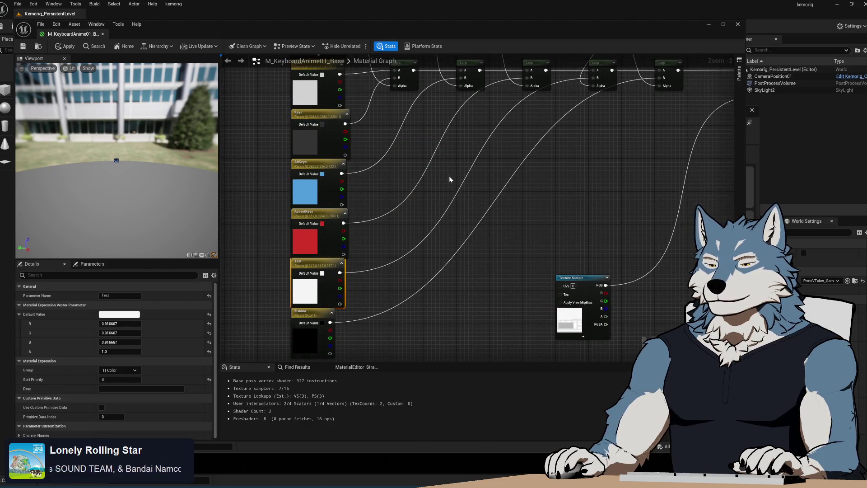
drag(449, 180, 422, 291)
Step: Put the Body parameter in group '1) Color' with sort priority 0
click(289, 175)
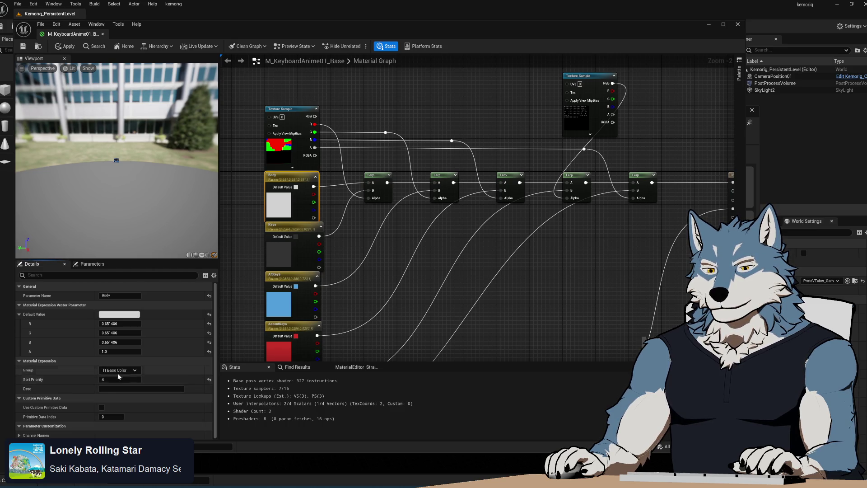
key(ctrl+BackSpace)
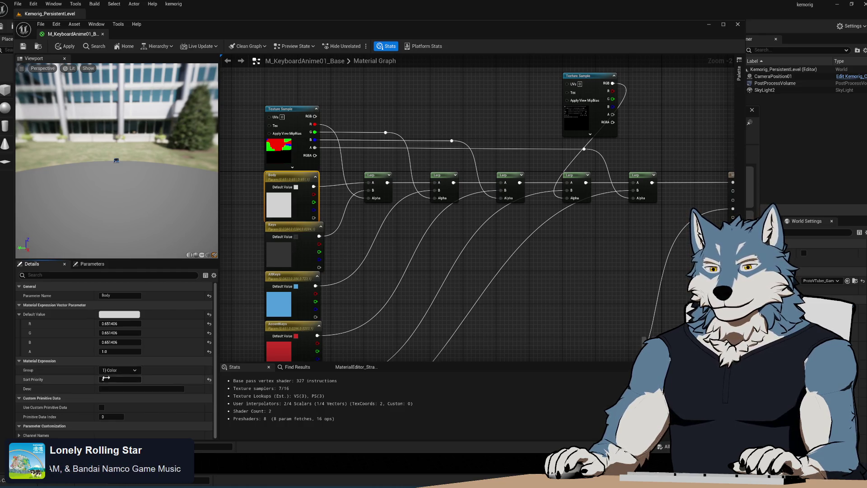
text(0)
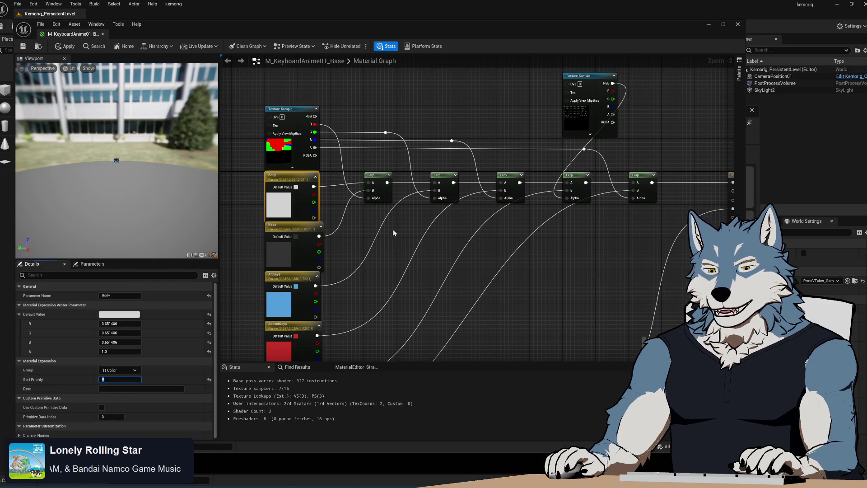
click(363, 325)
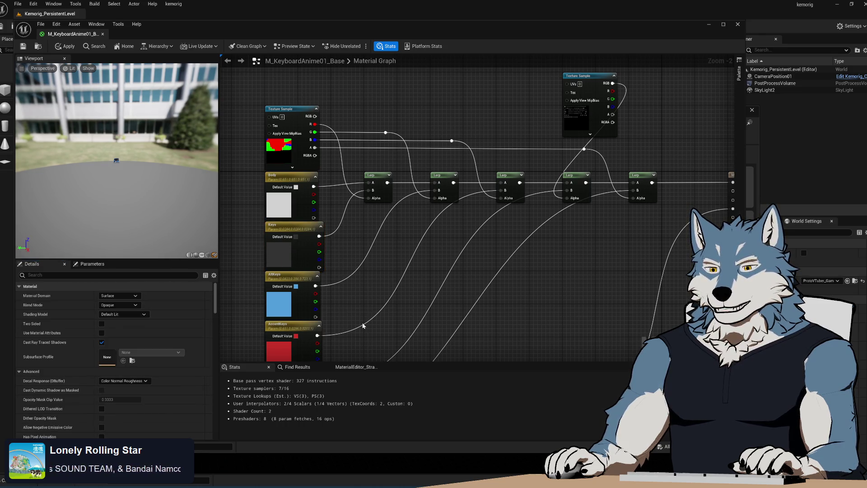
scroll(378, 292, down, 3)
click(316, 307)
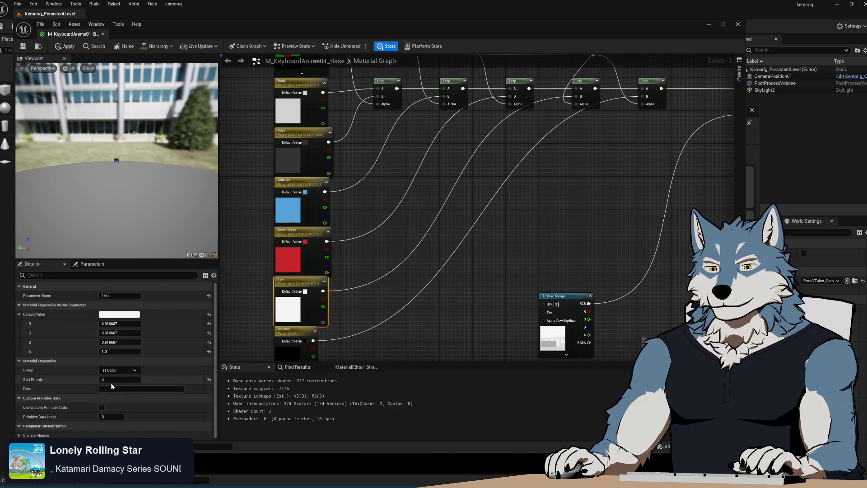
click(362, 309)
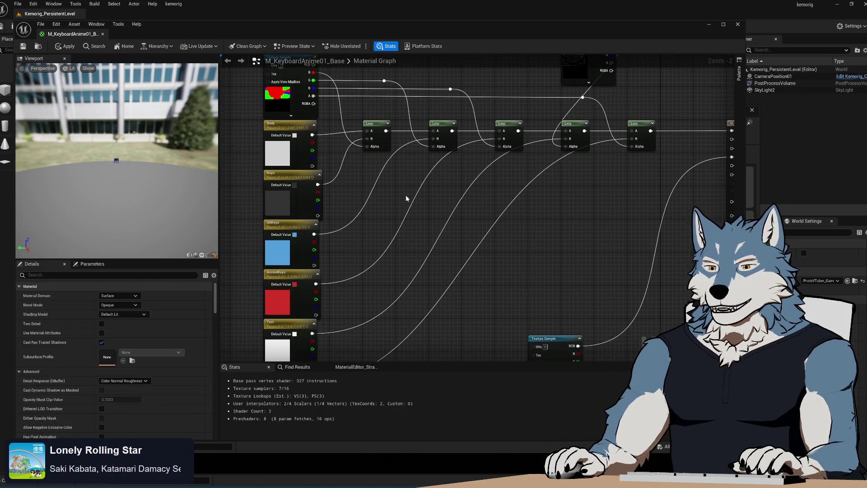
mouse_move(378, 263)
mouse_down()
mouse_move(402, 141)
mouse_move(375, 266)
mouse_up()
Step: Set the AltKeys parameter's group to '2) Alt Keys'
click(293, 236)
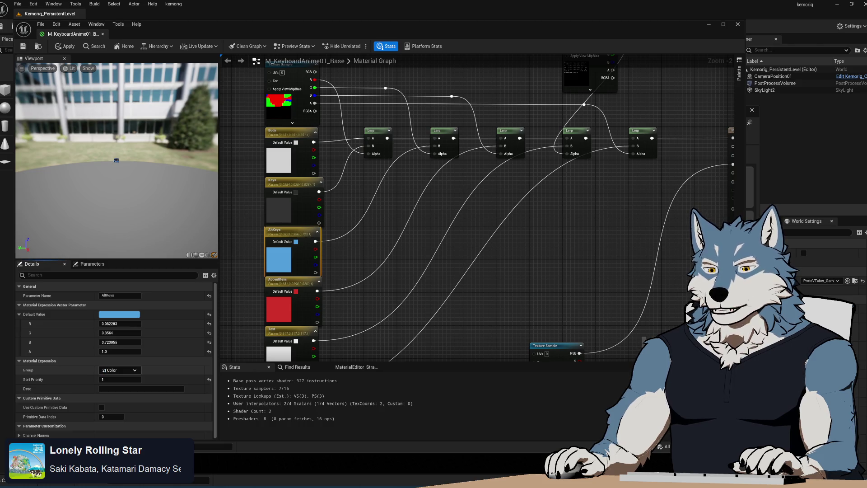
text(Alt Keys)
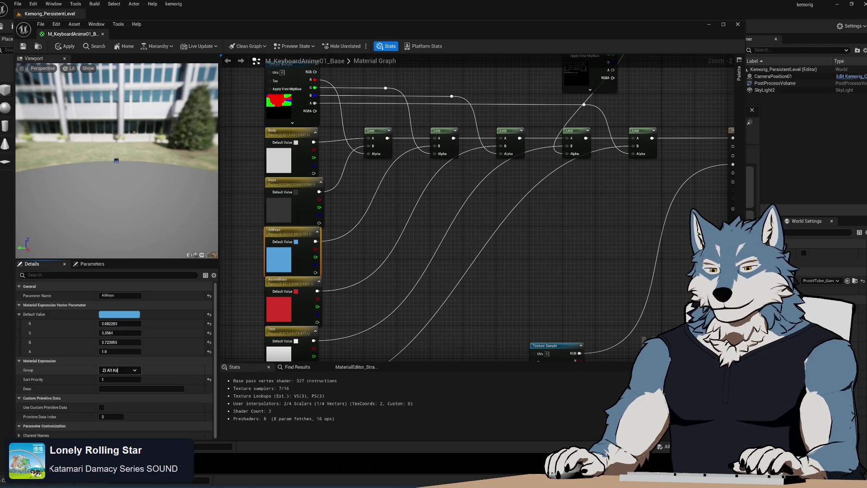
key(Return)
click(452, 135)
drag(452, 68, 415, 145)
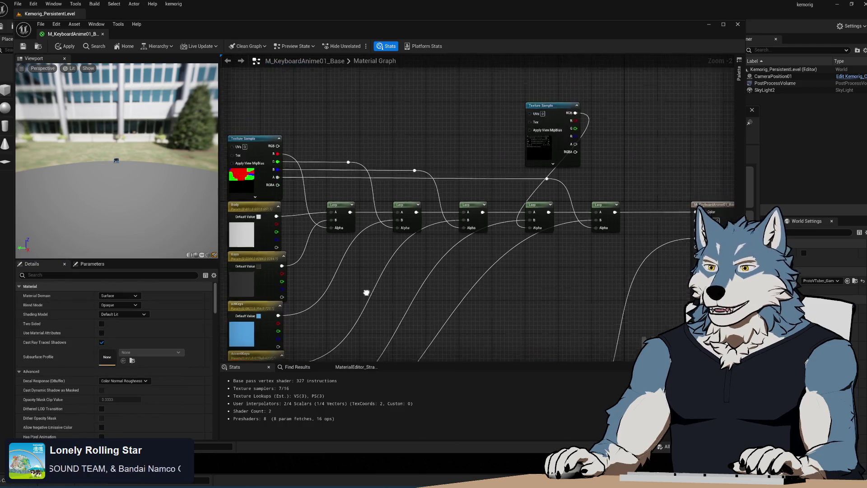
Step: Add a StaticSwitchParameter node named 'Enable Alt Keys'
right_click(412, 108)
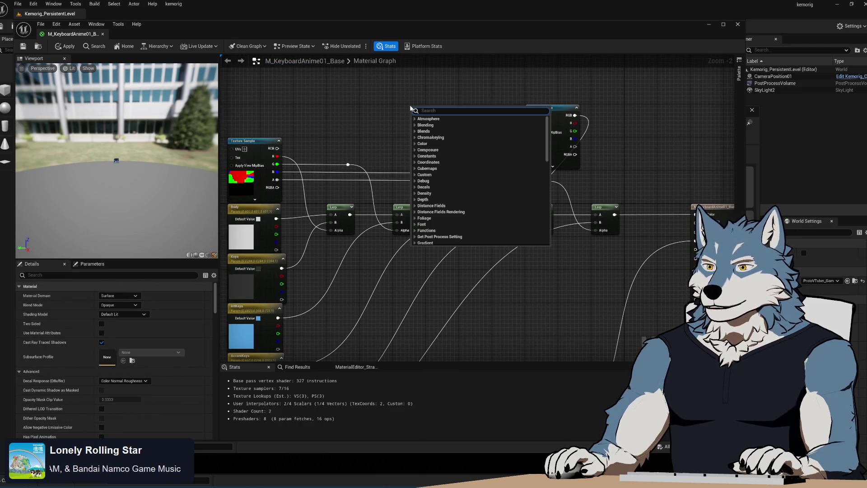
text(staticswi)
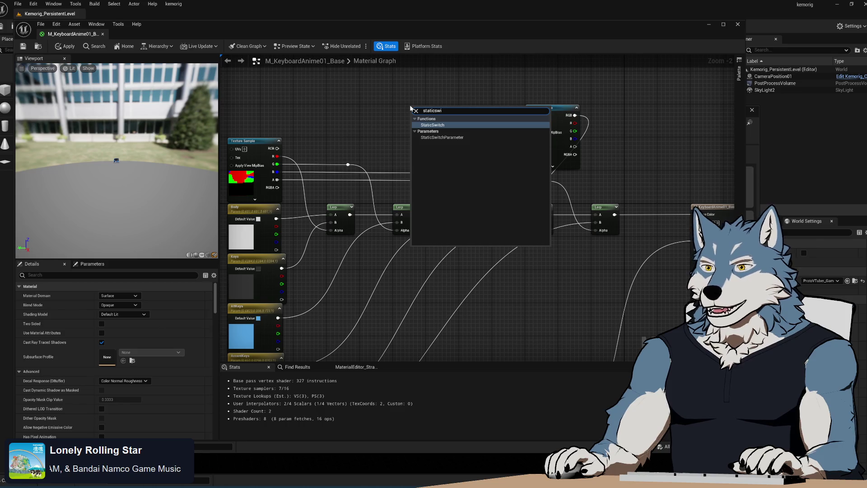
click(442, 137)
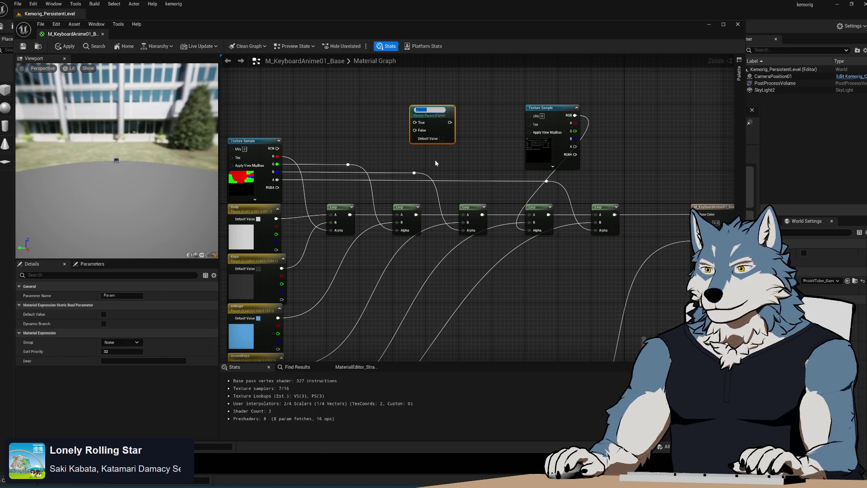
text(Enable)
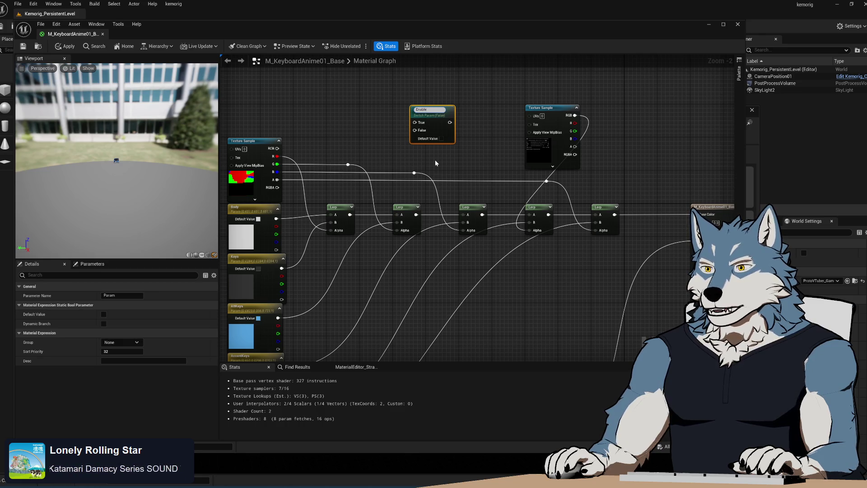
text( Alt Keys)
key(Return)
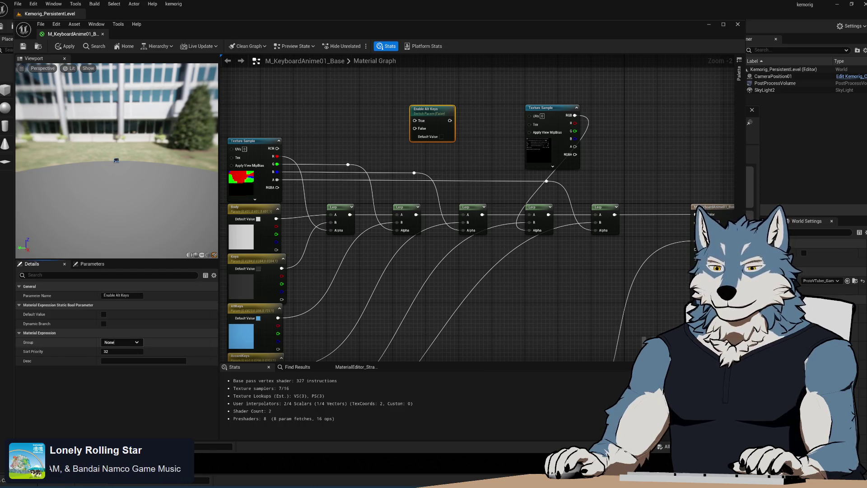
Step: Set the Enable Alt Keys switch's sort priority to 0
click(127, 353)
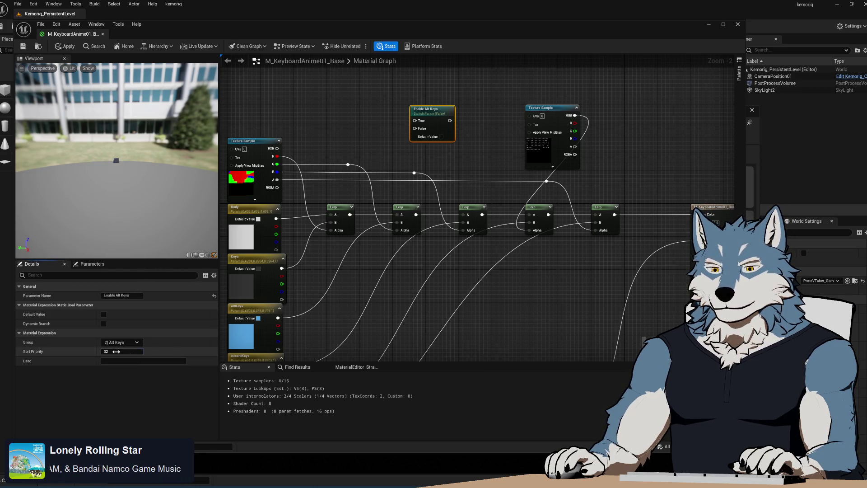
text(0)
click(515, 325)
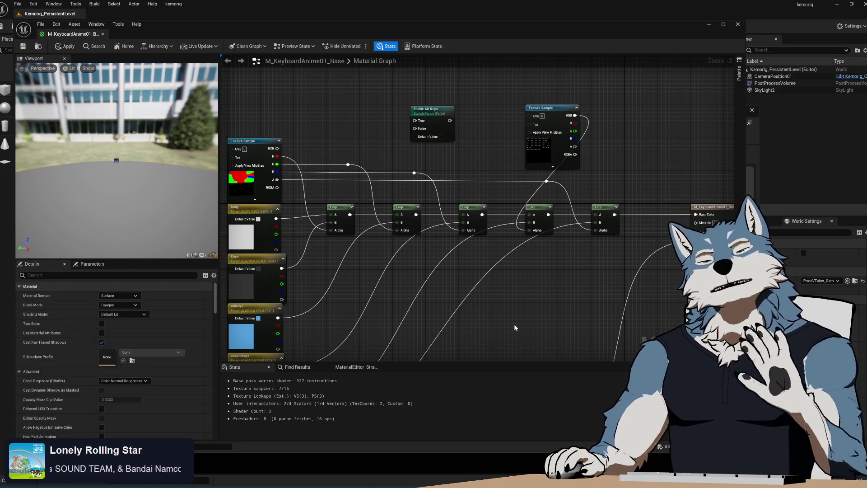
scroll(512, 319, up, 1)
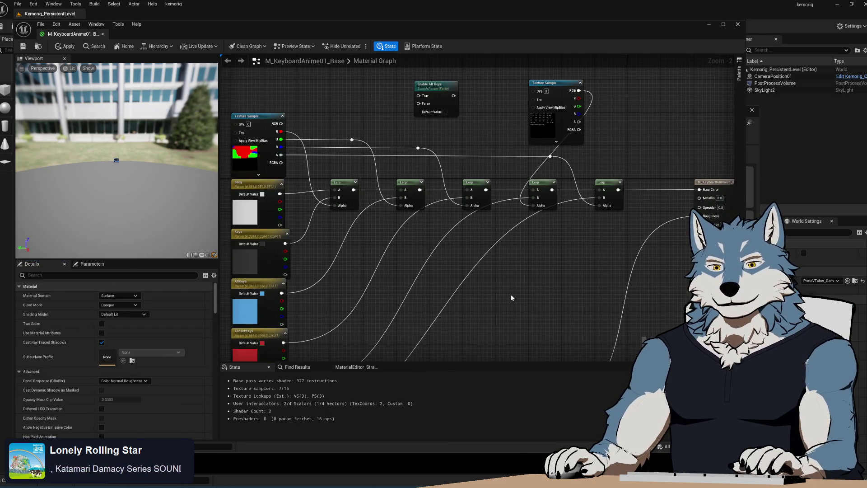
scroll(472, 136, down, 1)
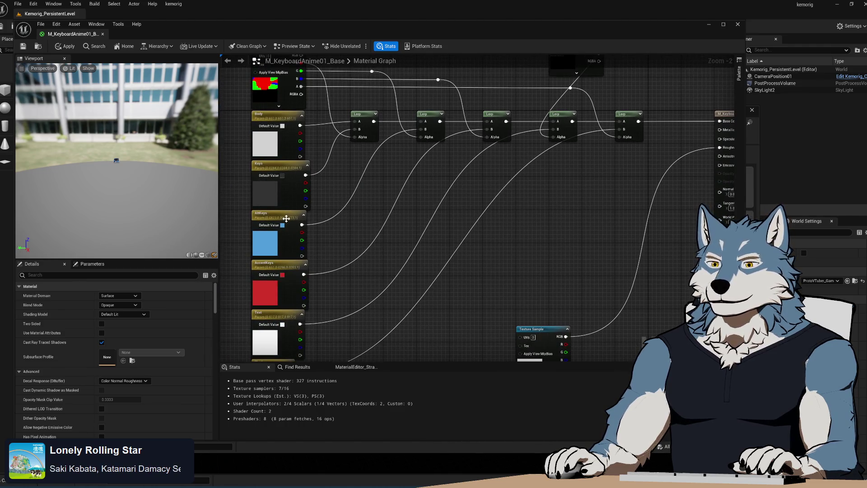
drag(395, 151, 393, 221)
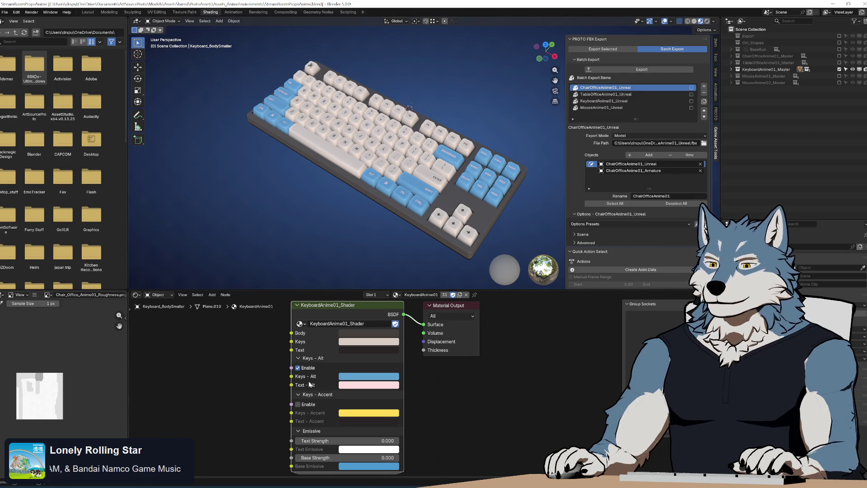
Step: Enter the KeyboardAnime01_Shader group and pan across its input and texture nodes
key(Tab)
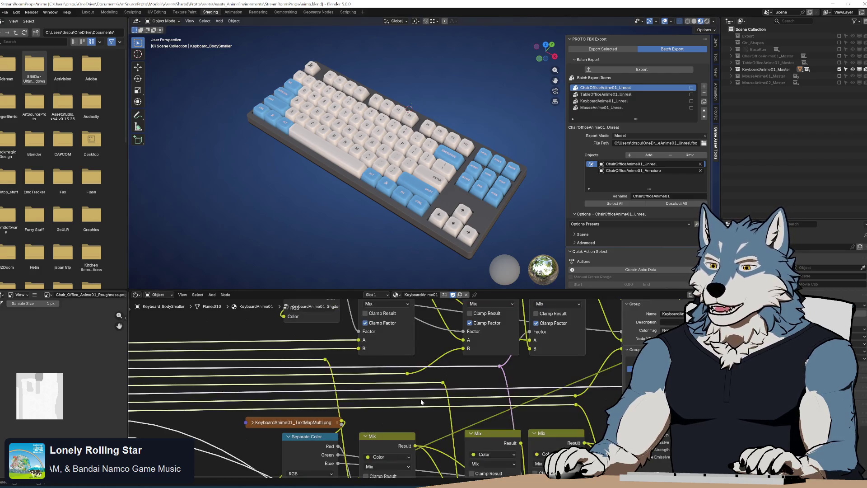
scroll(421, 401, down, 3)
right_click(253, 407)
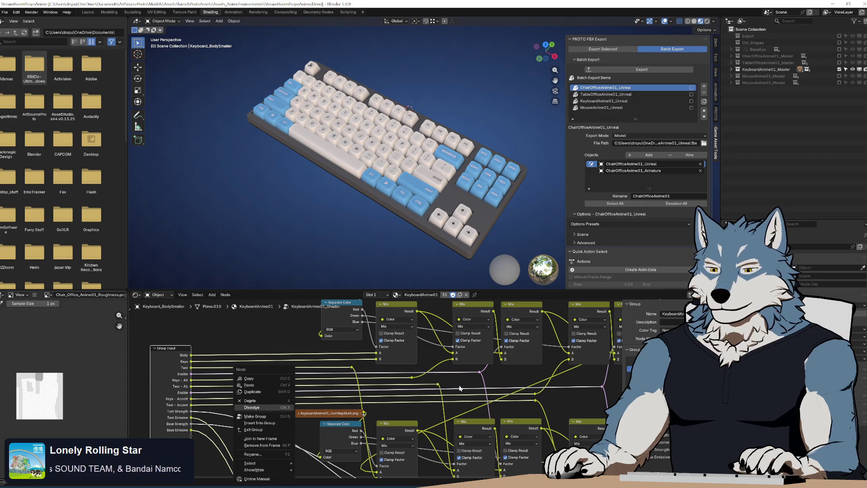
key(Escape)
drag(460, 387, 497, 392)
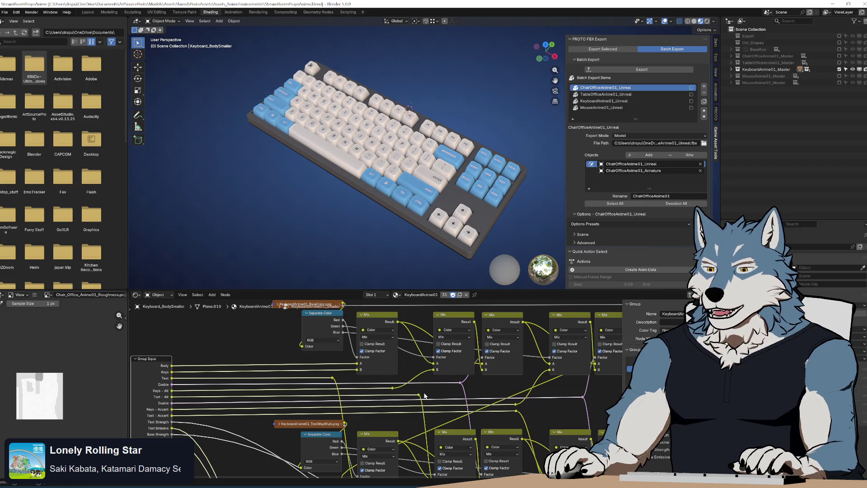
drag(425, 396, 415, 347)
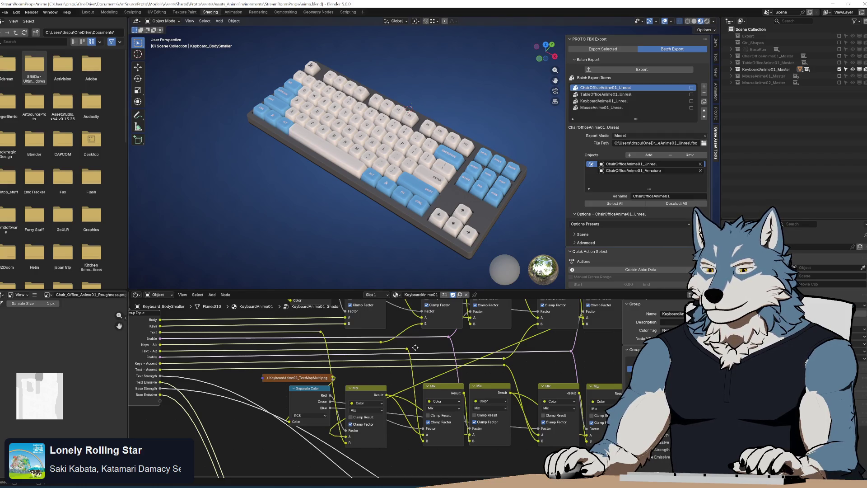
mouse_move(416, 347)
mouse_down()
mouse_move(427, 382)
mouse_move(406, 343)
mouse_up()
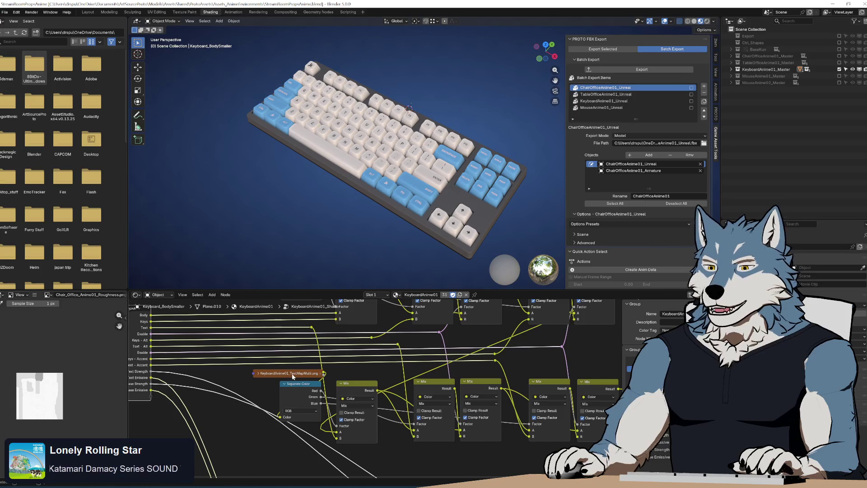
Step: Preview the TextMapMulti image texture node, then return to the Unreal material editor
click(259, 374)
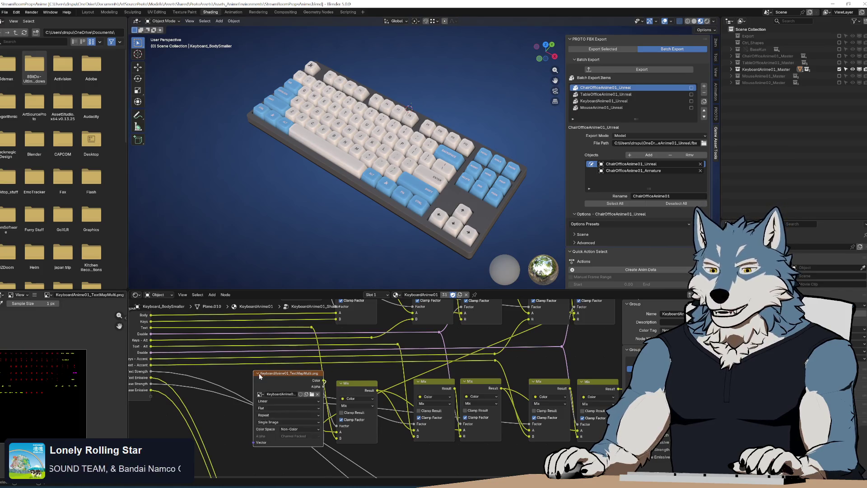
click(259, 374)
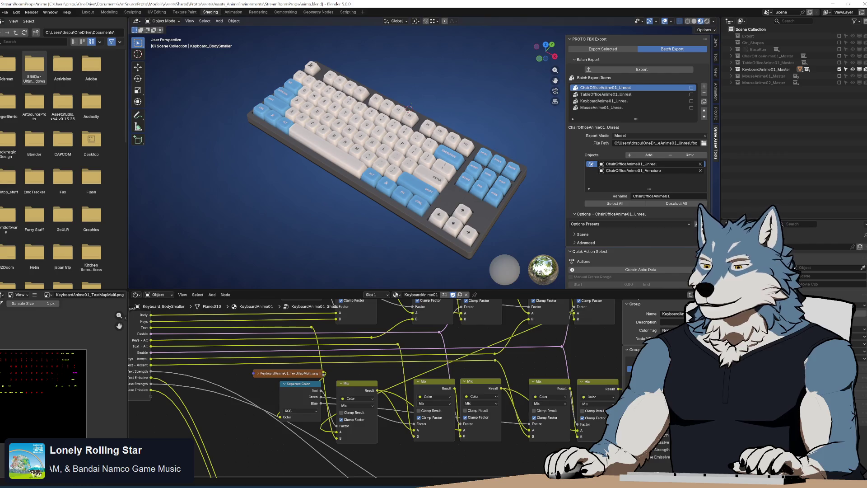
key(alt+Tab)
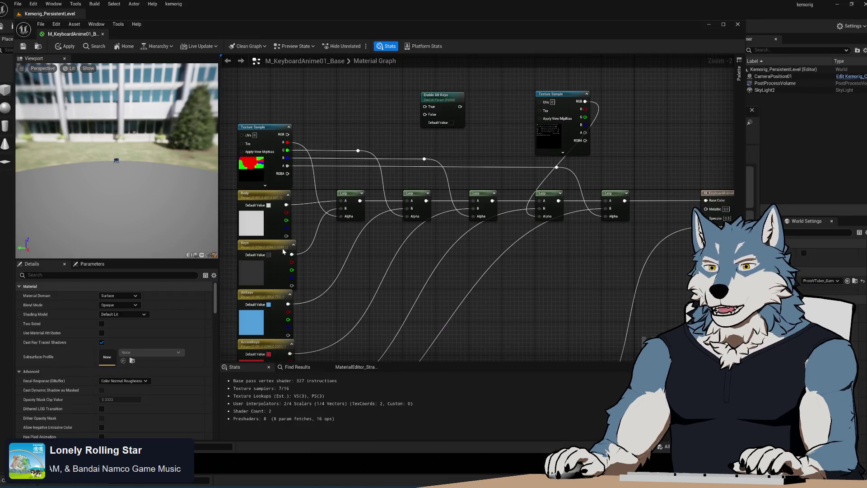
Step: Open the keyboard's source textures folder in File Explorer beside Unreal
mouse_move(187, 28)
mouse_down()
mouse_move(414, 65)
mouse_move(379, 46)
mouse_up()
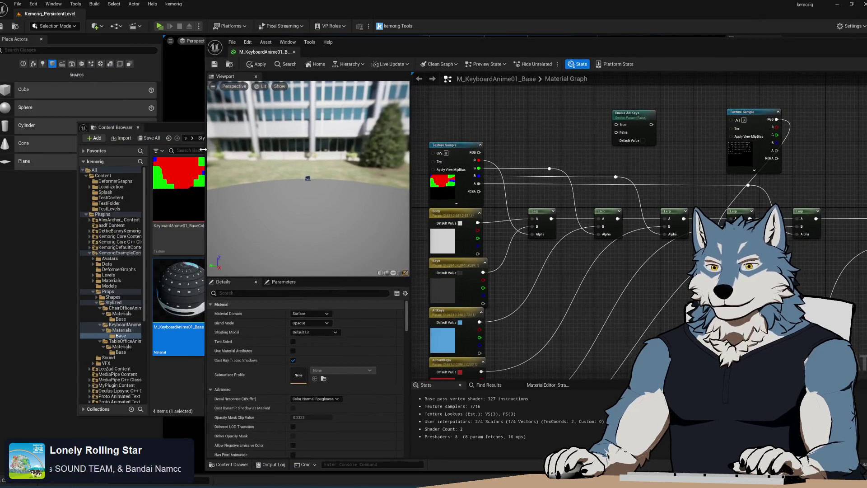
click(188, 124)
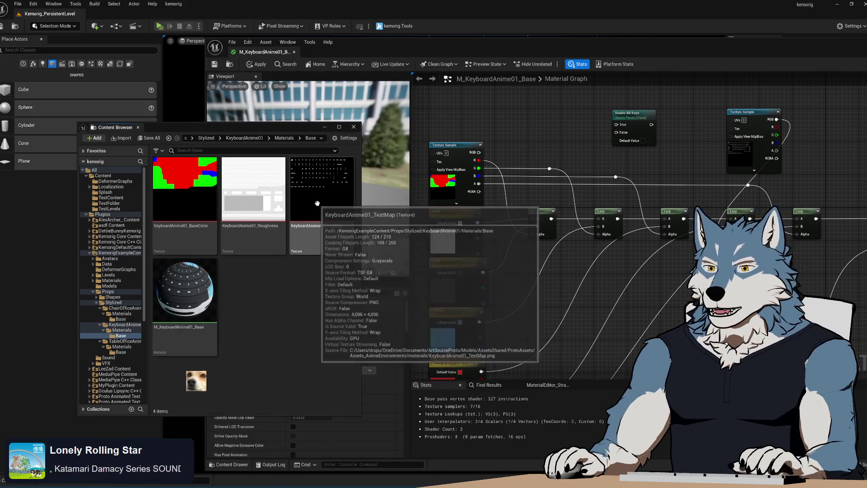
mouse_move(318, 204)
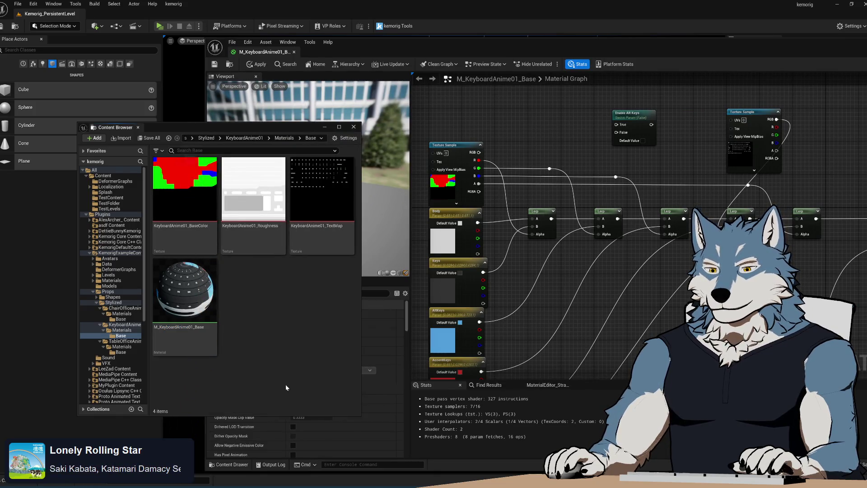
click(109, 487)
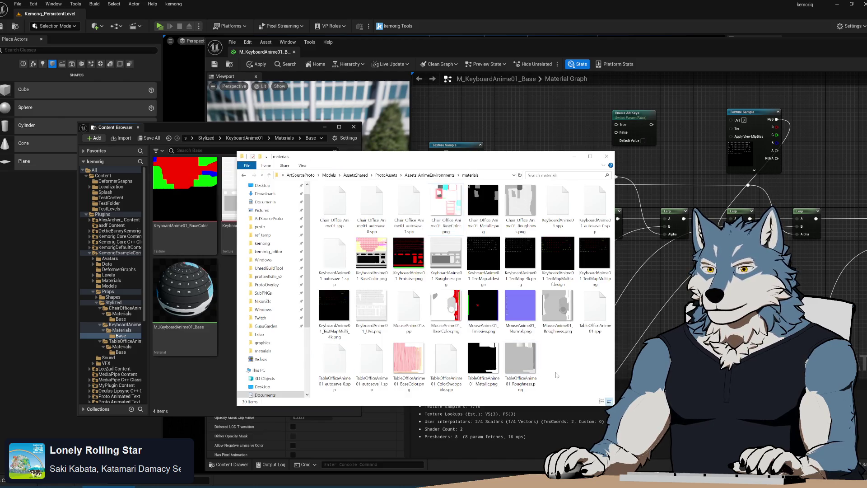
Step: Select the updated BaseColor, Emissive and Roughness PNGs in the source folder
mouse_move(430, 158)
mouse_down()
mouse_move(554, 206)
mouse_move(540, 195)
mouse_up()
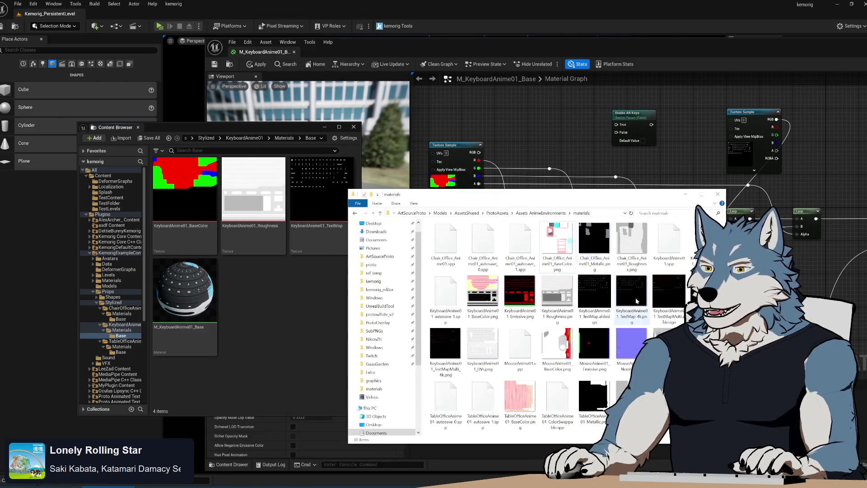
click(483, 291)
shift+click(558, 291)
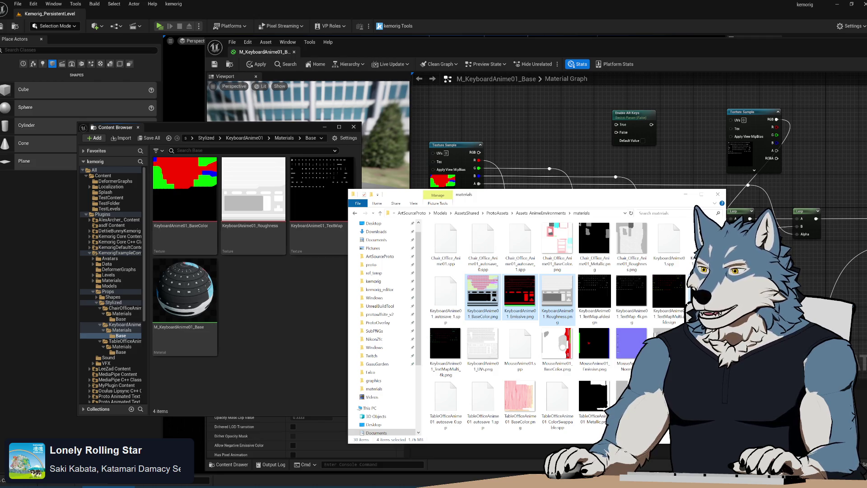
click(310, 311)
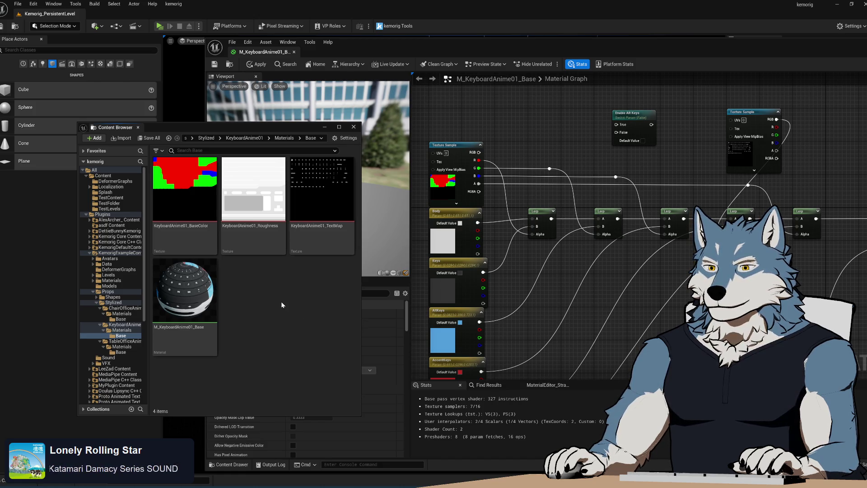
key(alt+Tab)
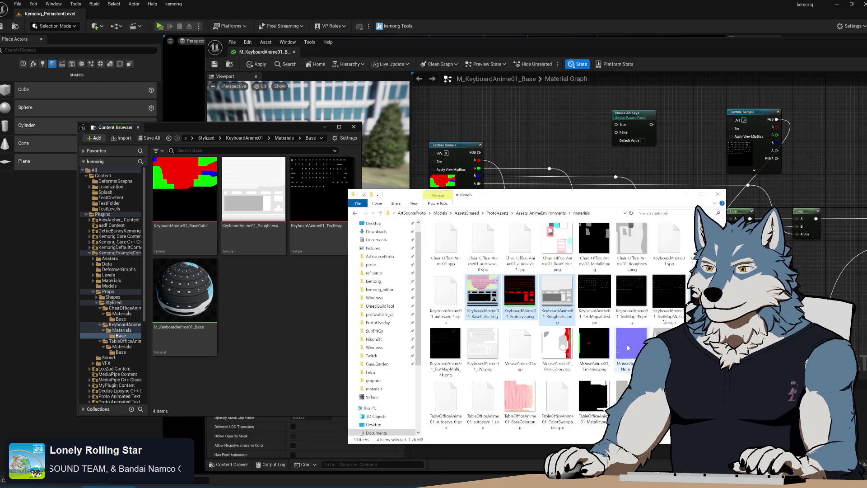
Step: Reimport the KeyboardAnime01_BaseColor texture from its updated source and save it
double_click(187, 190)
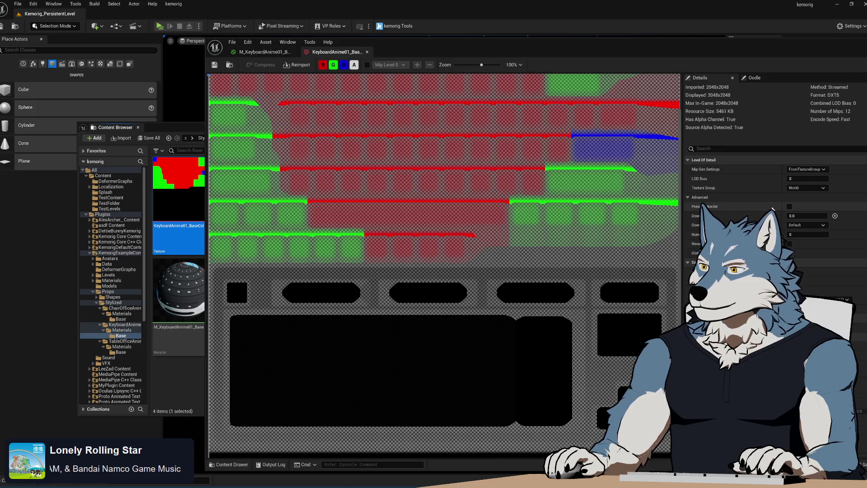
click(298, 68)
click(215, 65)
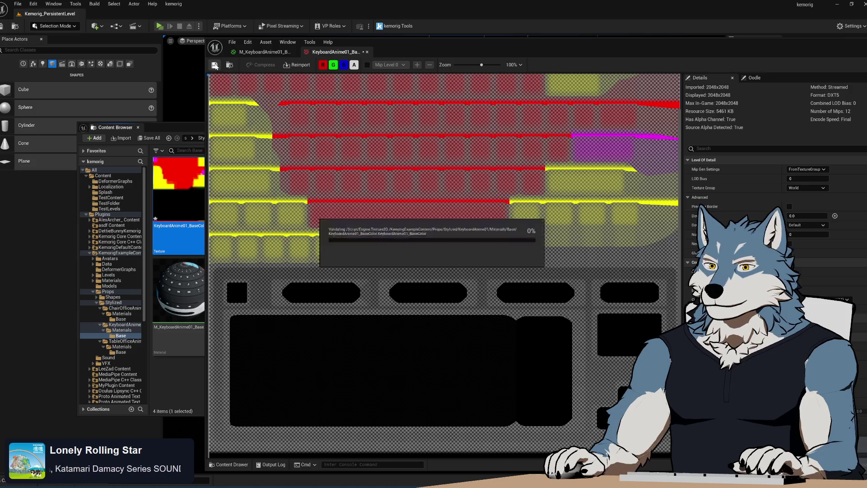
Step: Reimport KeyboardAnime01_Roughness from its source file, then go back to Explorer
click(179, 129)
right_click(264, 189)
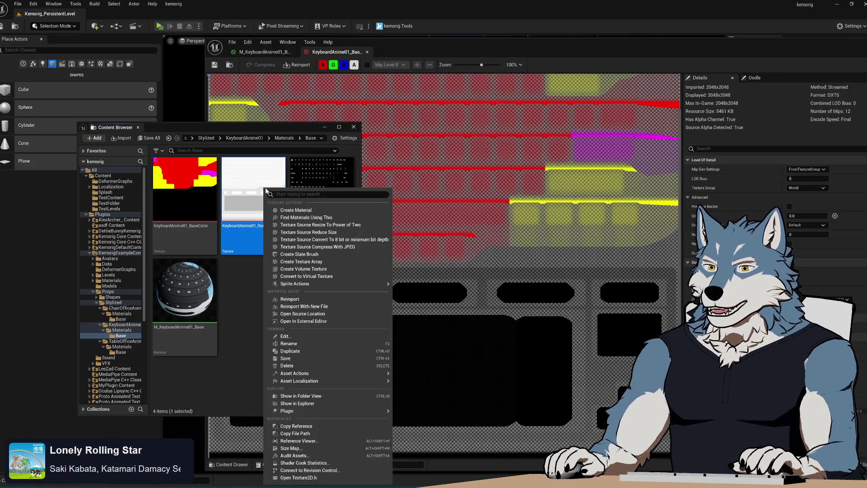
click(317, 300)
click(320, 198)
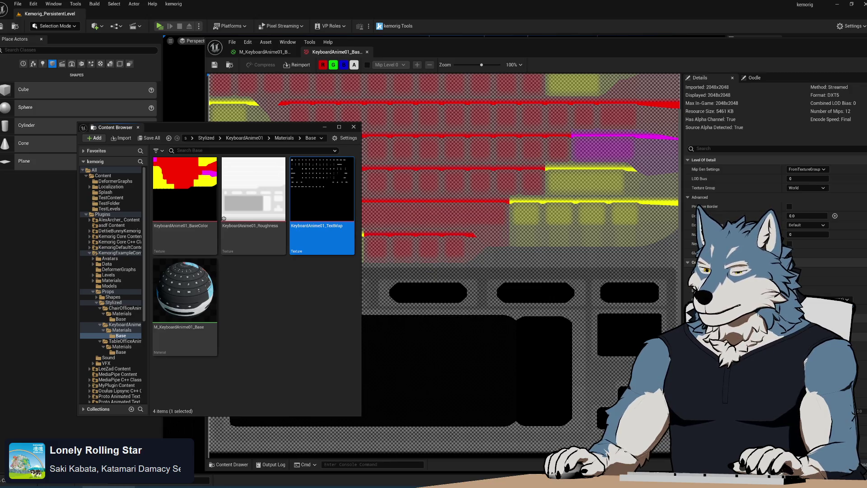
key(alt+Tab)
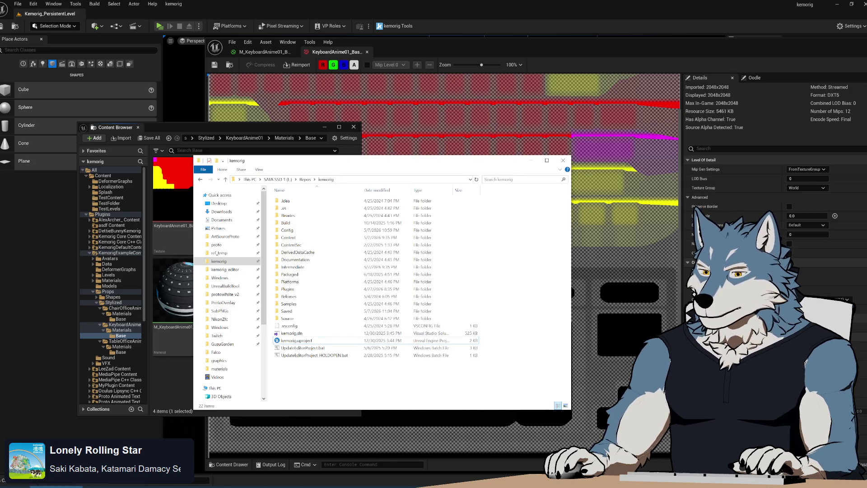
key(alt+Tab)
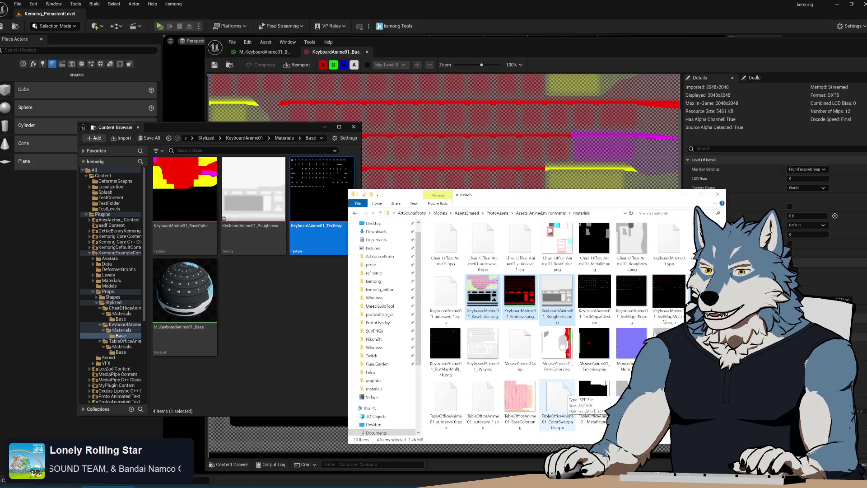
Step: Import KeyboardAnime01_Emissive.png and KeyboardAnime01_TextMapMulti_4k.png into the Base folder
click(520, 294)
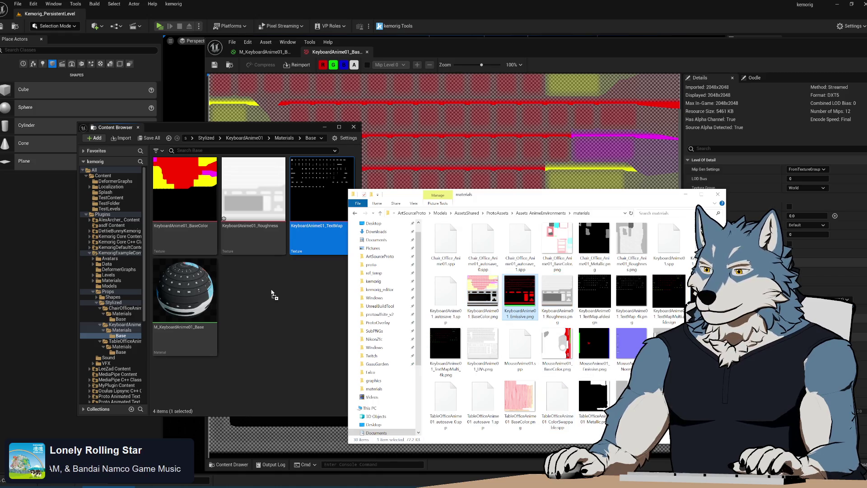
drag(271, 294, 273, 295)
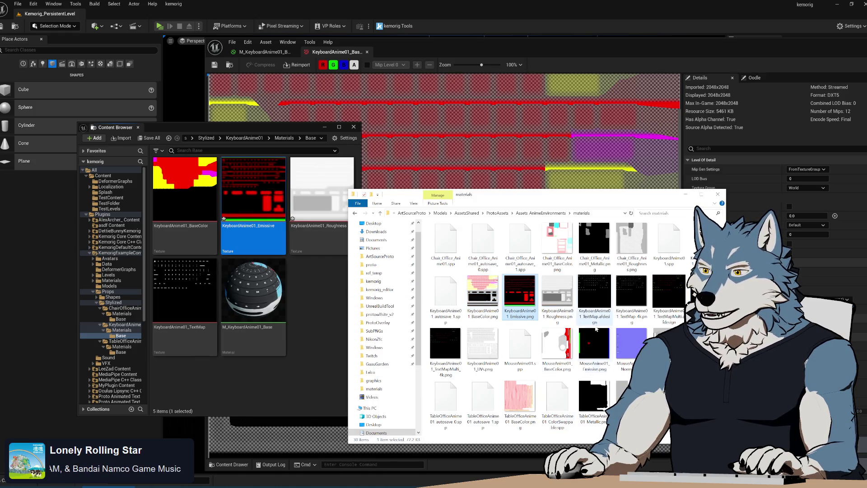
mouse_move(445, 343)
mouse_down()
mouse_move(317, 291)
mouse_move(313, 319)
mouse_up()
click(273, 382)
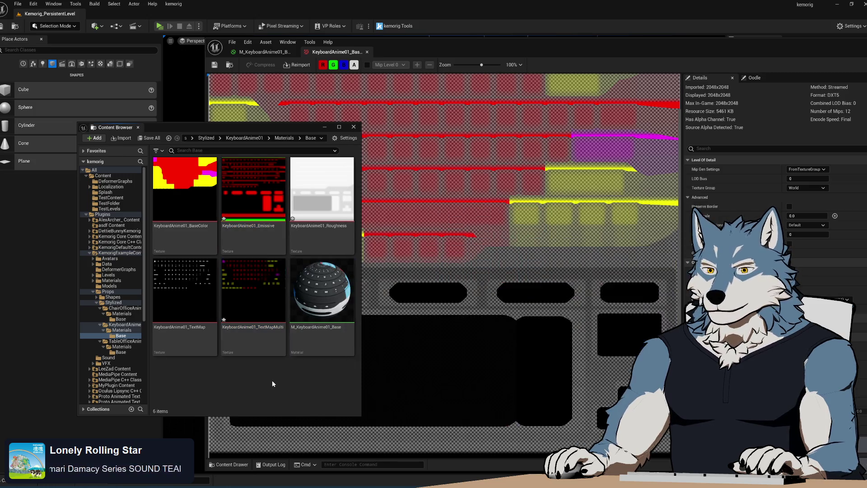
Step: Open the new TextMapMulti texture and save it
click(259, 307)
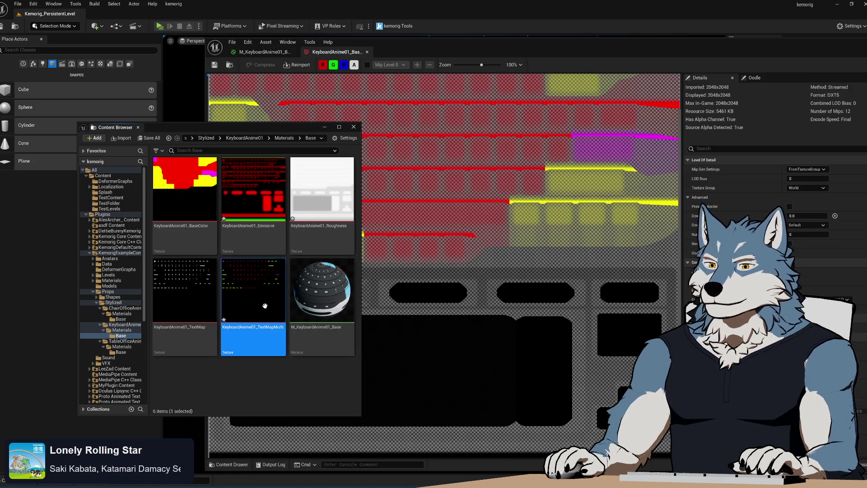
double_click(244, 295)
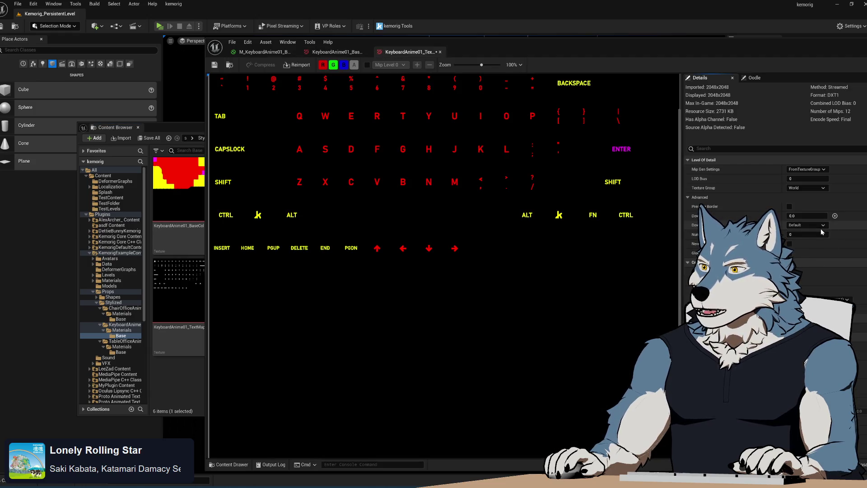
click(215, 65)
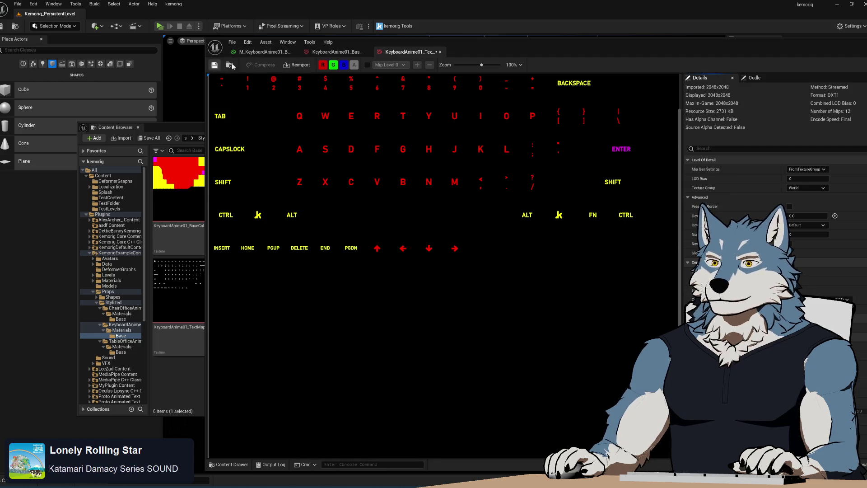
click(441, 52)
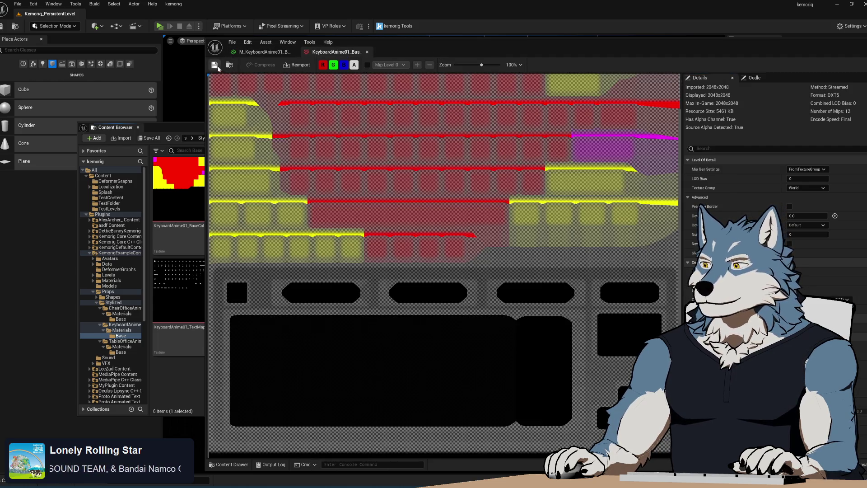
Step: Open the Emissive and Roughness textures to inspect them
click(183, 134)
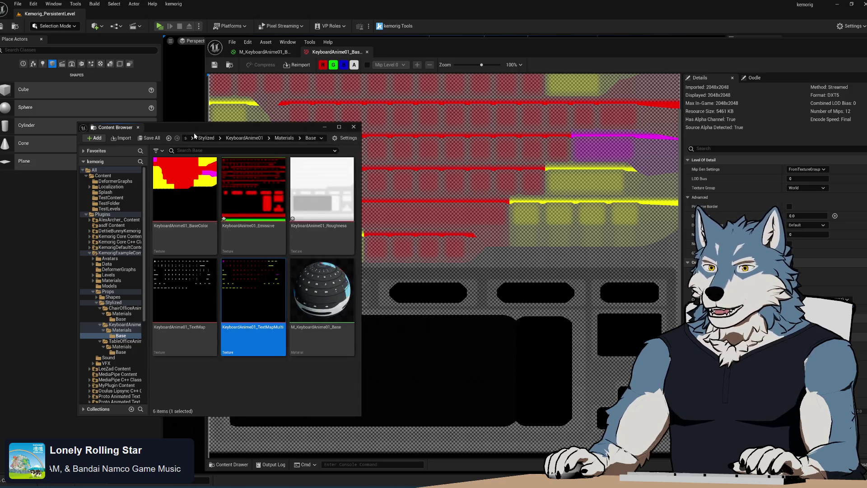
double_click(253, 198)
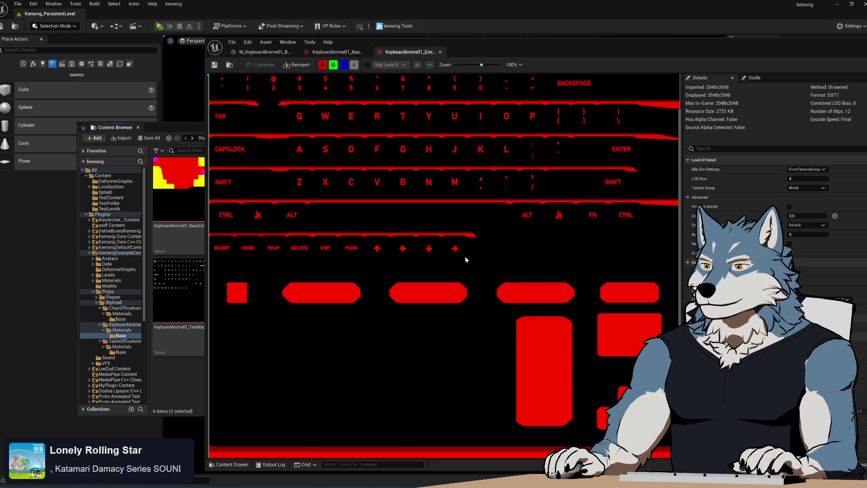
scroll(456, 280, down, 3)
click(189, 384)
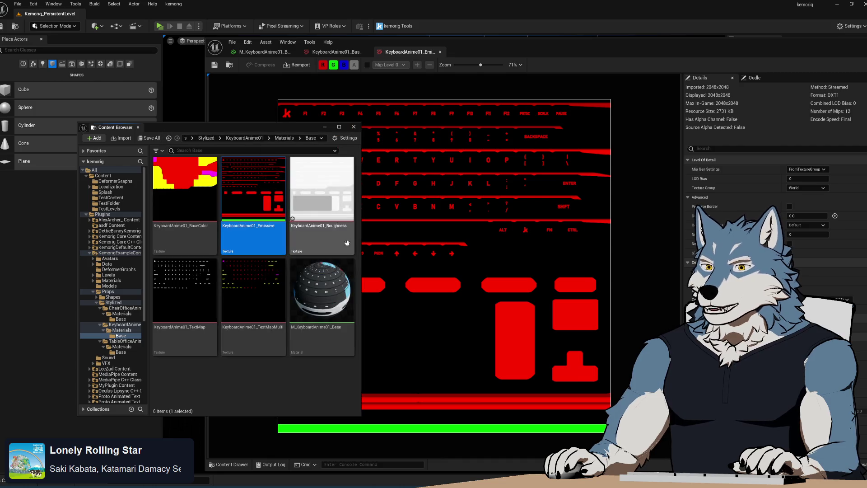
double_click(319, 199)
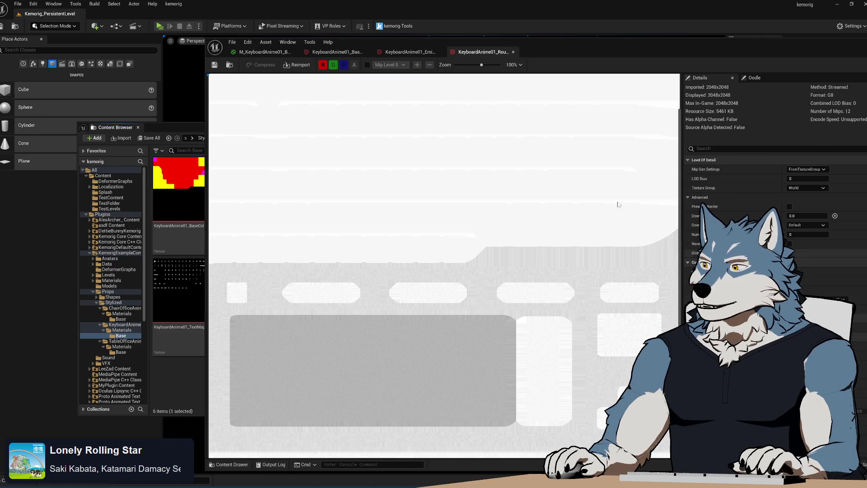
click(189, 125)
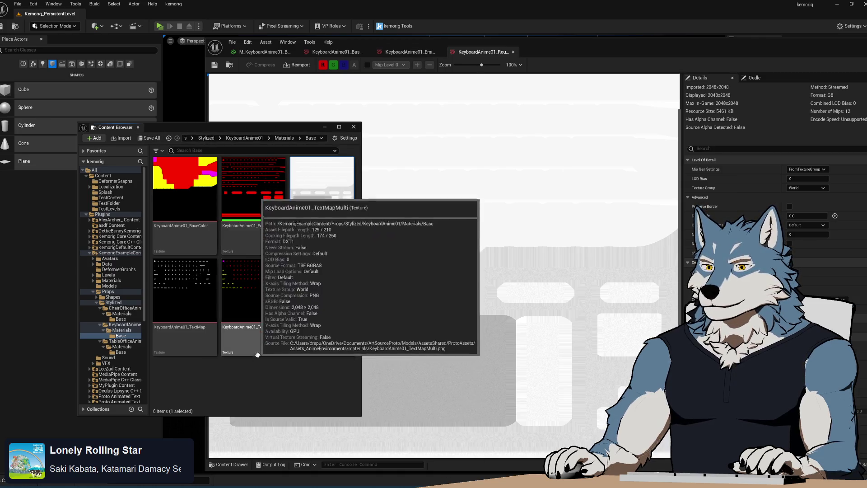
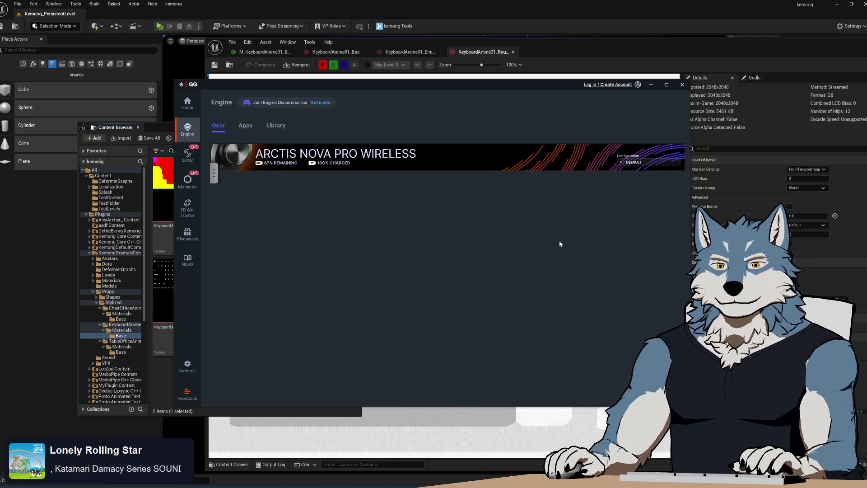
Step: Close the GG overlay, move the roughness texture preview aside, and bring up M_KeyboardAnime01_Base
click(680, 87)
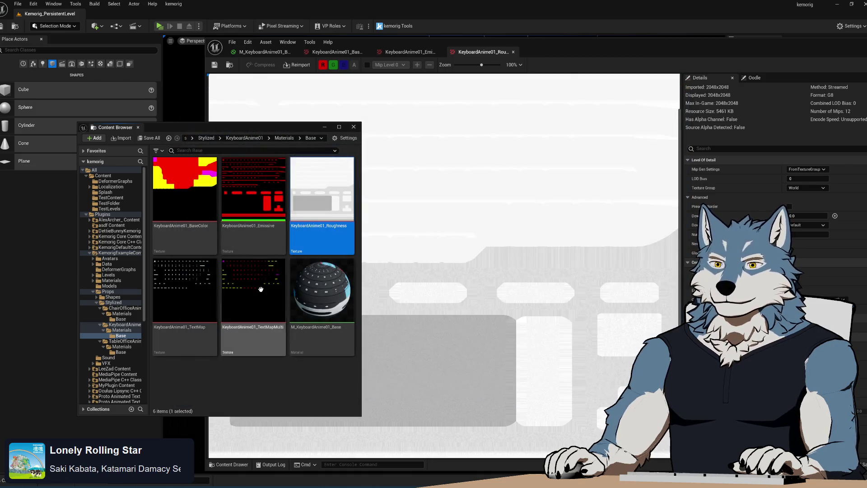
mouse_move(555, 53)
mouse_down()
mouse_move(558, 45)
mouse_move(469, 39)
mouse_move(481, 38)
mouse_up()
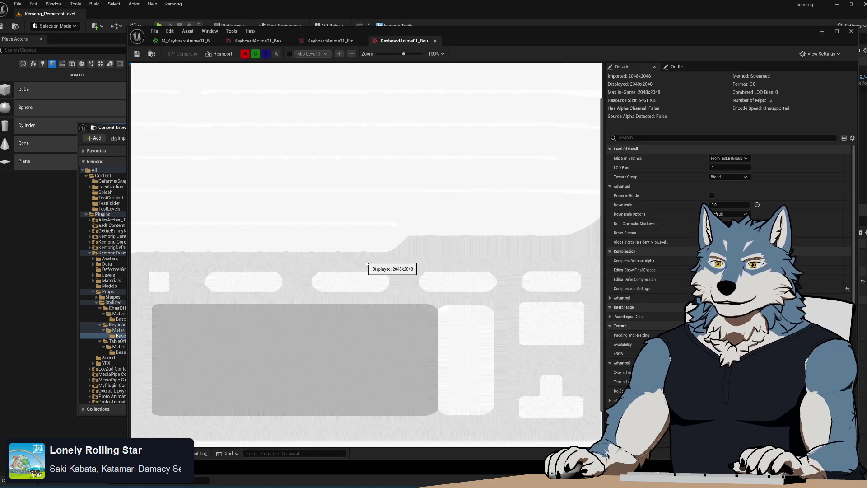
click(183, 41)
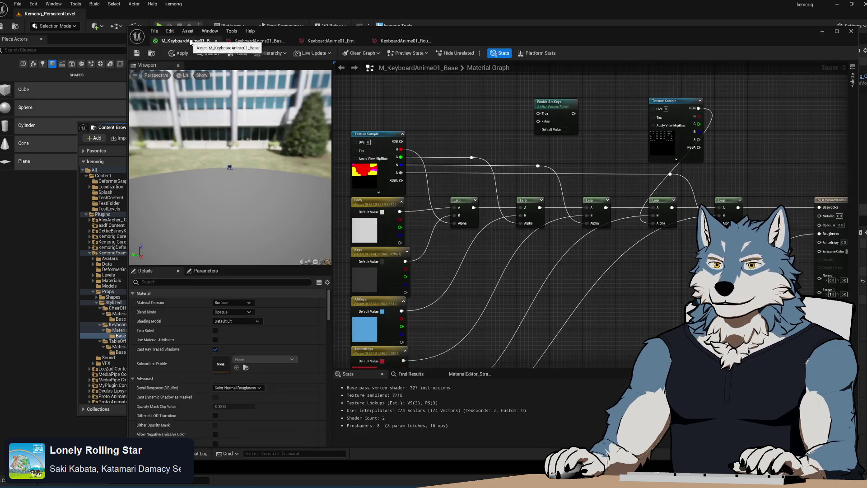
Step: Frame the Lerp chain, colour parameters and Enable Alt Keys switch, then switch to Blender
mouse_move(493, 287)
mouse_down()
mouse_move(529, 192)
mouse_move(478, 86)
mouse_up()
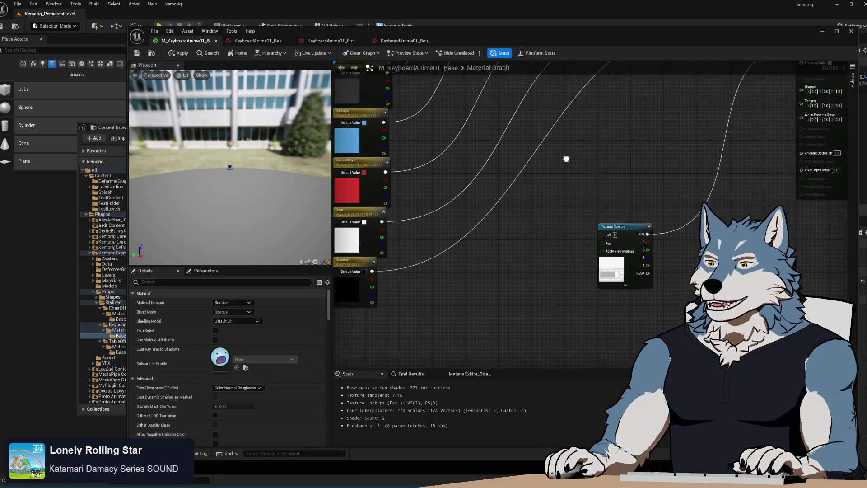
scroll(565, 159, down, 2)
drag(508, 281, 527, 320)
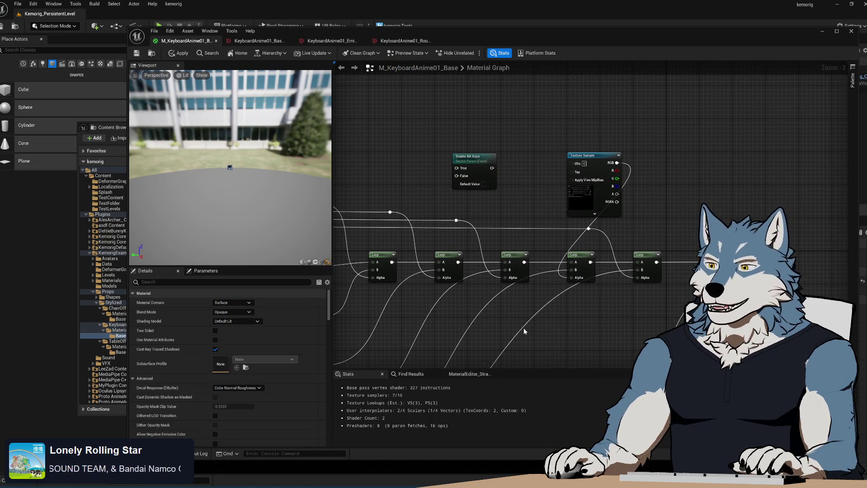
mouse_move(578, 294)
mouse_down()
mouse_move(580, 195)
mouse_move(579, 239)
mouse_move(557, 247)
mouse_move(554, 196)
mouse_move(557, 246)
mouse_move(568, 272)
mouse_move(583, 280)
mouse_move(567, 217)
mouse_move(553, 217)
mouse_move(542, 193)
mouse_move(564, 145)
mouse_move(517, 192)
mouse_up()
scroll(580, 195, down, 1)
scroll(557, 257, up, 1)
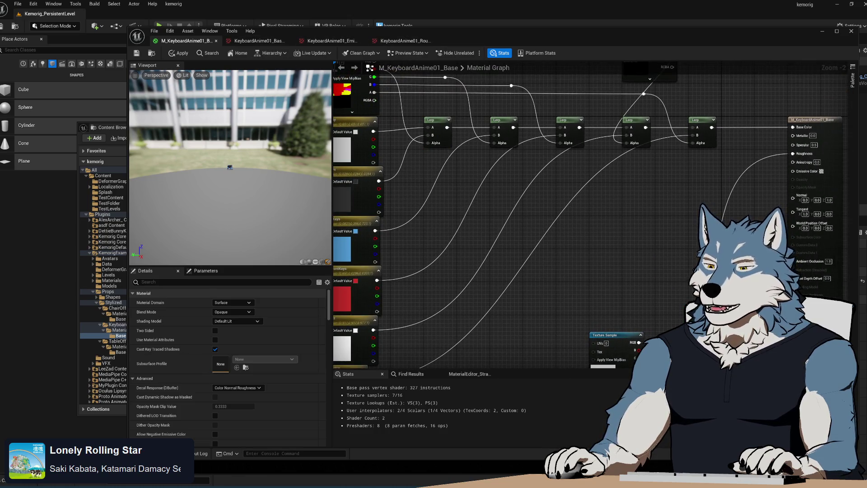
key(alt+Tab)
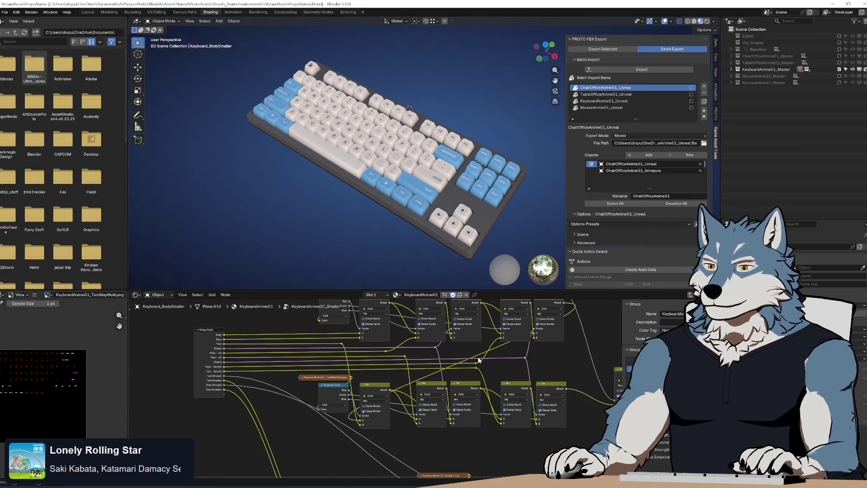
Step: Reframe and inspect the keyboard shader node group in Blender, then return to Unreal
right_click(465, 398)
key(Home)
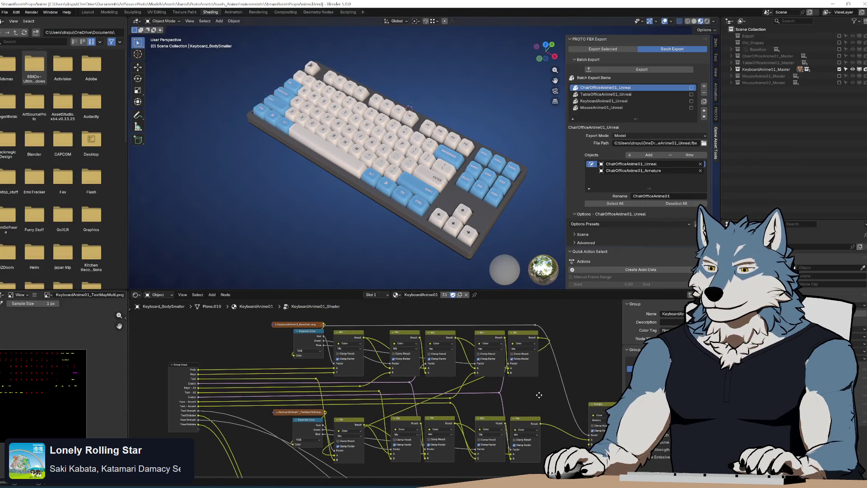
drag(539, 395, 524, 378)
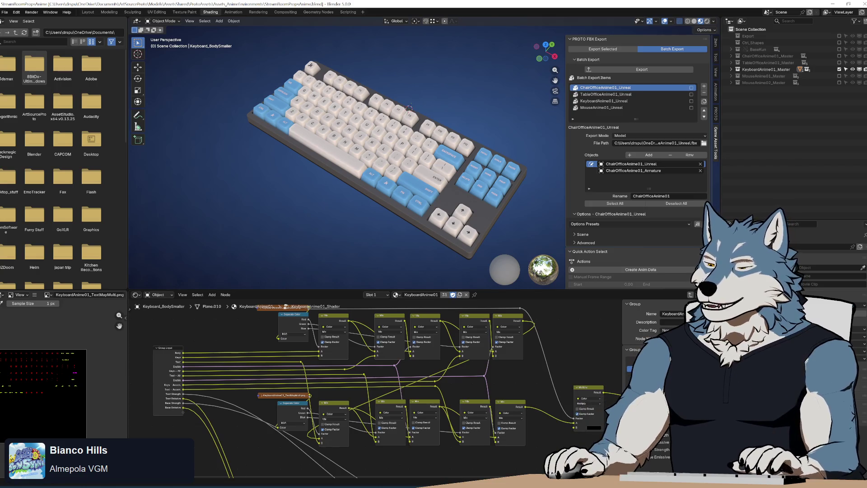
key(alt+Tab)
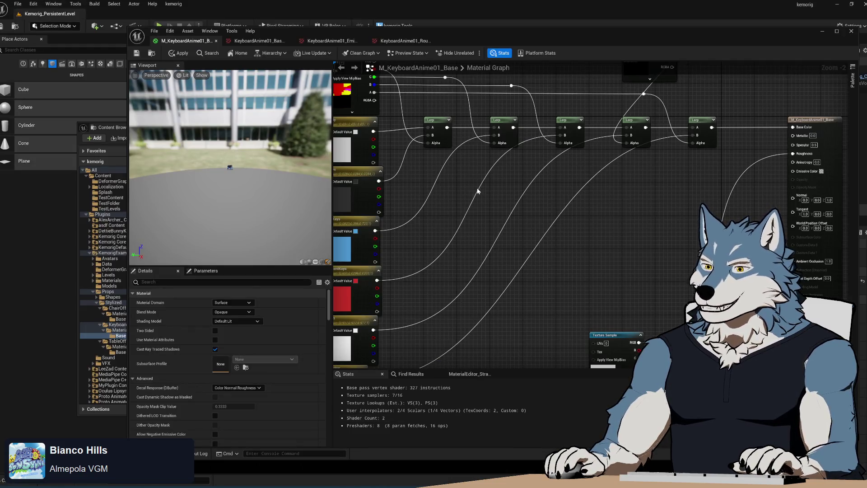
Step: Move the Enable Alt Keys switch down beside the Lerp row
drag(478, 191, 478, 244)
mouse_move(540, 115)
mouse_down()
mouse_move(526, 271)
mouse_move(519, 247)
mouse_up()
scroll(461, 270, up, 1)
mouse_move(461, 270)
mouse_down()
mouse_move(465, 246)
mouse_move(524, 248)
mouse_move(488, 248)
mouse_up()
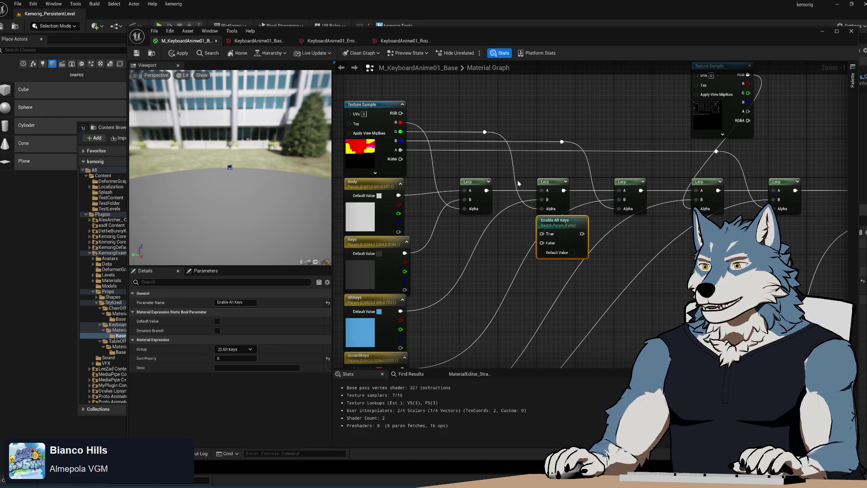
Step: Wire the first Lerp into the switch's False and the second Lerp into True, slotting it inline
mouse_move(486, 190)
mouse_down()
mouse_move(537, 190)
mouse_move(579, 204)
mouse_move(543, 243)
mouse_up()
mouse_move(568, 189)
mouse_down()
mouse_move(573, 217)
mouse_move(543, 233)
mouse_up()
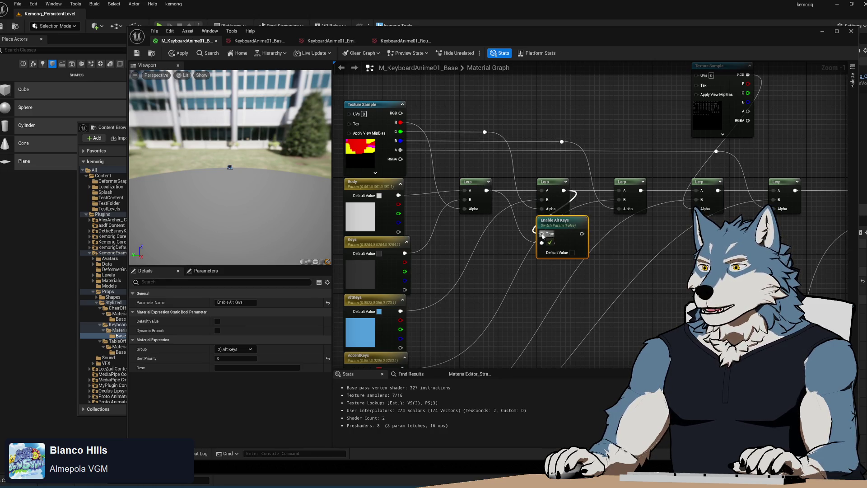
mouse_move(629, 172)
mouse_down()
mouse_move(500, 160)
mouse_move(579, 170)
mouse_up()
mouse_move(431, 209)
mouse_down()
mouse_move(493, 195)
mouse_move(469, 162)
mouse_up()
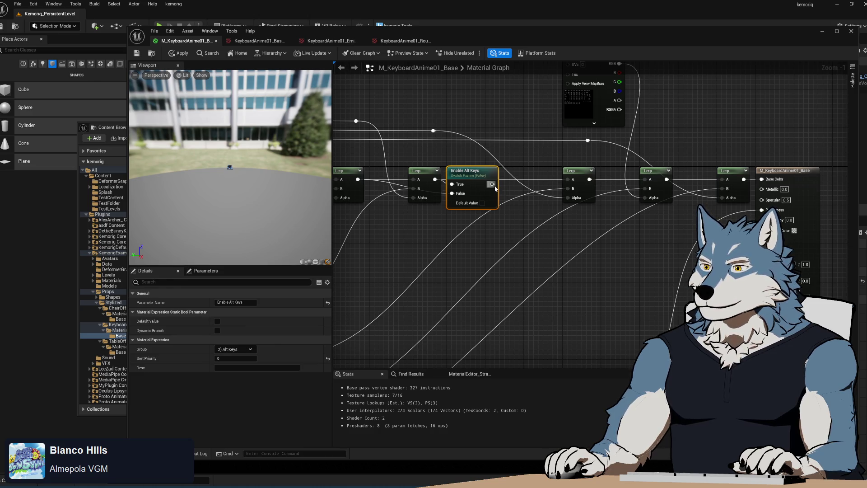
click(441, 282)
mouse_move(439, 283)
mouse_down()
mouse_move(593, 175)
mouse_move(480, 257)
mouse_up()
click(472, 255)
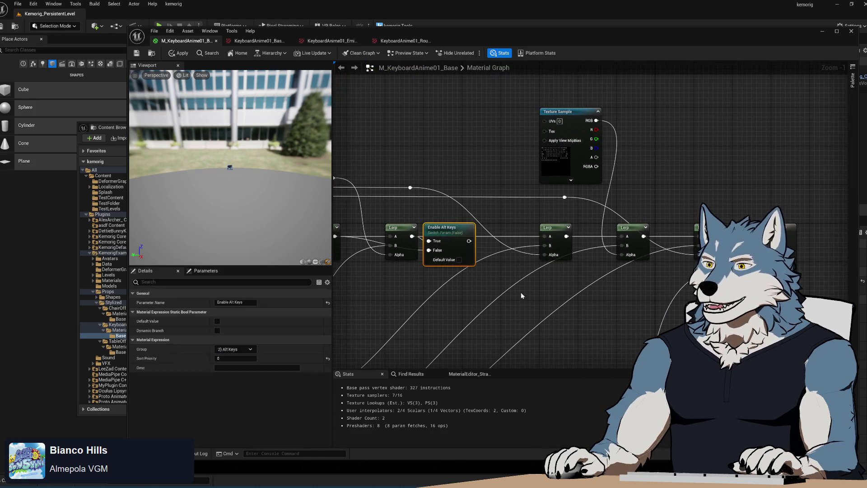
Step: Paste a copy of Enable Alt Keys and rename it Enable Accent Keys
key(ctrl+v)
click(235, 302)
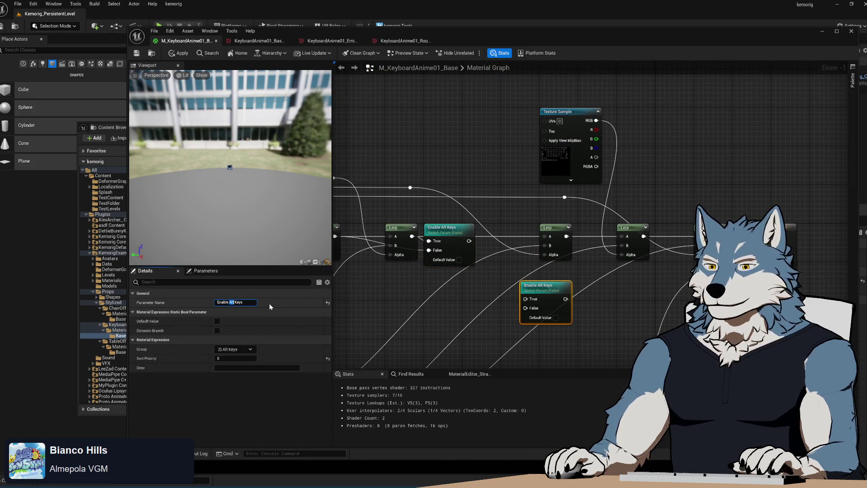
text(Accent)
key(Return)
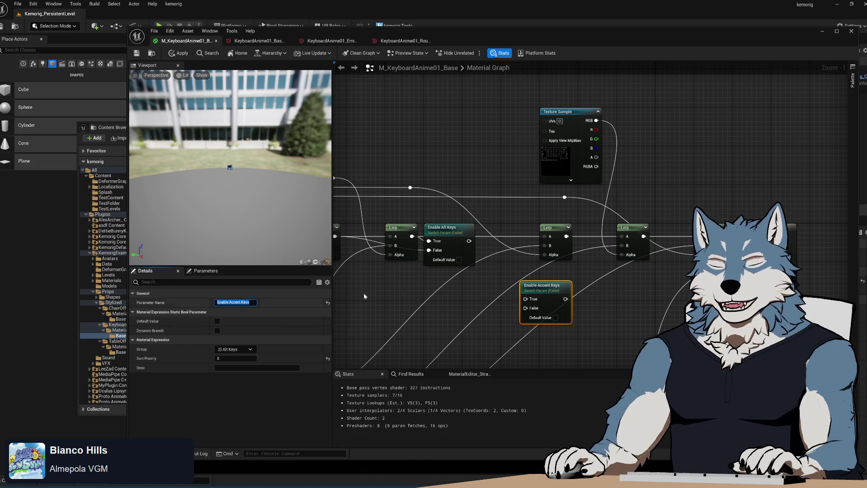
drag(457, 321, 439, 273)
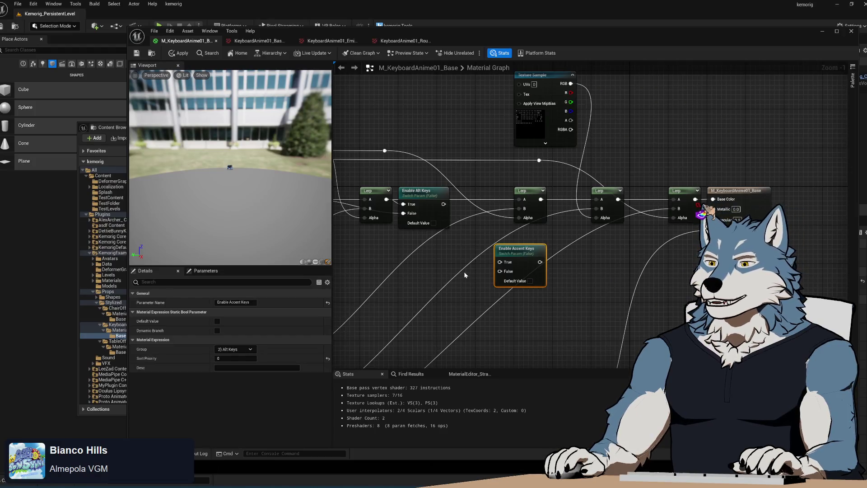
drag(464, 272, 428, 272)
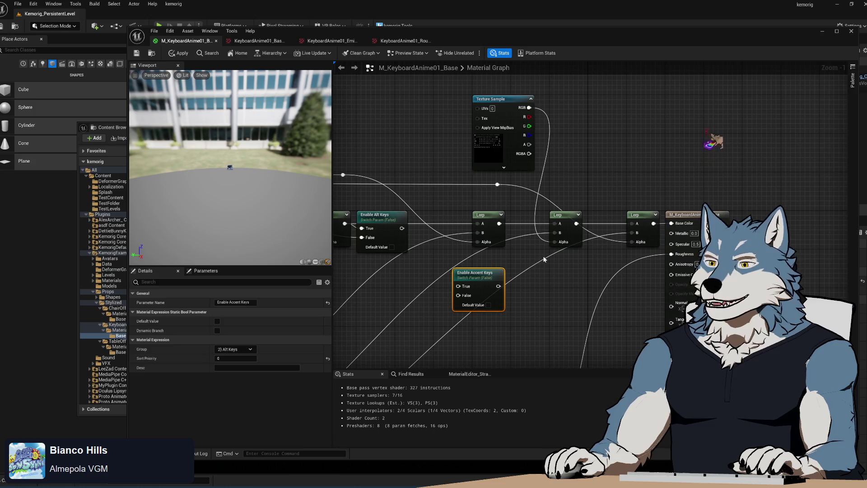
Step: Shift a Lerp left and move Enable Accent Keys up into the Lerp row
drag(488, 190, 450, 191)
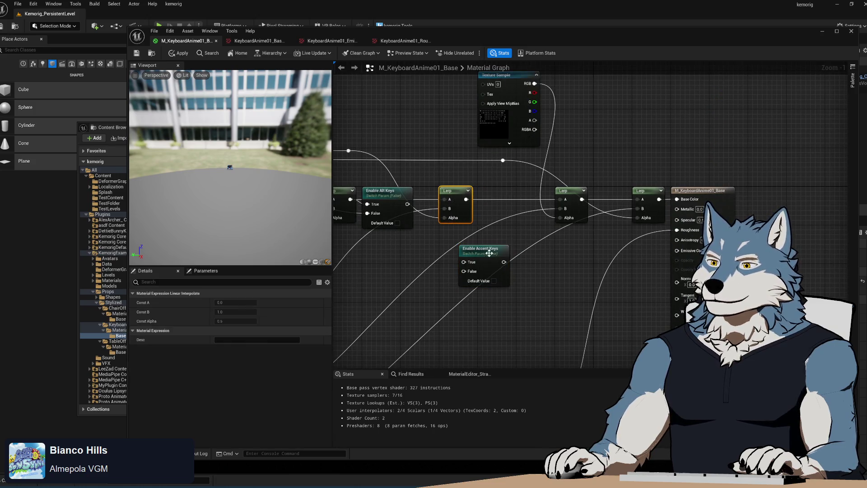
mouse_move(483, 255)
mouse_down()
mouse_move(524, 198)
mouse_move(503, 197)
mouse_up()
drag(476, 261, 550, 258)
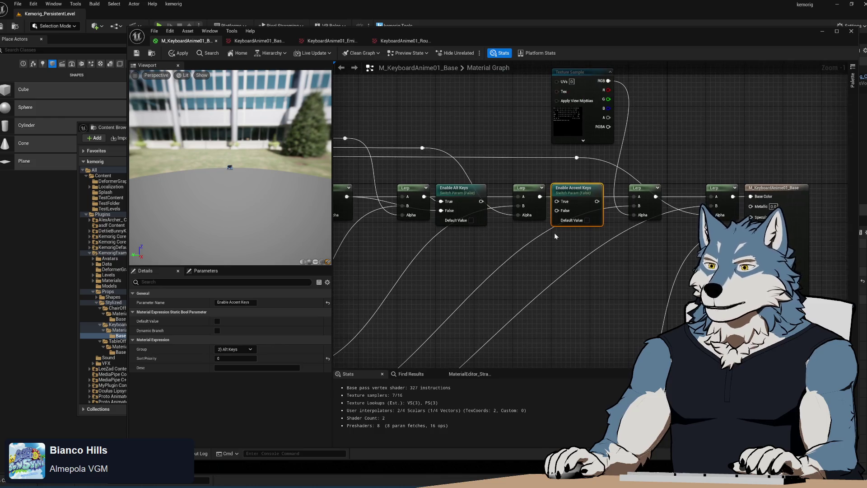
right_click(490, 248)
click(473, 253)
drag(473, 253, 468, 243)
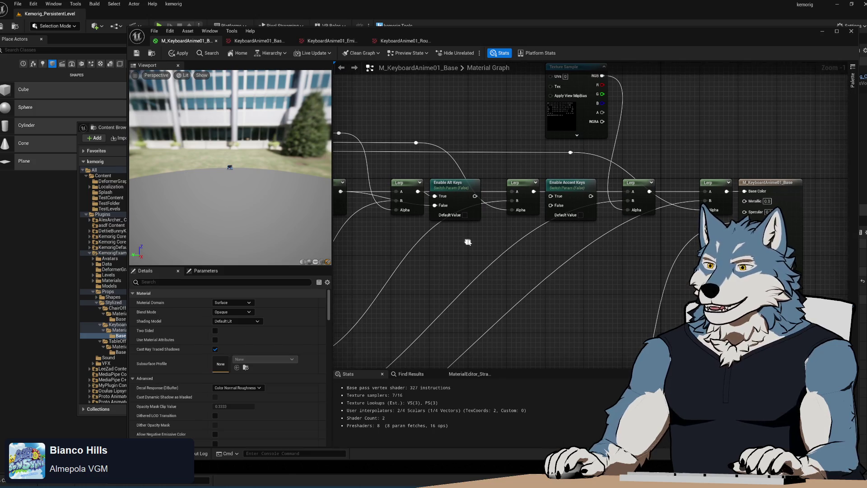
Step: Connect Enable Alt Keys to Enable Accent Keys' False input and a Lerp result to True
drag(475, 197, 551, 206)
mouse_move(476, 193)
mouse_down()
mouse_move(665, 201)
mouse_move(608, 265)
mouse_move(537, 270)
mouse_move(547, 227)
mouse_move(553, 297)
mouse_move(467, 294)
mouse_move(722, 220)
mouse_move(666, 219)
mouse_up()
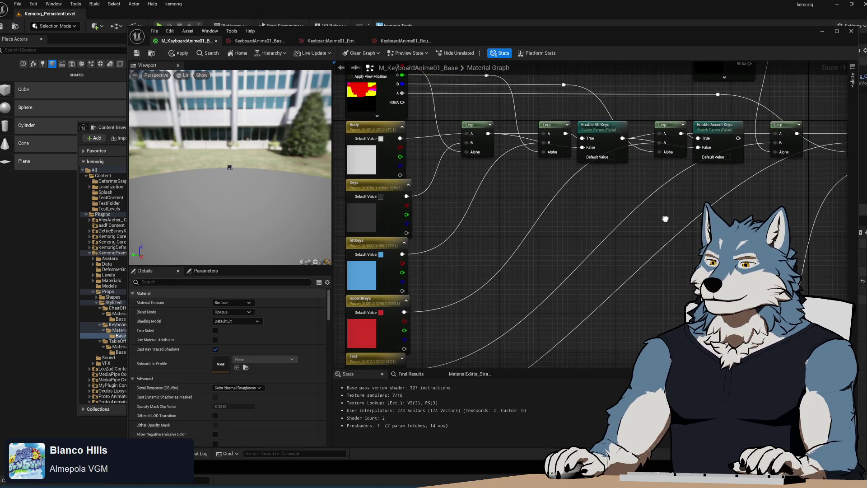
mouse_move(538, 239)
mouse_down()
mouse_move(549, 246)
mouse_move(538, 238)
mouse_move(529, 195)
mouse_move(485, 217)
mouse_up()
scroll(484, 217, down, 1)
scroll(503, 258, down, 1)
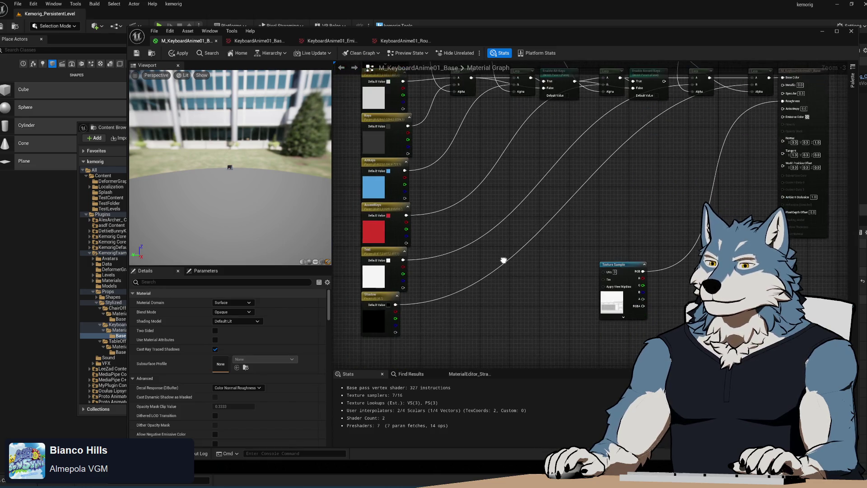
scroll(504, 261, up, 1)
scroll(507, 259, up, 1)
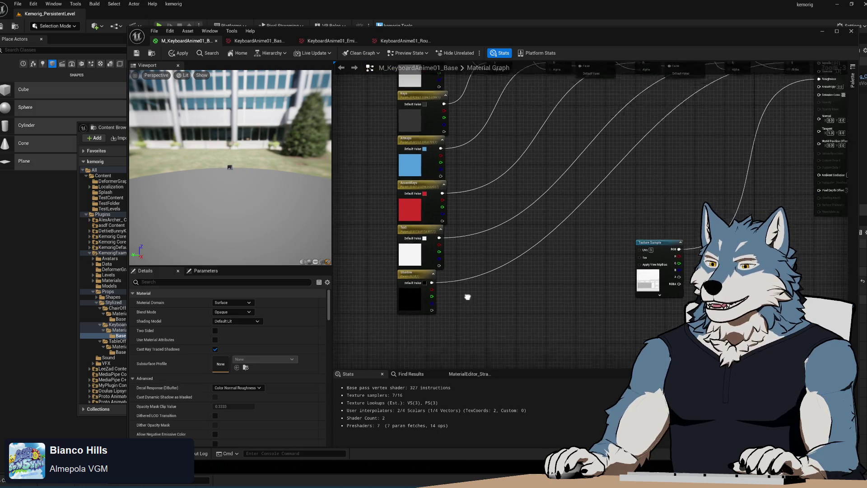
drag(524, 315, 481, 244)
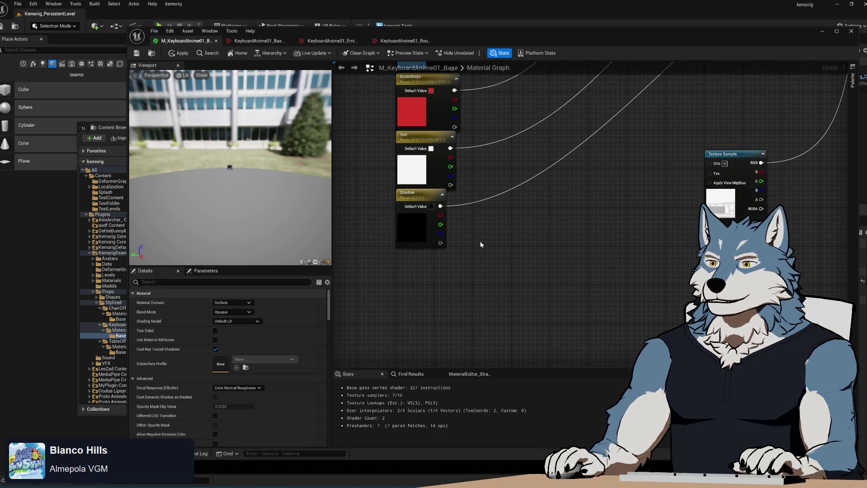
mouse_move(504, 165)
mouse_down()
mouse_move(510, 310)
mouse_move(488, 207)
mouse_up()
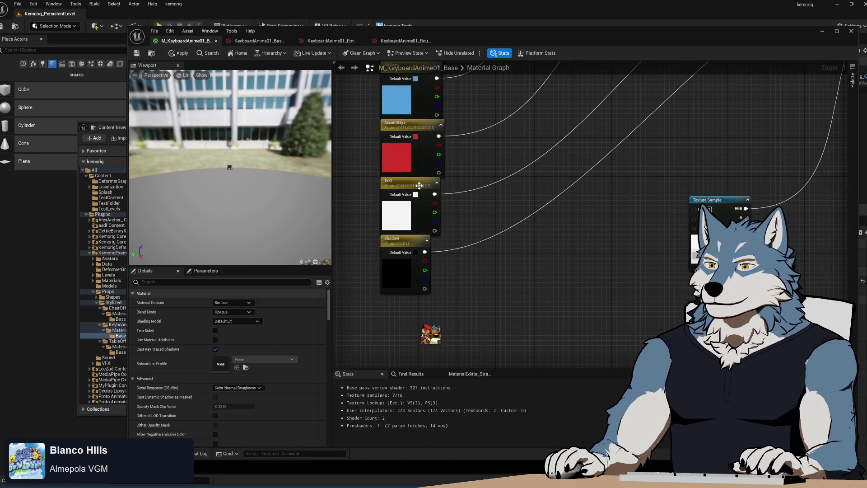
drag(499, 143, 504, 323)
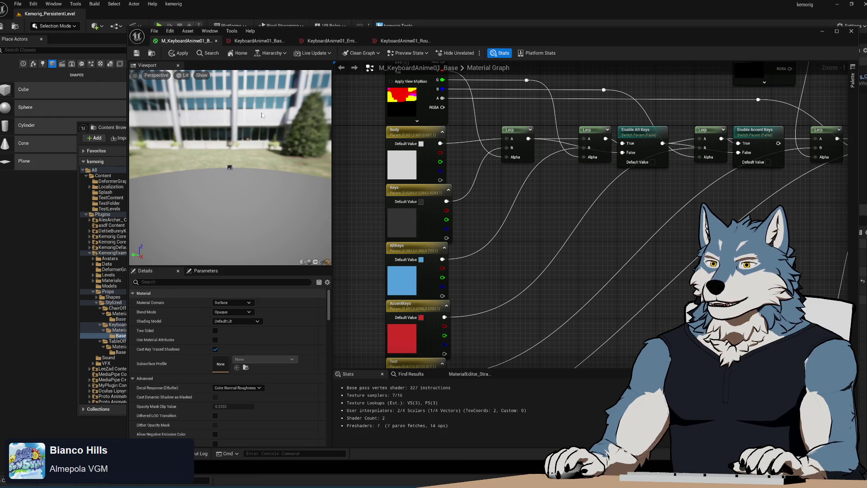
key(alt+Tab)
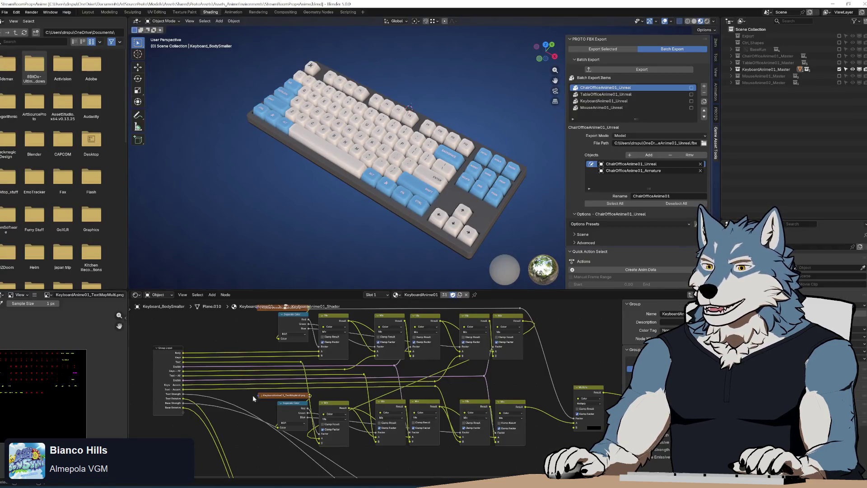
Step: Select the Group Input node and enlarge Blender's shader editor to review its sockets
click(167, 356)
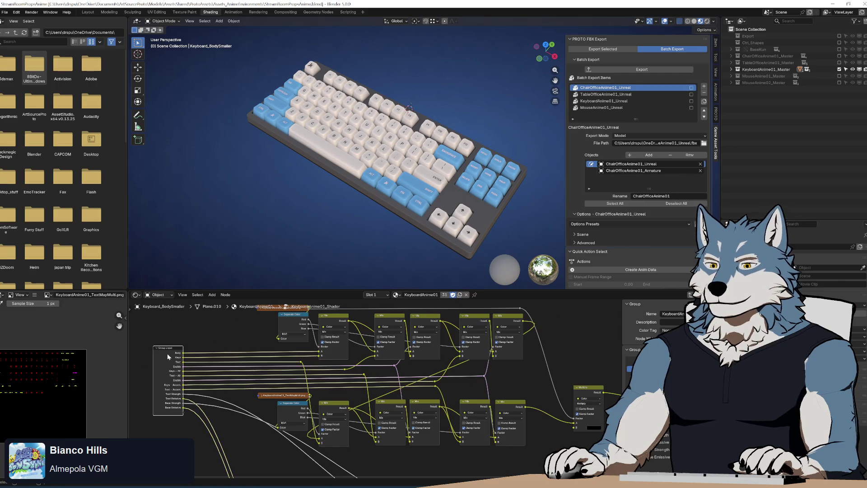
scroll(660, 326, down, 4)
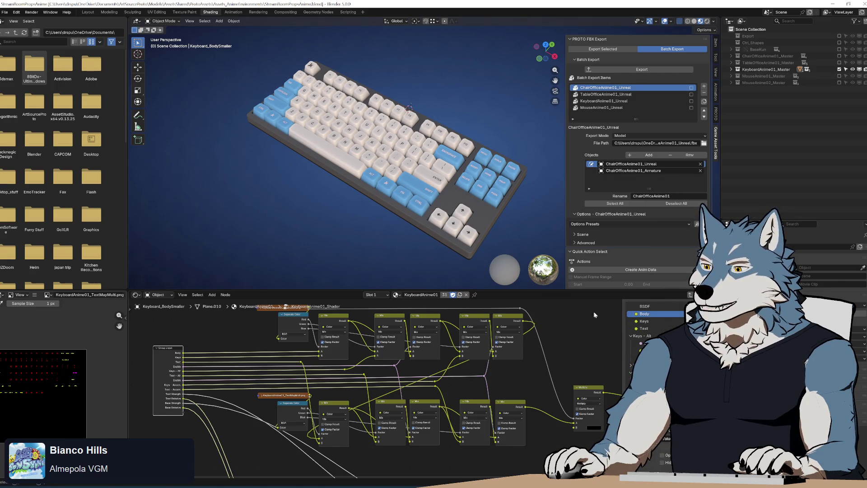
drag(585, 291, 580, 171)
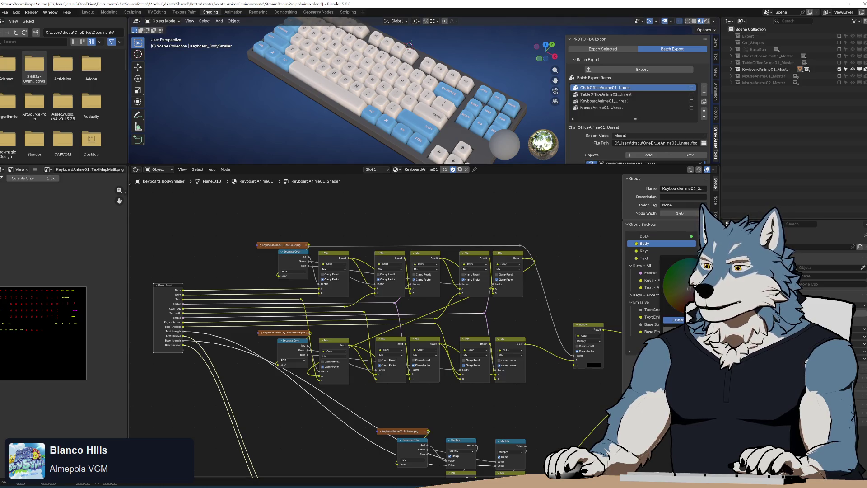
key(alt+Tab)
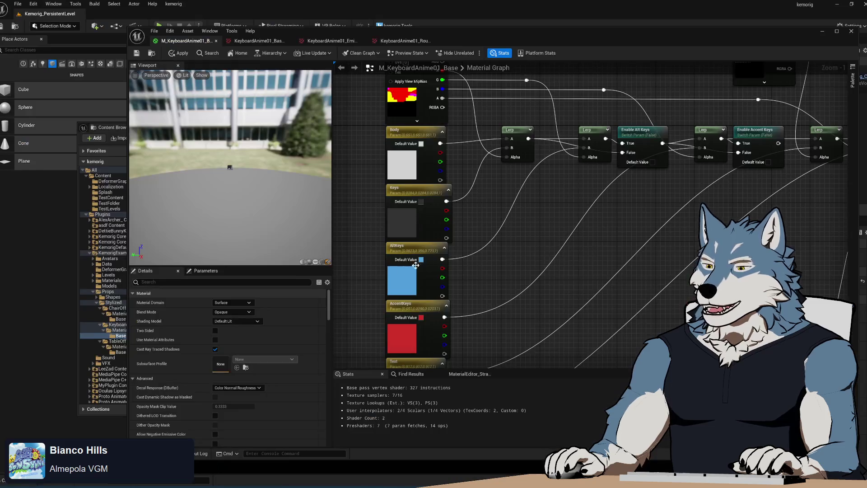
Step: Set the Body colour parameter to dark brown-grey hex 45403D
click(406, 145)
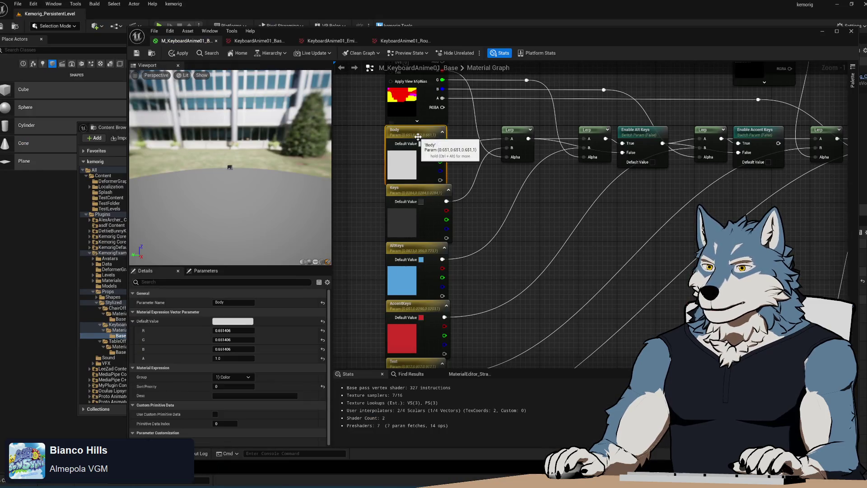
click(240, 322)
click(376, 456)
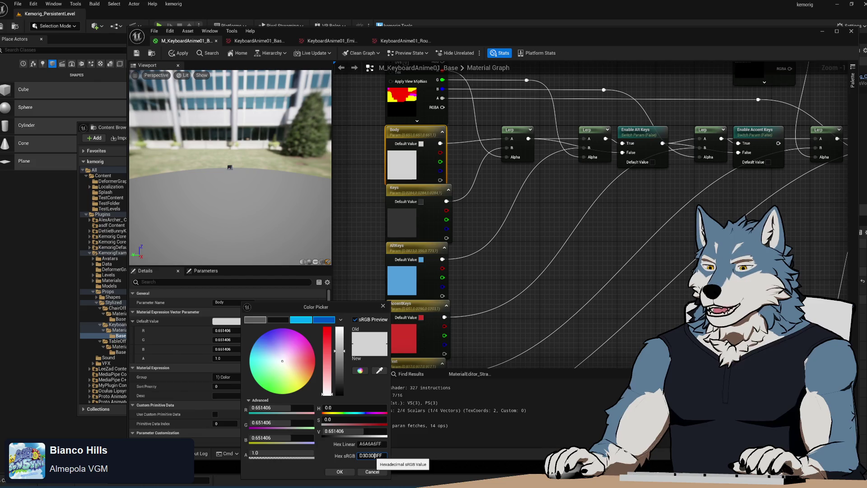
text(#45403DFF)
key(Return)
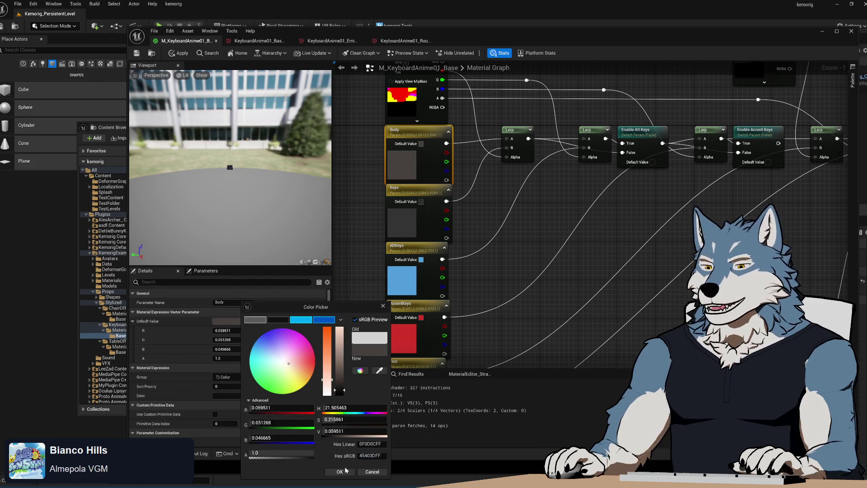
click(345, 473)
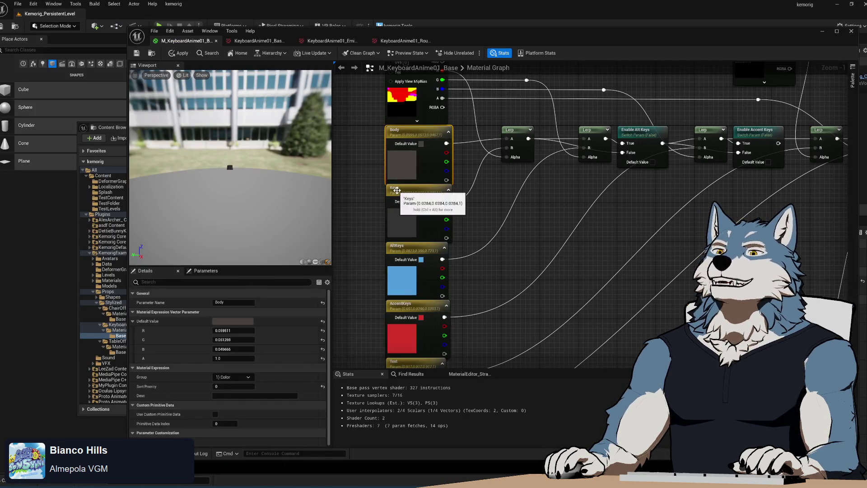
Step: Set the Keys colour parameter to light beige hex DACEC4 and check the preview close-up
click(402, 213)
click(244, 321)
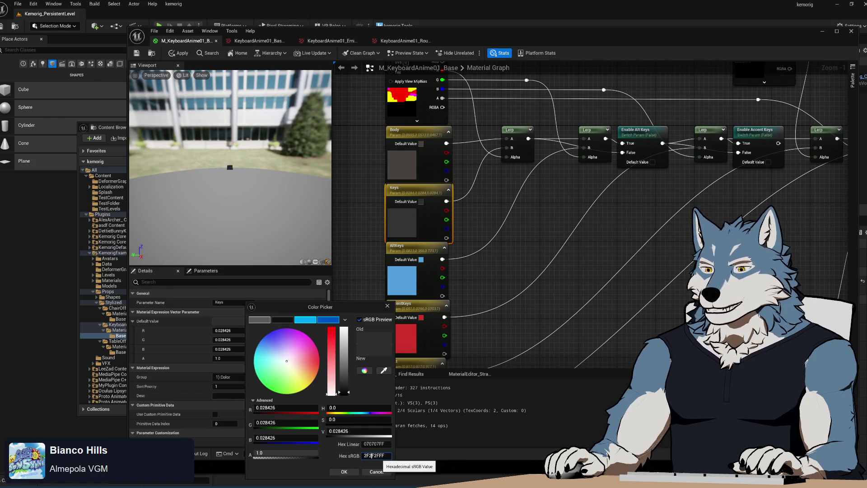
text(DACEC4FF)
key(Return)
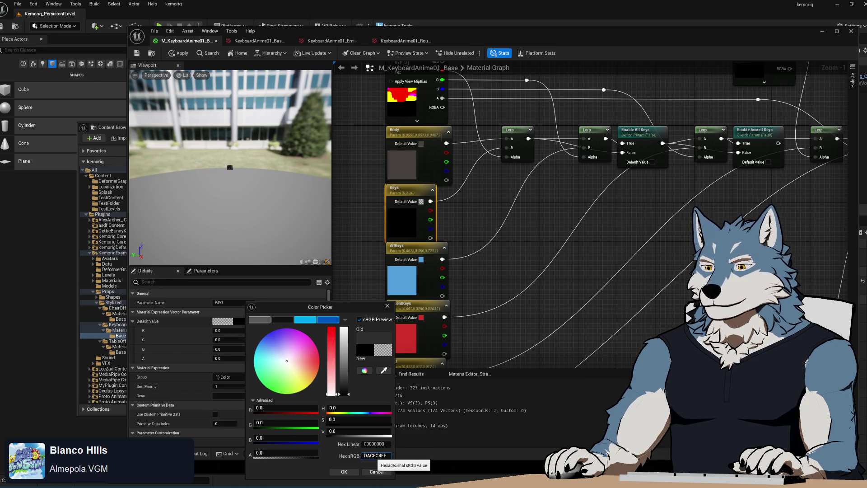
key(Return)
click(344, 472)
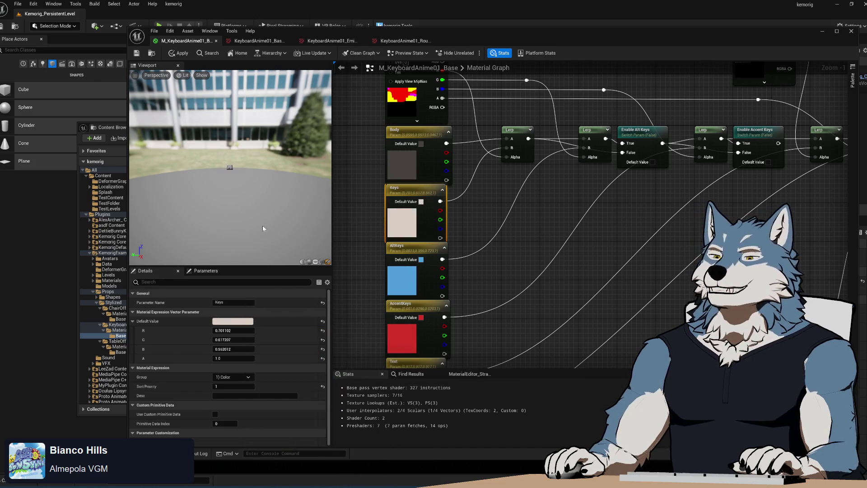
scroll(230, 167, up, 5)
mouse_move(230, 168)
mouse_down()
mouse_move(192, 148)
mouse_move(207, 179)
mouse_move(202, 191)
mouse_up()
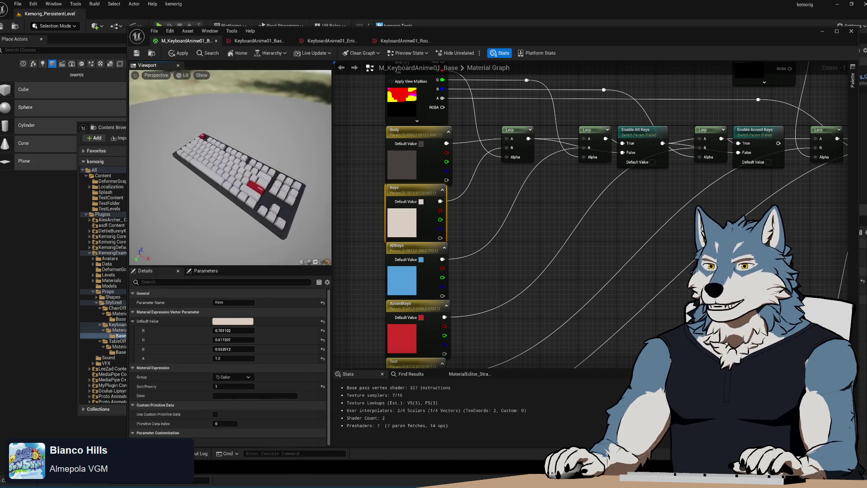
key(alt+Tab)
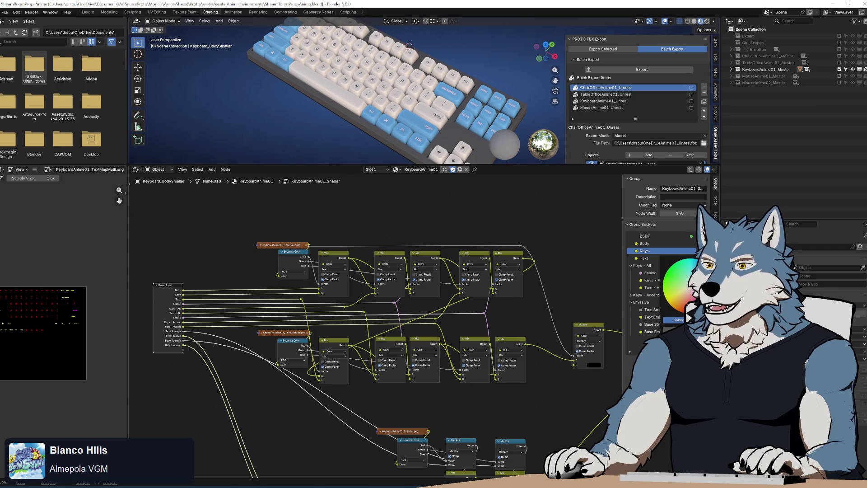
mouse_move(293, 115)
mouse_down()
mouse_move(335, 136)
mouse_move(337, 59)
mouse_move(280, 75)
mouse_move(290, 153)
mouse_move(280, 92)
mouse_move(292, 103)
mouse_up()
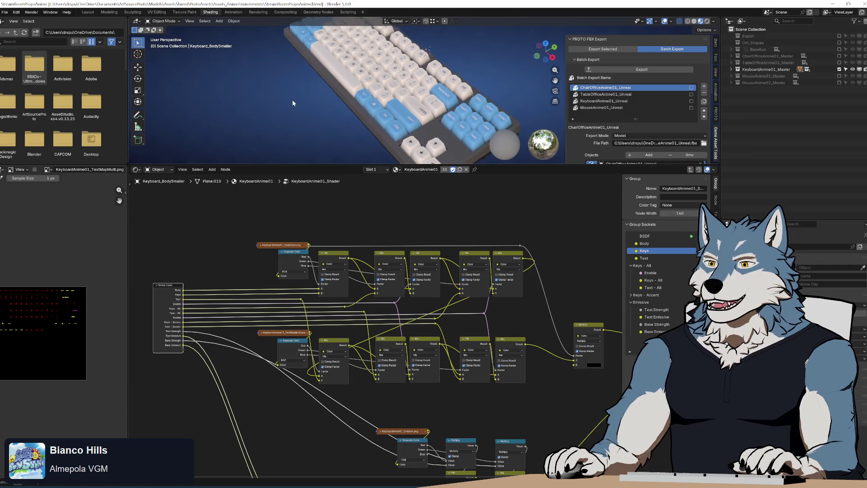
key(alt+Tab)
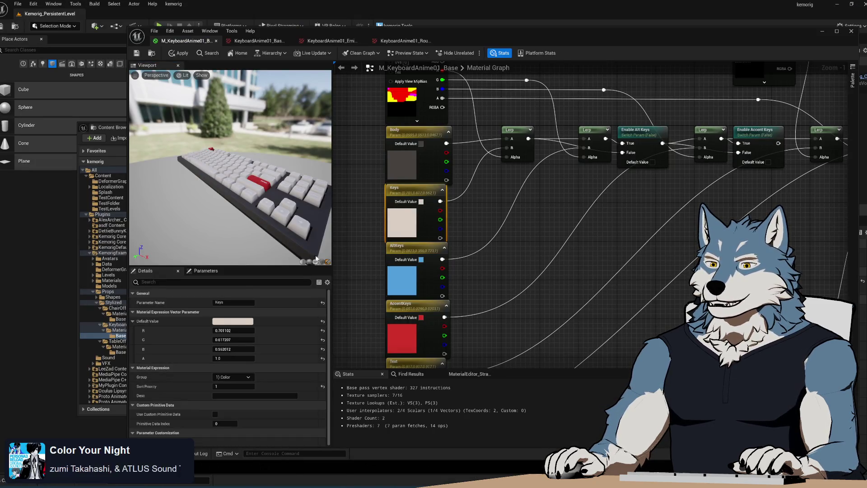
mouse_move(316, 259)
mouse_down()
mouse_move(312, 312)
mouse_move(311, 271)
mouse_up()
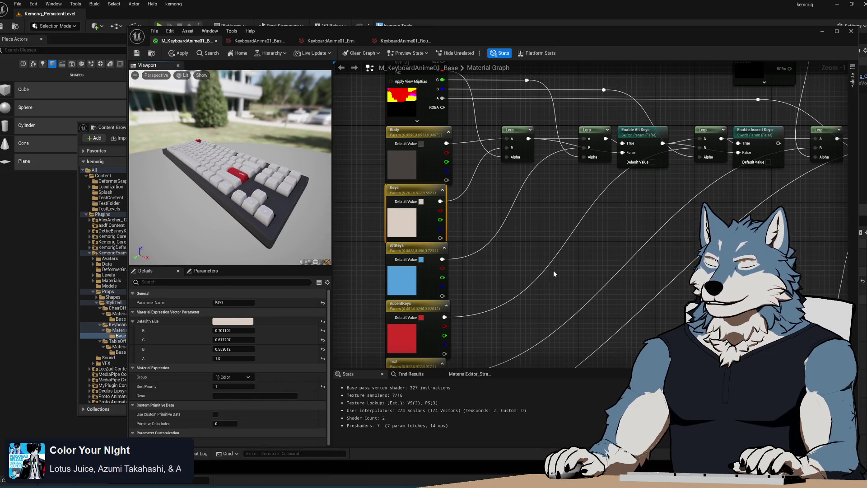
Step: Check the Text socket's colour in Blender's keyboard node group
key(alt+Tab)
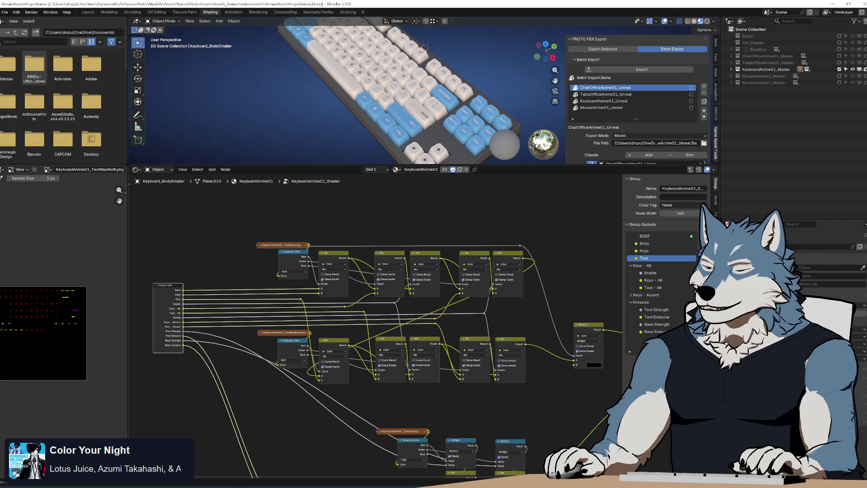
click(678, 289)
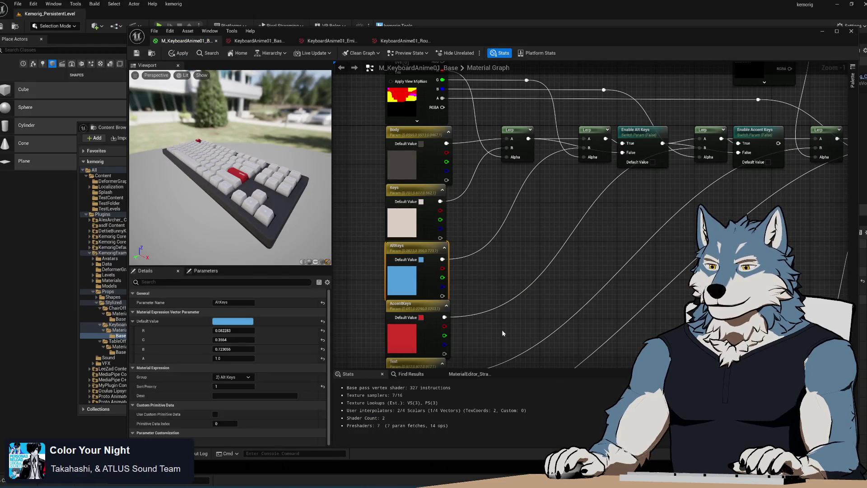
scroll(498, 253, down, 3)
Step: Set the Text colour parameter to dark charcoal hex 282324
click(434, 269)
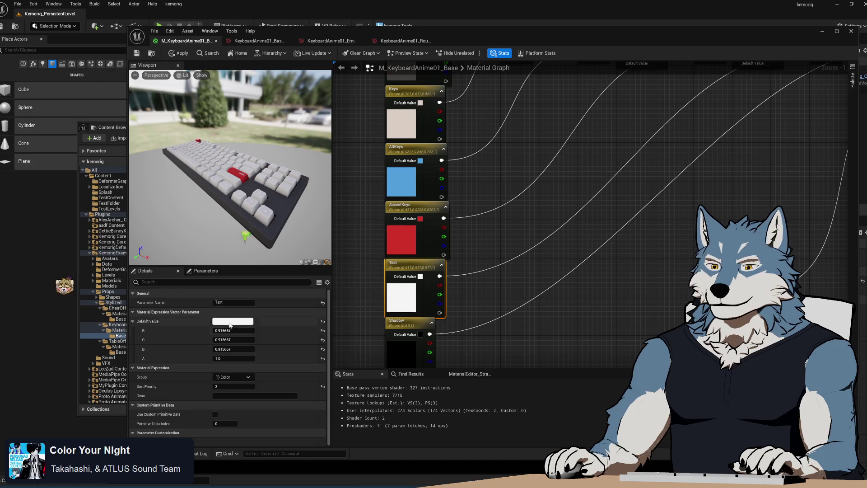
click(221, 321)
click(360, 455)
text(282324FF)
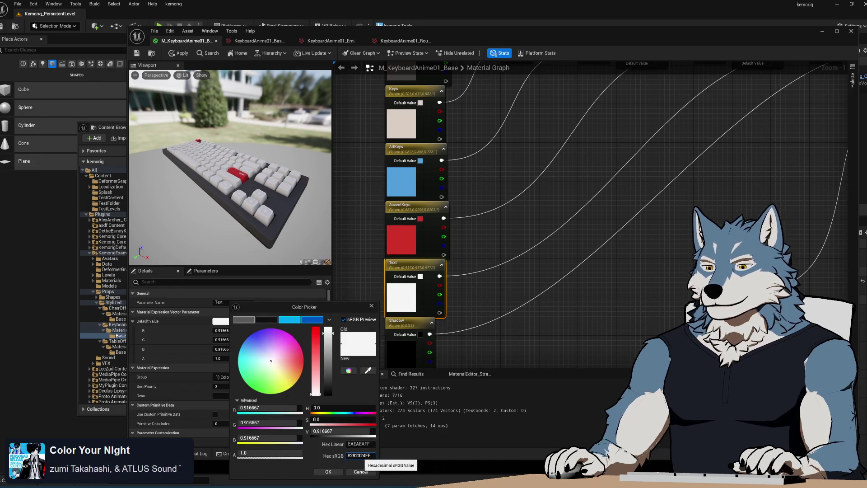
key(Return)
click(329, 472)
click(487, 297)
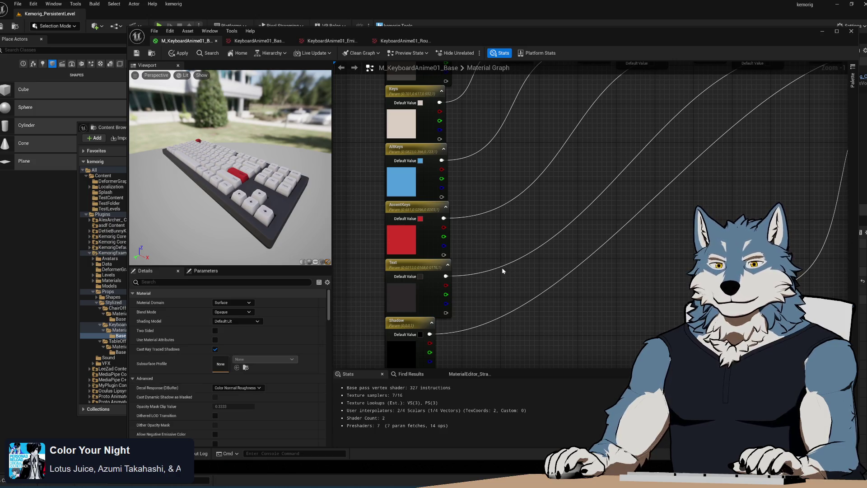
Step: Rearrange the Text, Texture Sample and Shadow nodes to open space beside Text
scroll(542, 228, down, 2)
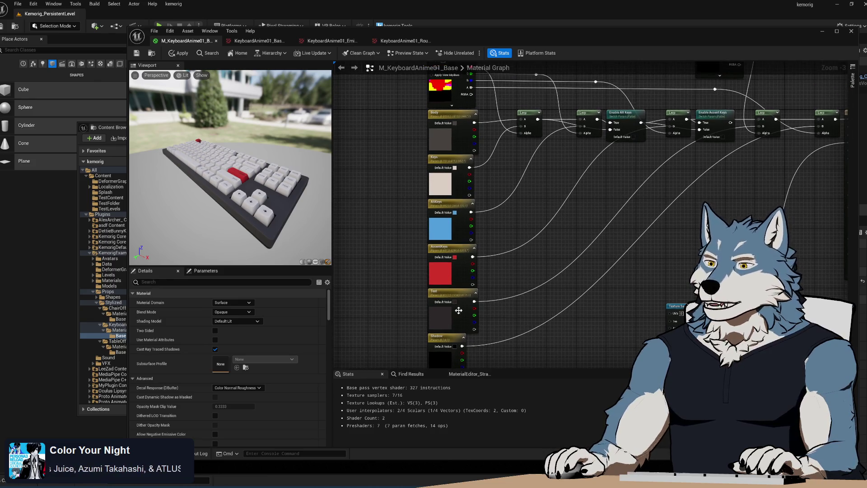
drag(447, 289, 545, 217)
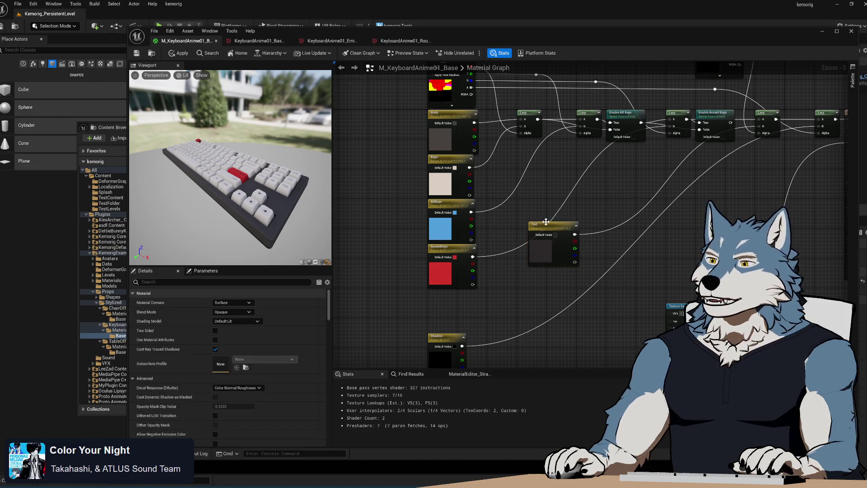
mouse_move(550, 221)
mouse_down()
mouse_move(536, 295)
mouse_move(510, 295)
mouse_up()
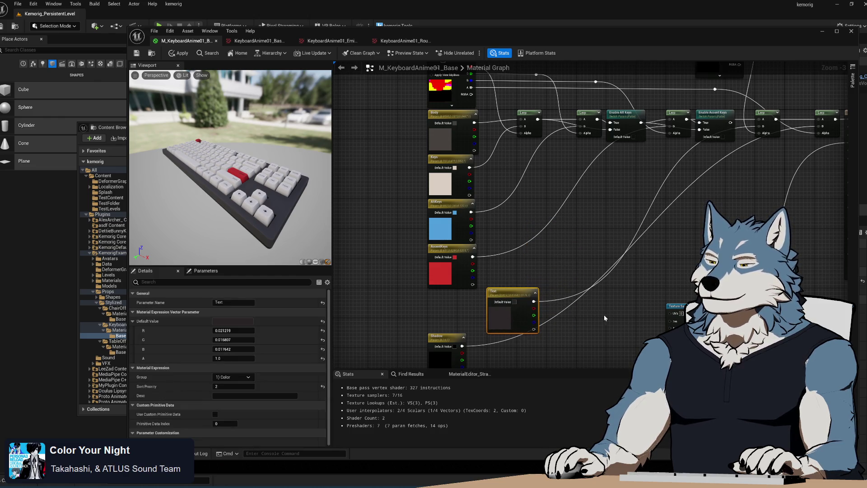
mouse_move(604, 315)
mouse_down()
mouse_move(519, 213)
mouse_move(511, 176)
mouse_up()
mouse_move(608, 174)
mouse_down()
mouse_move(681, 227)
mouse_move(699, 220)
mouse_up()
drag(617, 248, 584, 332)
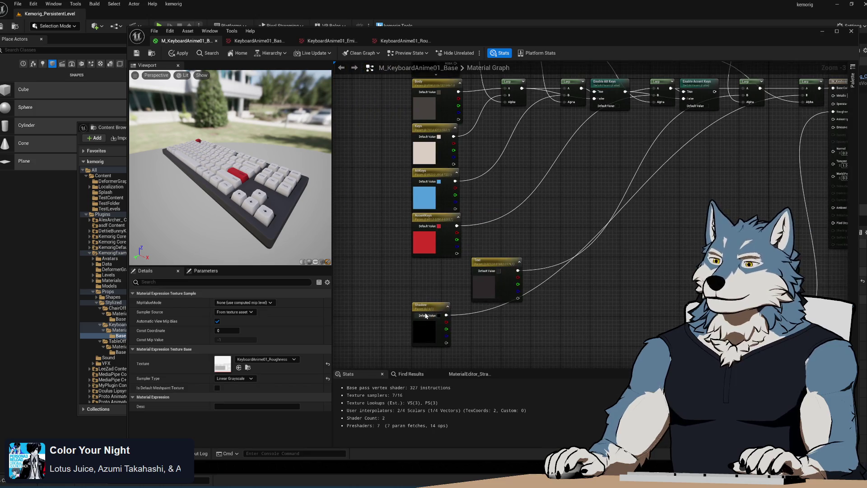
mouse_move(426, 315)
mouse_down()
mouse_move(565, 357)
mouse_move(488, 359)
mouse_up()
mouse_move(566, 304)
mouse_down()
mouse_move(525, 331)
mouse_move(483, 219)
mouse_up()
mouse_move(397, 277)
mouse_down()
mouse_move(460, 278)
mouse_move(539, 192)
mouse_move(519, 267)
mouse_up()
Step: Duplicate the Text parameter below the original and name the copy 'Text - AltKeys'
click(463, 263)
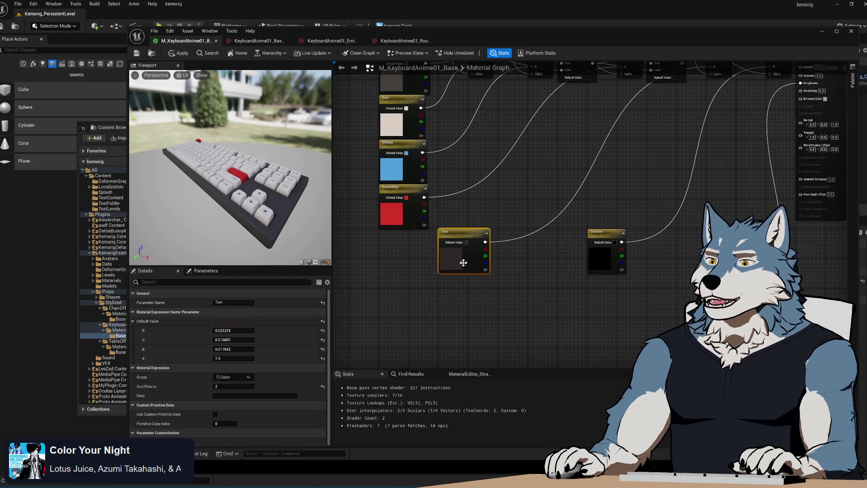
key(ctrl+d)
drag(470, 302, 459, 284)
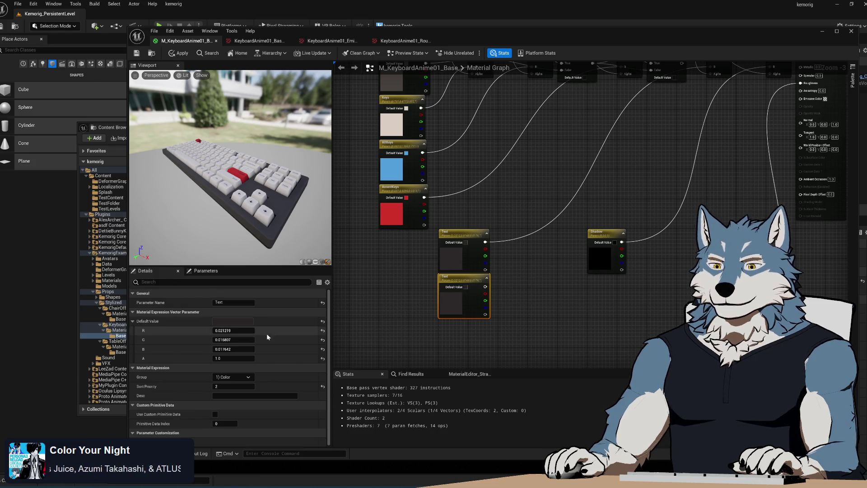
click(216, 303)
text(- AltKeys)
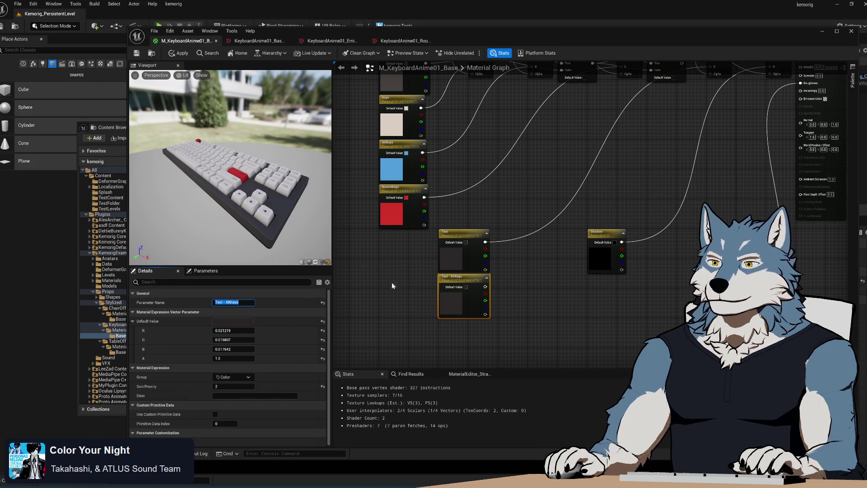
key(Return)
key(alt+Tab)
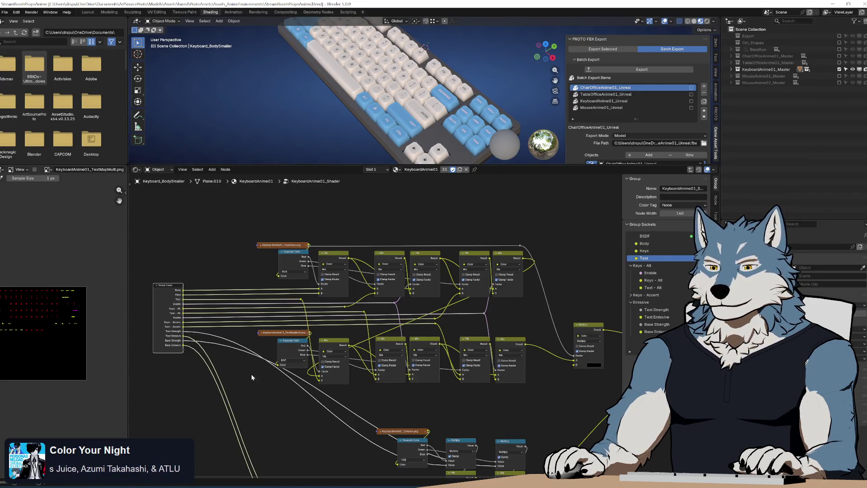
key(alt+Tab)
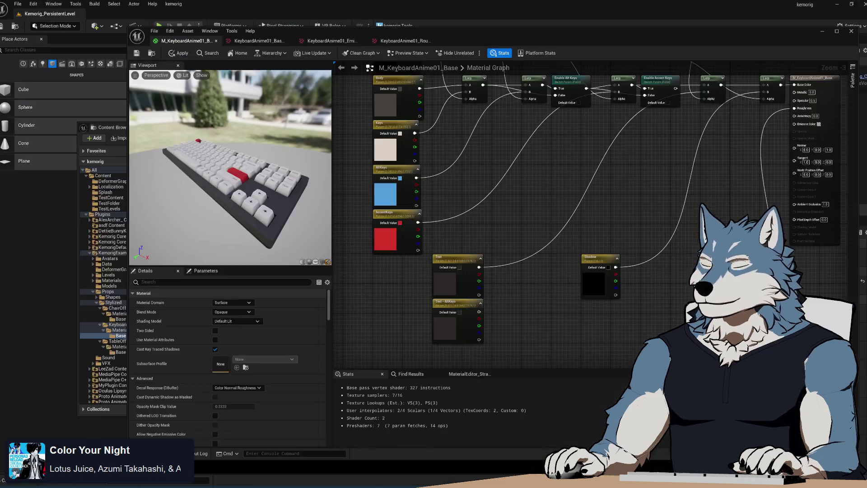
Step: Rename the colour parameters to 'Keys - Alt', 'Text - Alt' and 'Keys - Accent'
drag(458, 178, 462, 219)
click(406, 212)
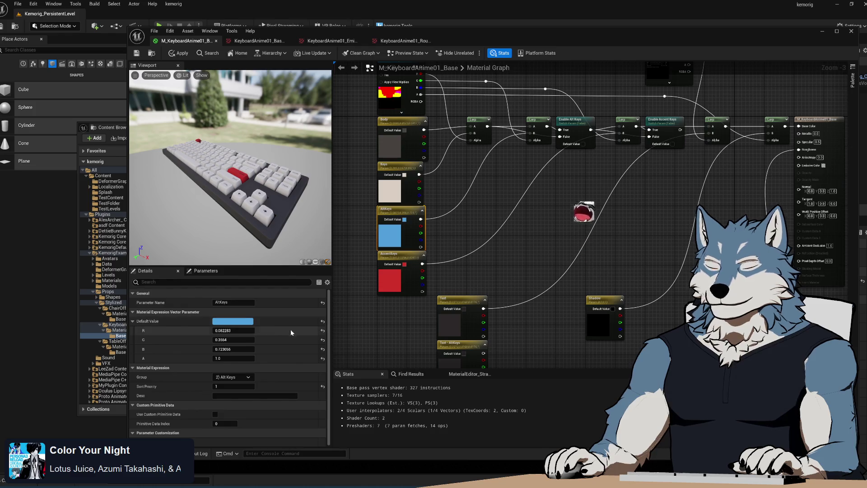
text(Keys - Alt)
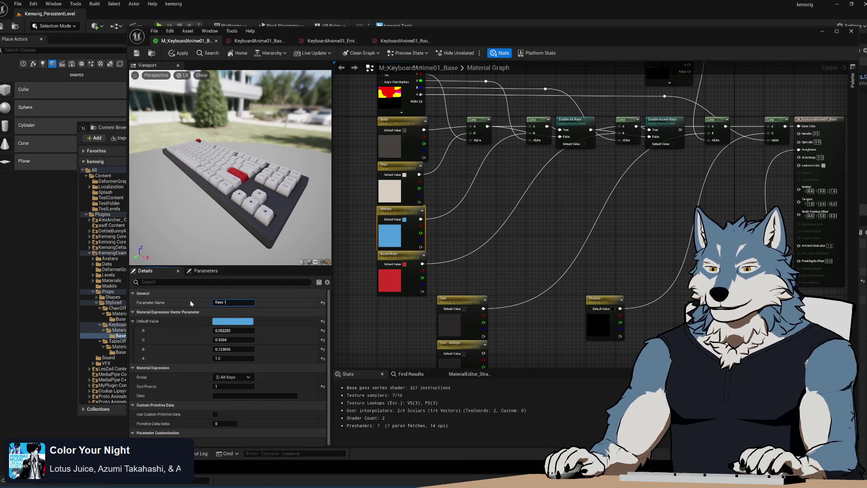
key(Return)
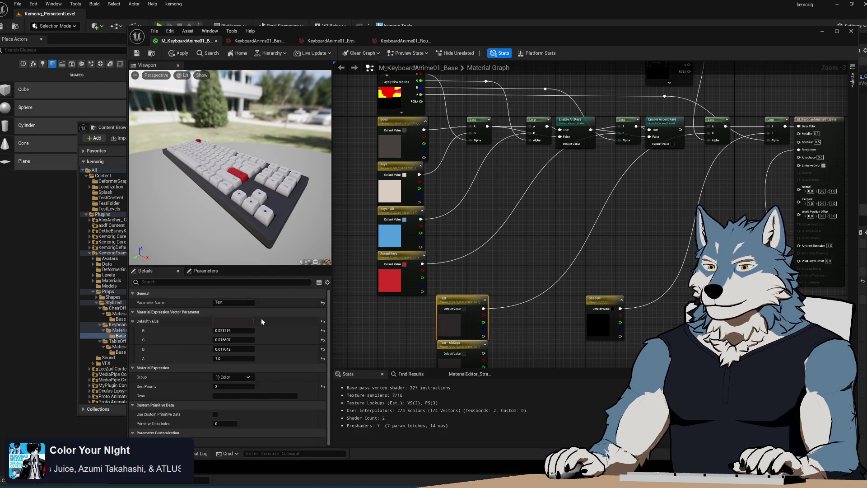
click(458, 345)
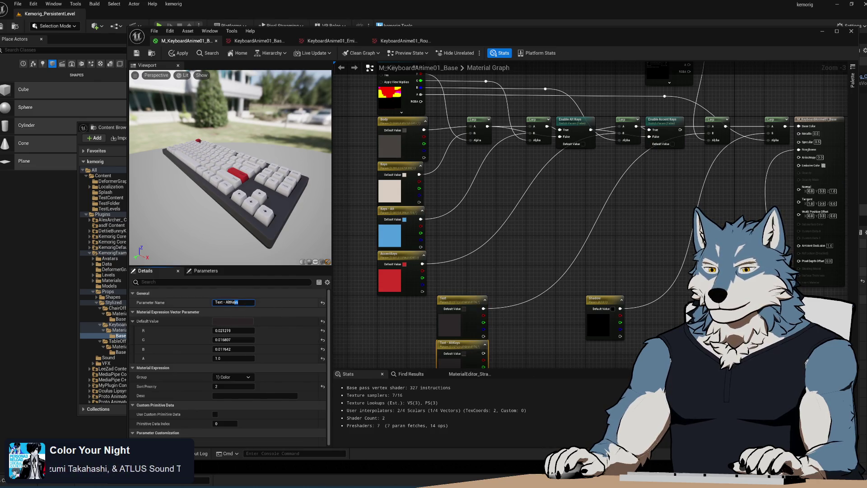
key(BackSpace)
click(357, 262)
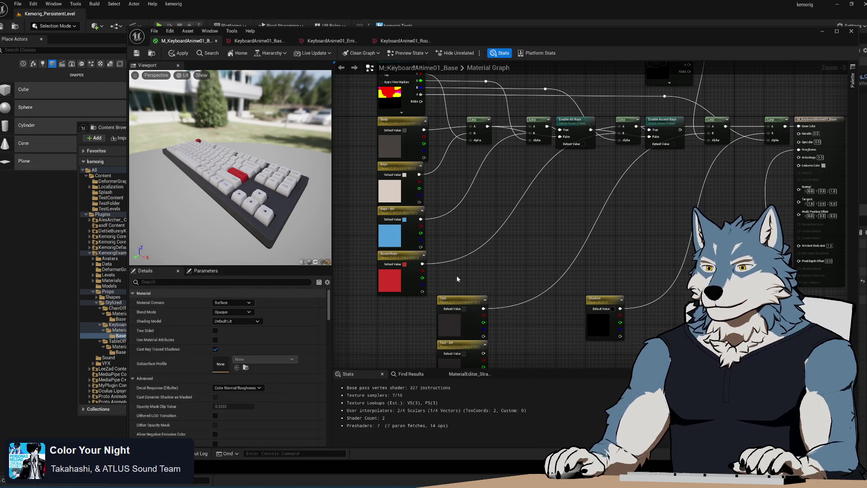
click(398, 253)
click(234, 302)
text(Keys - Accent)
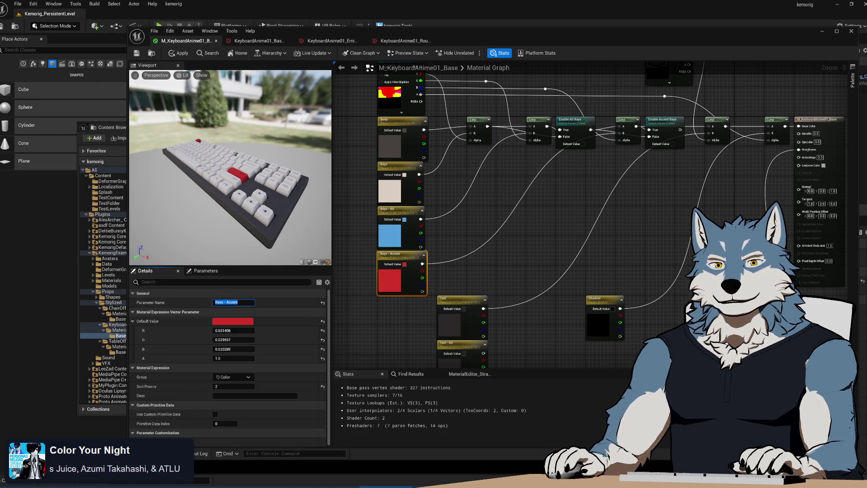
click(545, 279)
Step: Reposition the Shadow node beside the Text nodes
drag(502, 283, 424, 194)
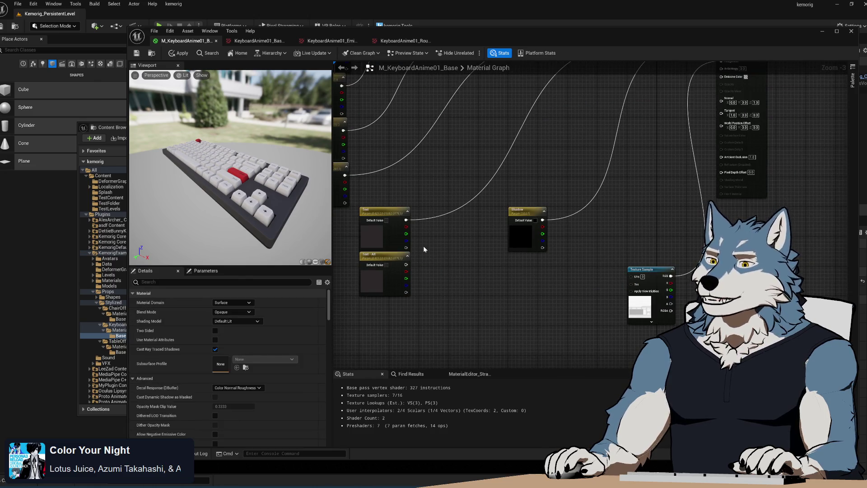
drag(424, 249, 513, 251)
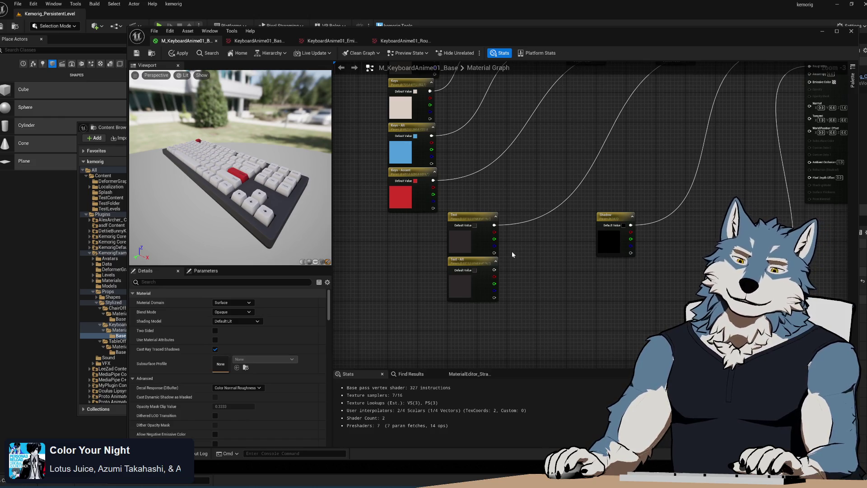
mouse_move(512, 251)
mouse_down()
mouse_move(516, 290)
mouse_move(476, 242)
mouse_up()
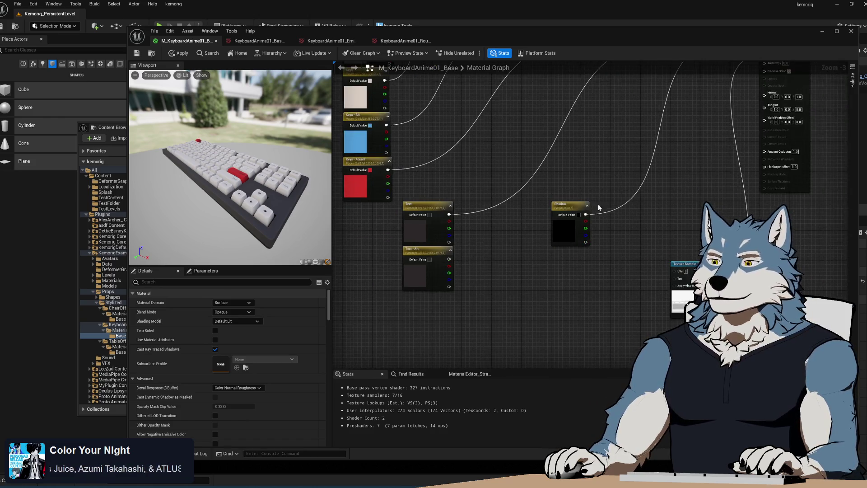
mouse_move(566, 219)
mouse_down()
mouse_move(633, 218)
mouse_move(594, 211)
mouse_up()
mouse_move(470, 188)
mouse_down()
mouse_move(541, 236)
mouse_move(514, 203)
mouse_move(520, 216)
mouse_up()
click(549, 235)
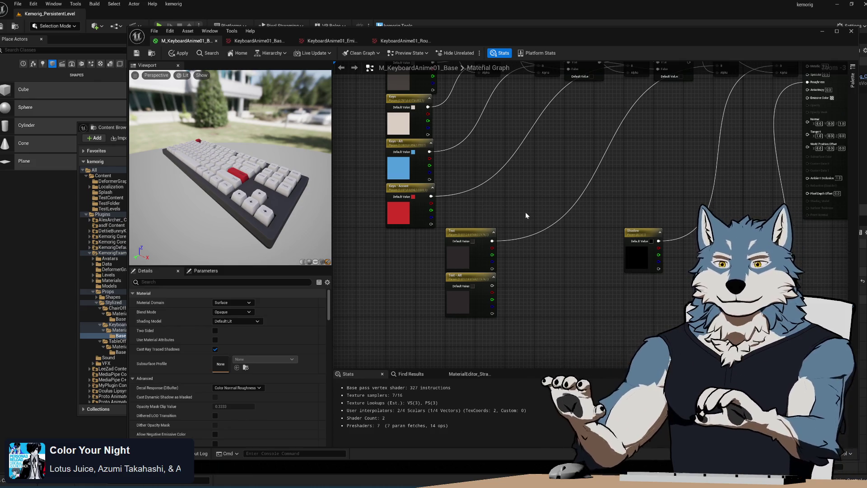
drag(519, 212, 516, 210)
Step: Duplicate the Text - Alt colour parameter and rename the copy to Text - Accent
click(473, 274)
key(ctrl+c)
key(ctrl+v)
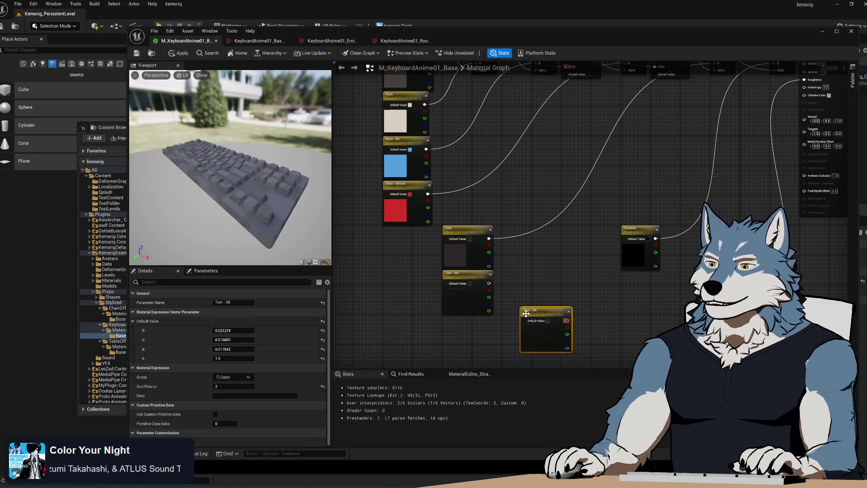
drag(545, 310, 464, 317)
drag(554, 330, 554, 309)
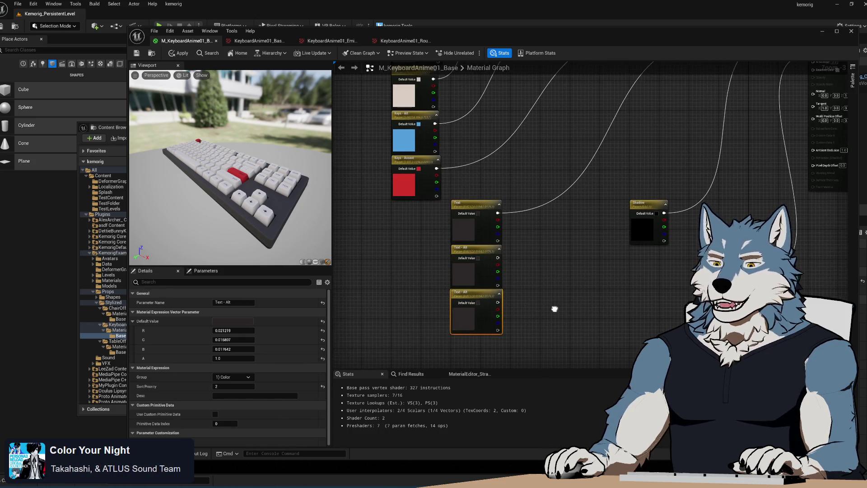
click(242, 302)
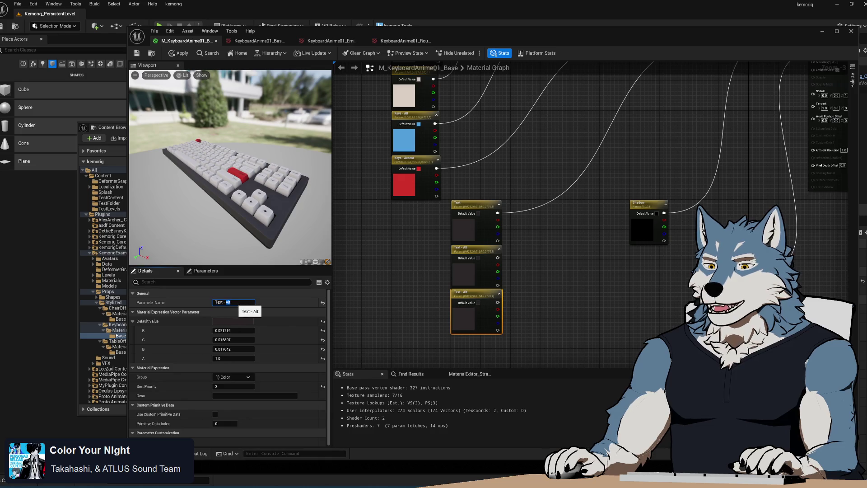
text(Accent)
key(Return)
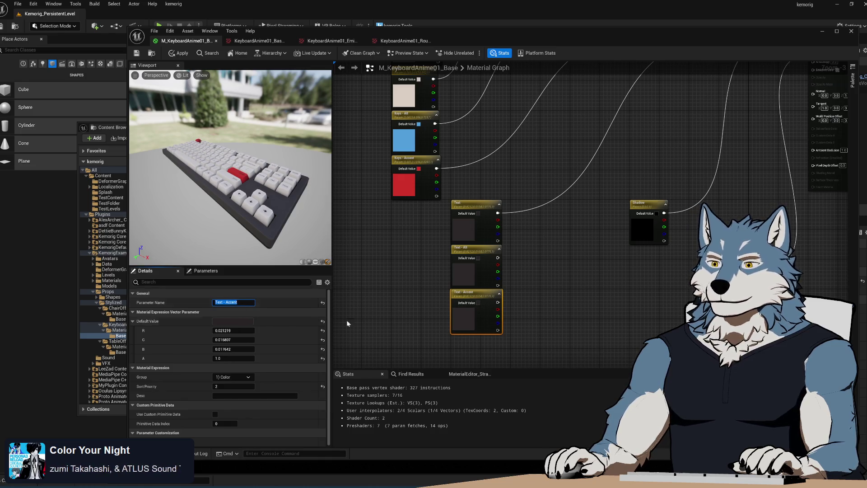
click(347, 323)
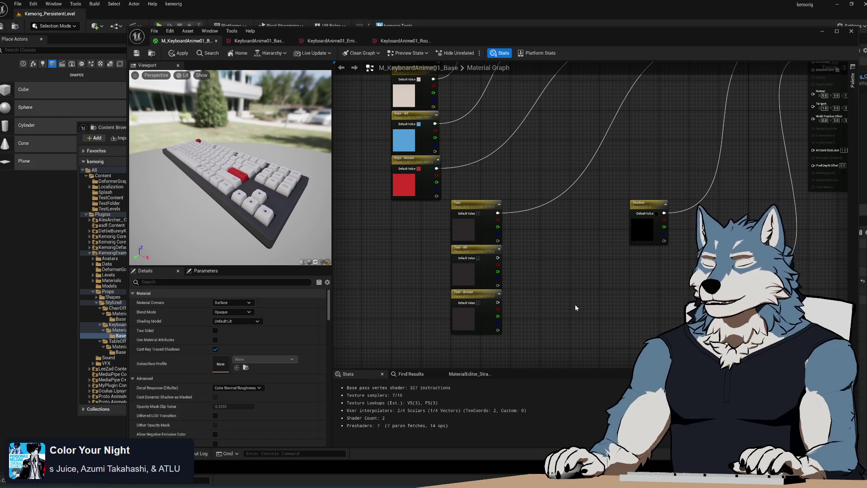
Step: Move the three Text parameter nodes together and place the Shadow node beside them
mouse_move(551, 324)
mouse_down()
mouse_move(545, 299)
mouse_move(496, 258)
mouse_move(530, 259)
mouse_up()
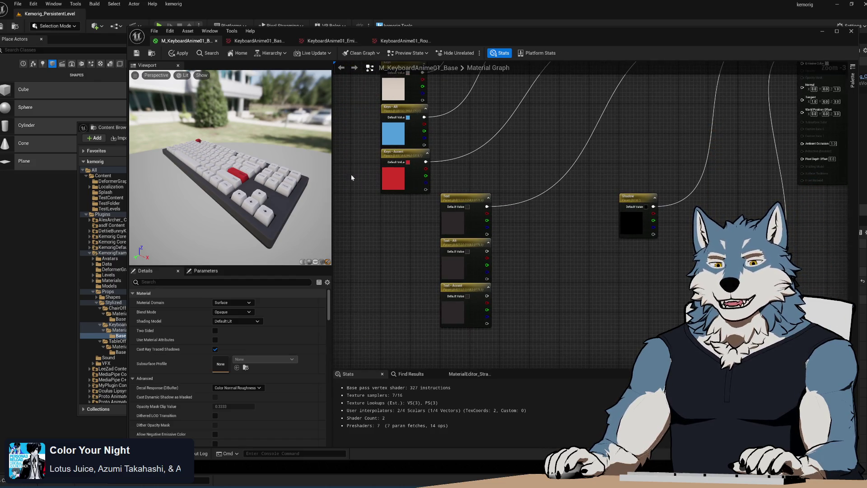
drag(447, 174, 514, 330)
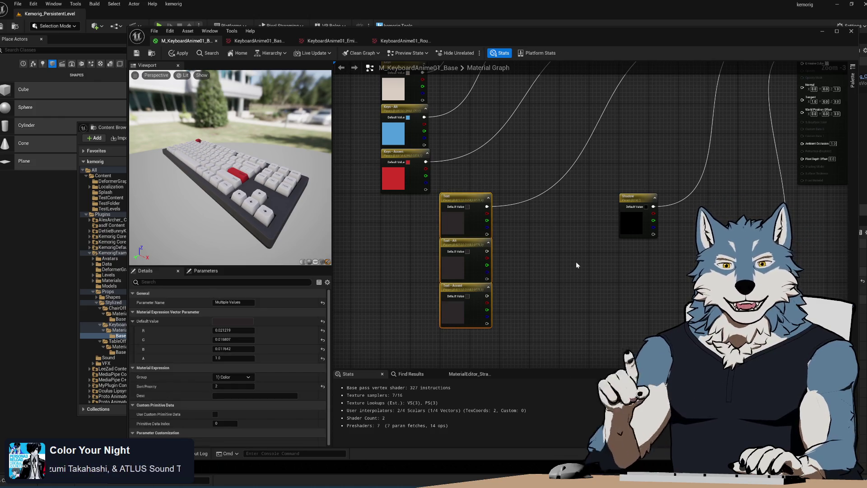
click(567, 247)
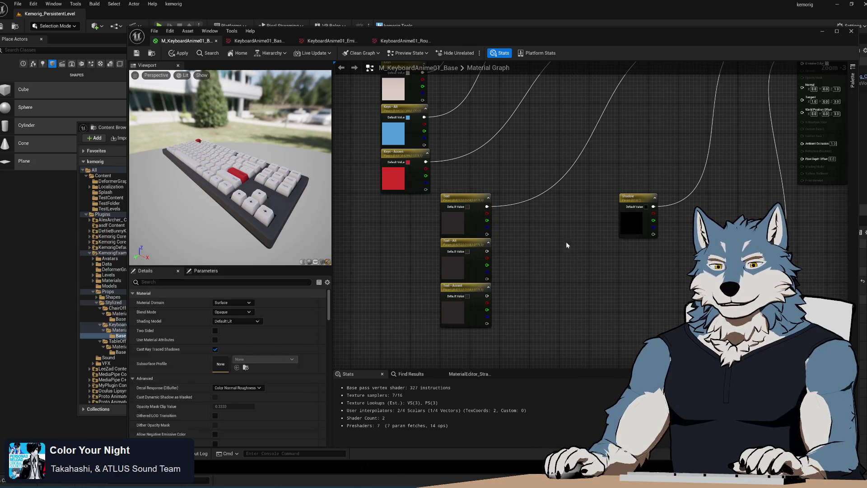
drag(557, 178, 473, 353)
click(549, 269)
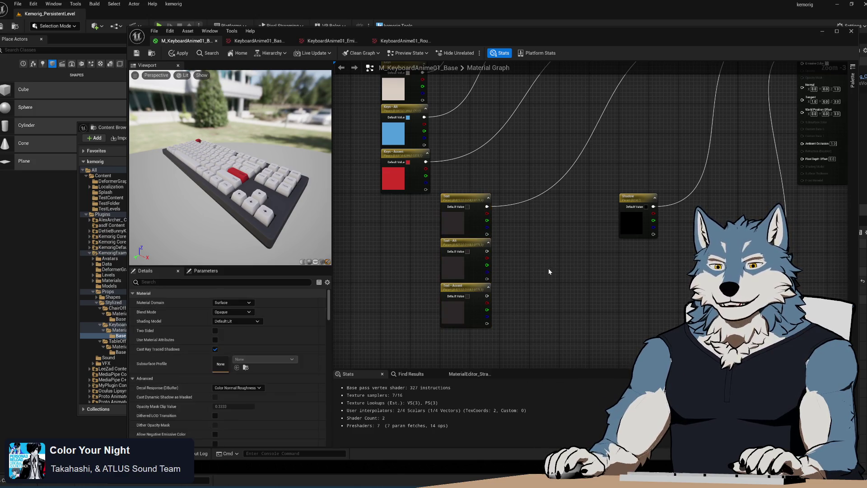
drag(495, 192, 435, 335)
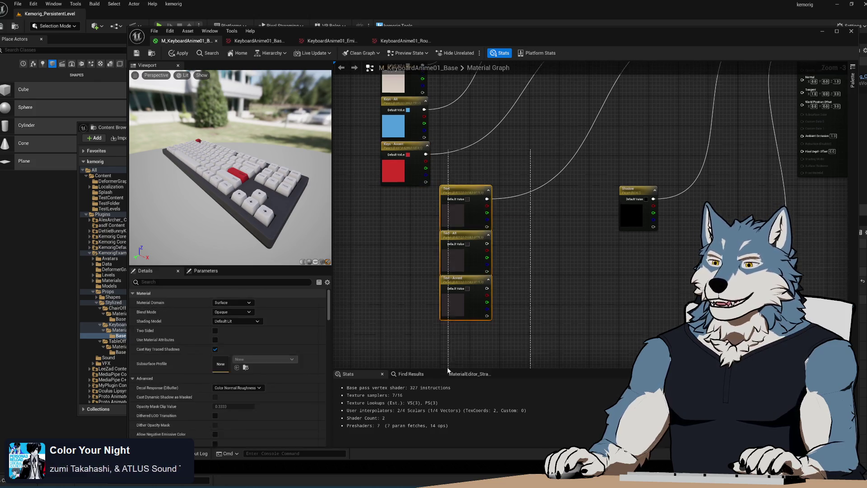
mouse_move(462, 178)
mouse_down()
mouse_move(539, 118)
mouse_move(553, 143)
mouse_move(544, 166)
mouse_up()
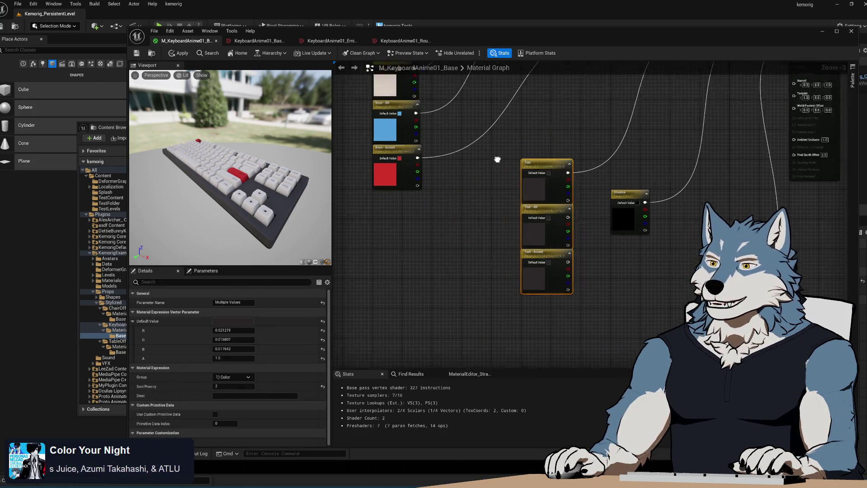
drag(427, 286, 426, 212)
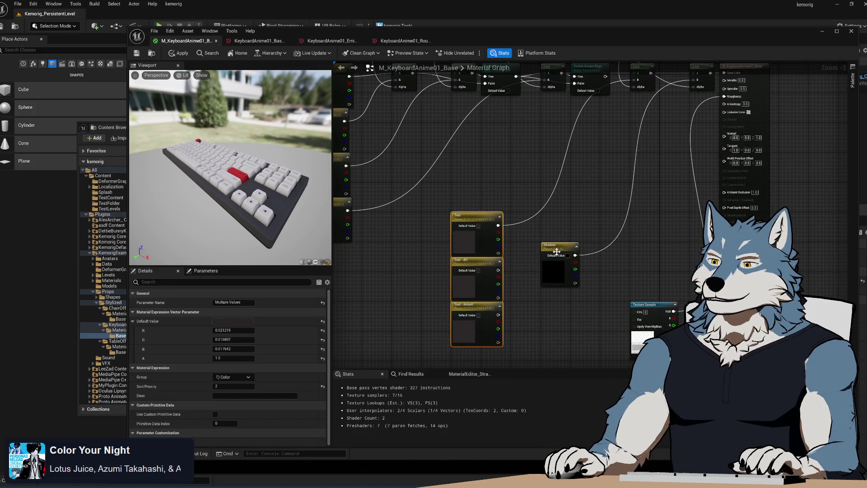
drag(557, 252, 506, 347)
drag(573, 200, 518, 300)
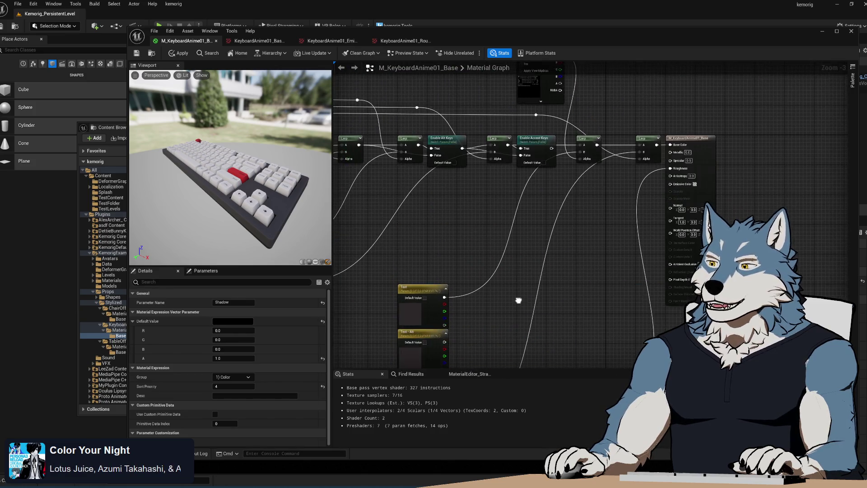
Step: Place a Lerp below the switch nodes and wire Enable Accent Keys into its B input
scroll(608, 224, down, 2)
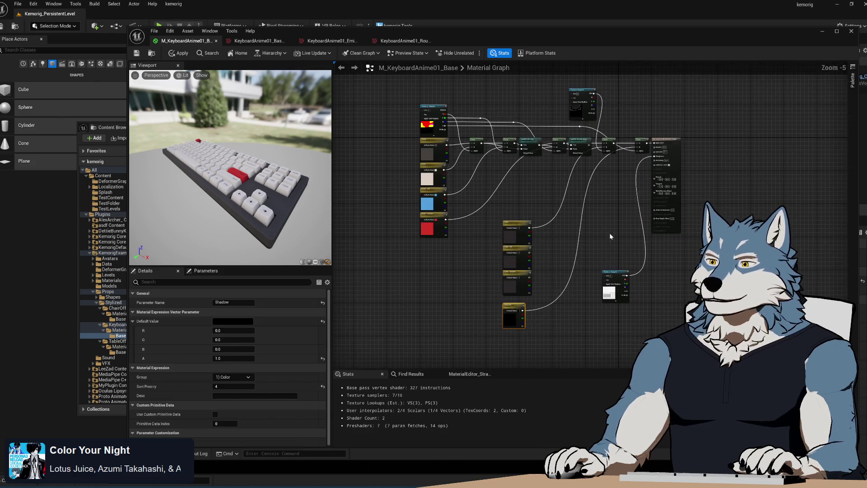
mouse_move(470, 299)
mouse_down()
mouse_move(530, 232)
mouse_move(447, 282)
mouse_up()
scroll(531, 203, up, 1)
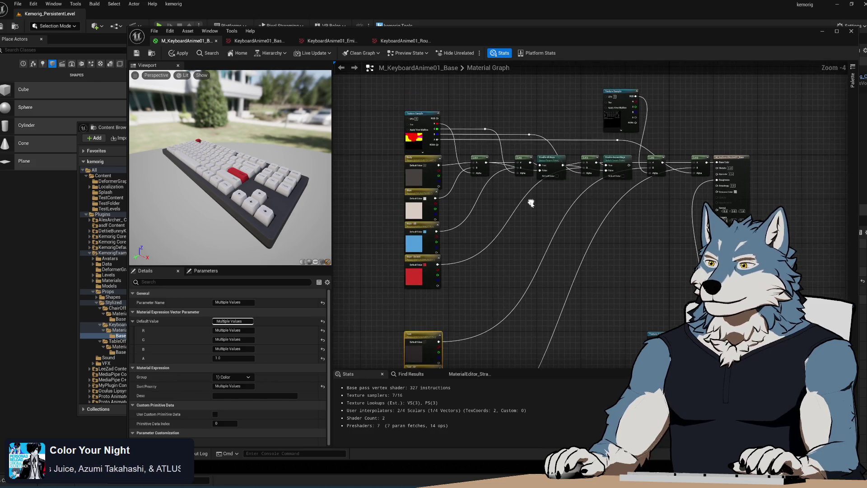
scroll(531, 203, up, 3)
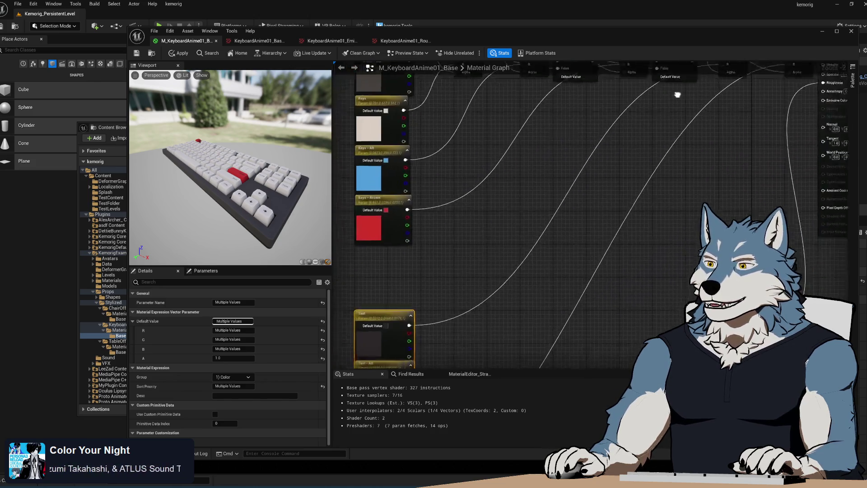
mouse_move(677, 95)
mouse_down()
mouse_move(691, 72)
mouse_move(649, 184)
mouse_up()
mouse_move(704, 138)
mouse_down()
mouse_move(657, 283)
mouse_move(708, 192)
mouse_up()
mouse_move(663, 150)
mouse_down()
mouse_move(688, 208)
mouse_move(699, 202)
mouse_move(628, 240)
mouse_up()
Step: Delete the unused Texture Sample node and settle the lower Lerp beside the parameter column
click(601, 121)
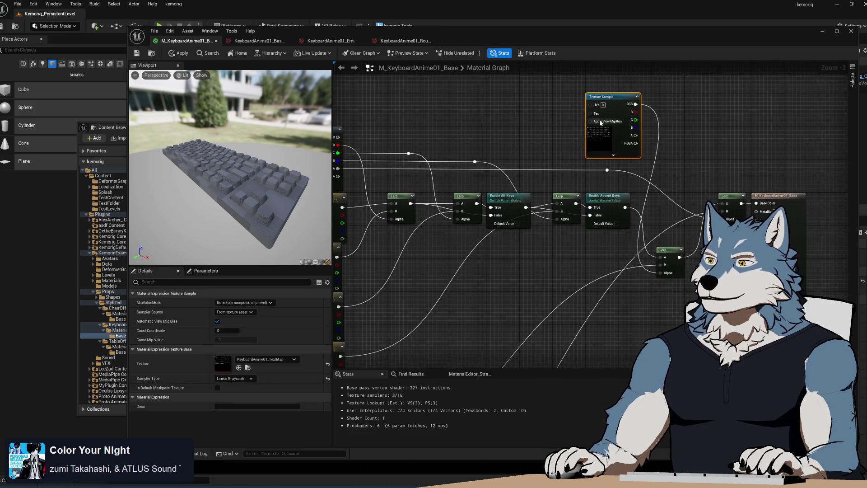
key(Delete)
drag(601, 121, 630, 65)
mouse_move(707, 194)
mouse_down()
mouse_move(454, 244)
mouse_move(437, 239)
mouse_up()
mouse_move(546, 264)
mouse_down()
mouse_move(562, 194)
mouse_move(583, 225)
mouse_move(571, 258)
mouse_up()
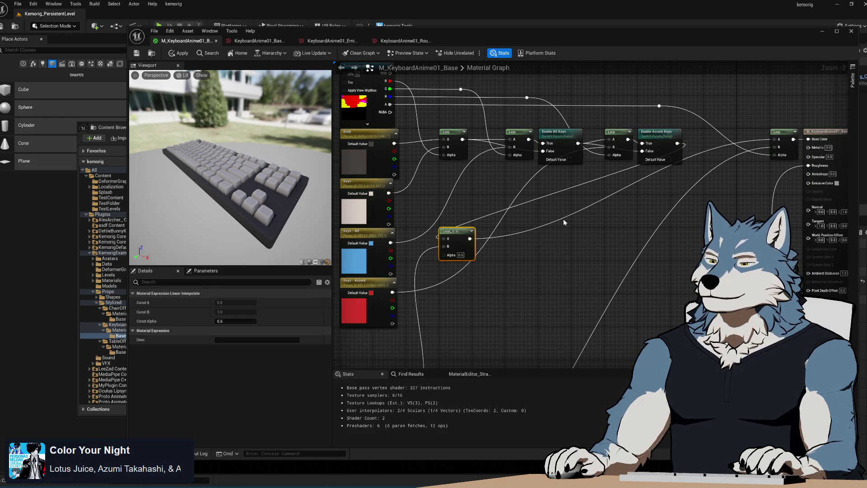
click(566, 133)
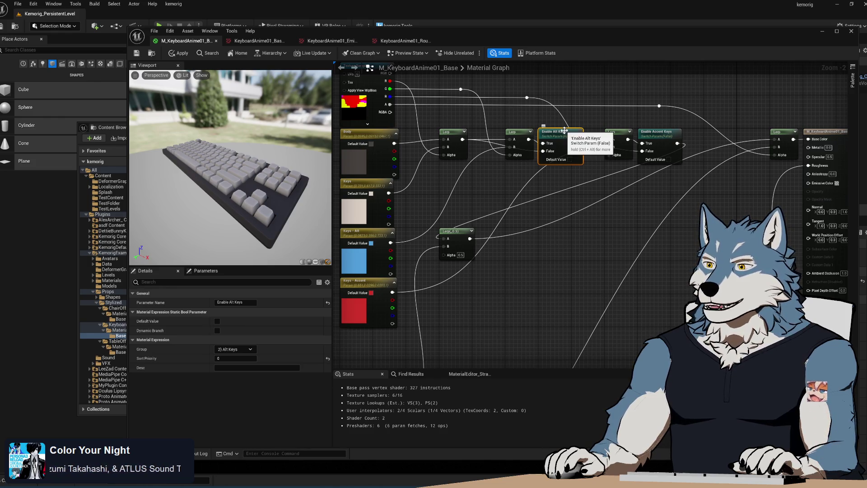
Step: Add a Static Bool Parameter node and name it Enable Alt Keys
right_click(546, 256)
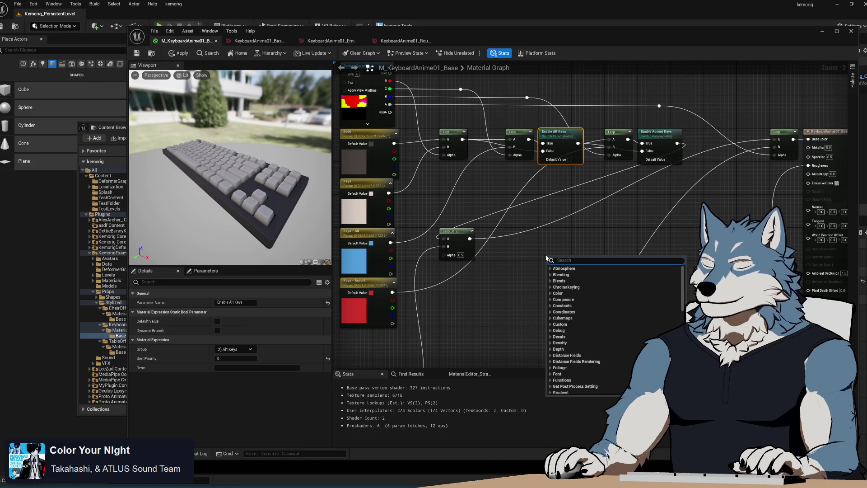
text(param)
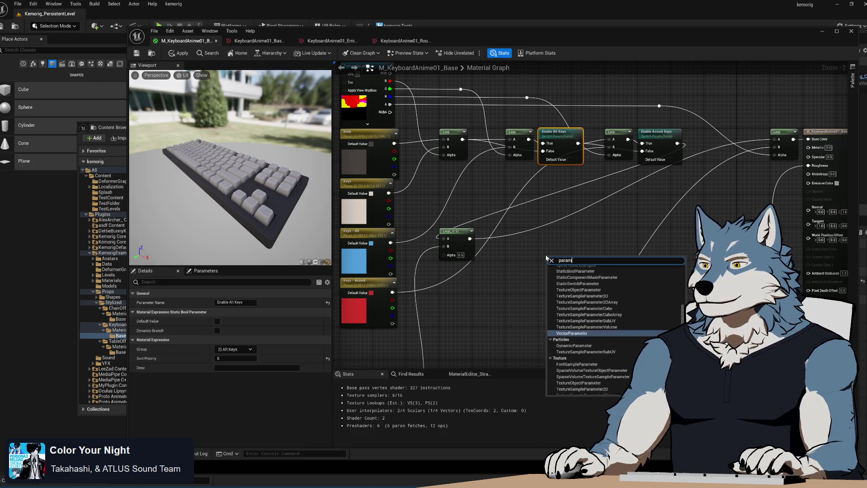
scroll(587, 325, up, 3)
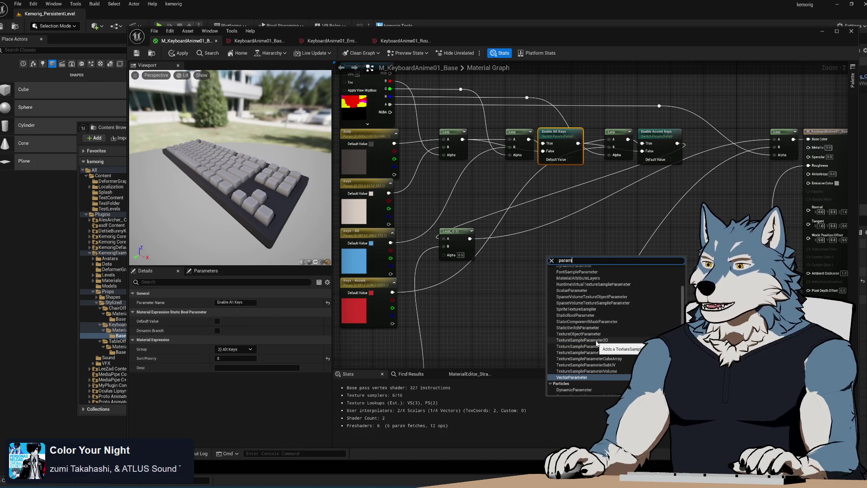
scroll(593, 340, up, 2)
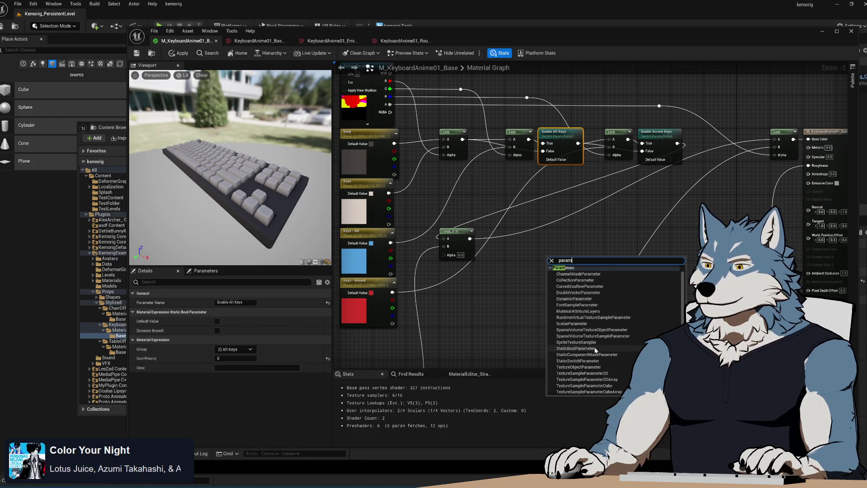
click(576, 348)
key(Return)
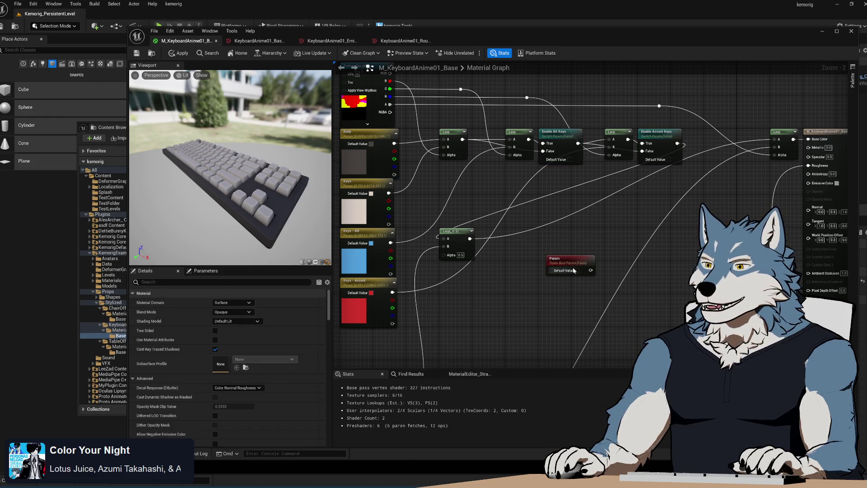
click(562, 135)
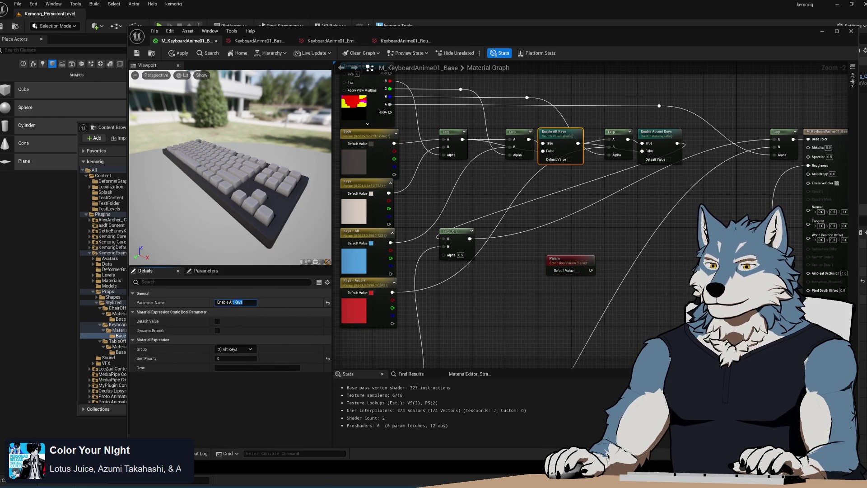
click(565, 256)
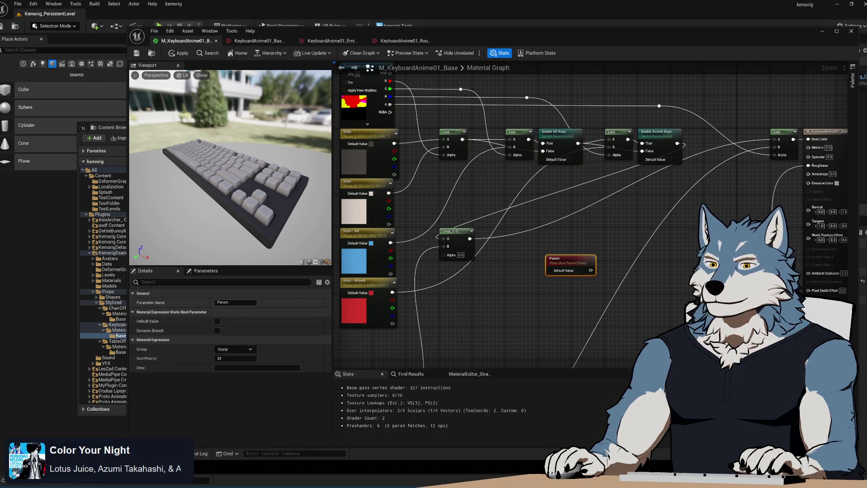
click(235, 302)
key(ctrl+v)
key(Return)
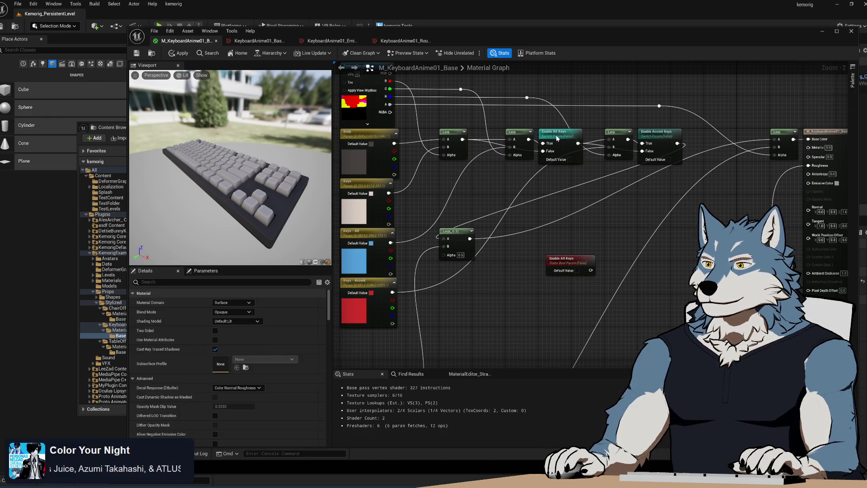
Step: Put Enable Alt Keys in the 2) Alt Keys group with sort priority 0
click(557, 138)
click(572, 261)
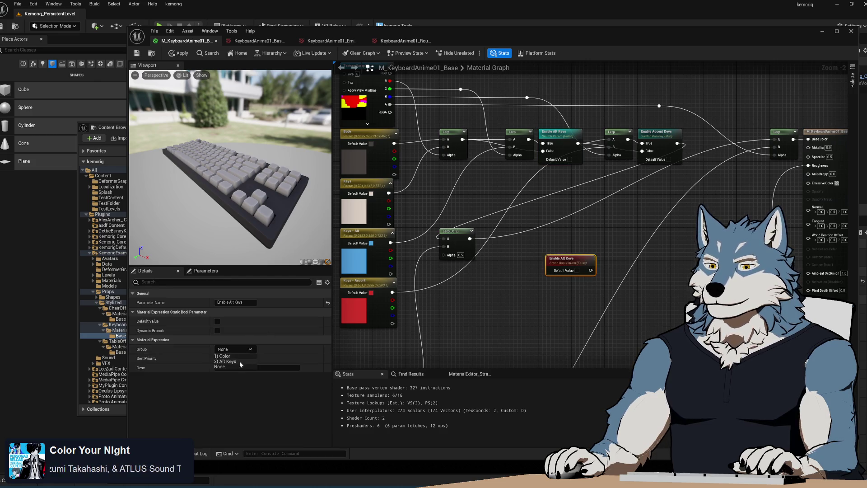
click(234, 358)
text(0)
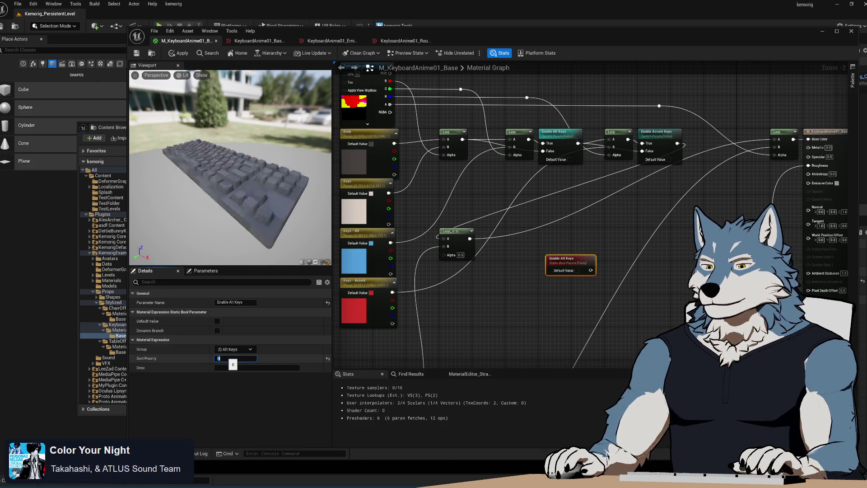
mouse_move(570, 264)
mouse_down()
mouse_move(566, 236)
mouse_move(528, 246)
mouse_move(565, 271)
mouse_move(505, 295)
mouse_up()
right_click(490, 287)
Step: Replace the old Enable Alt Keys switch parameter with a Switch driven by the bool, fed by the Lerp
text(stati)
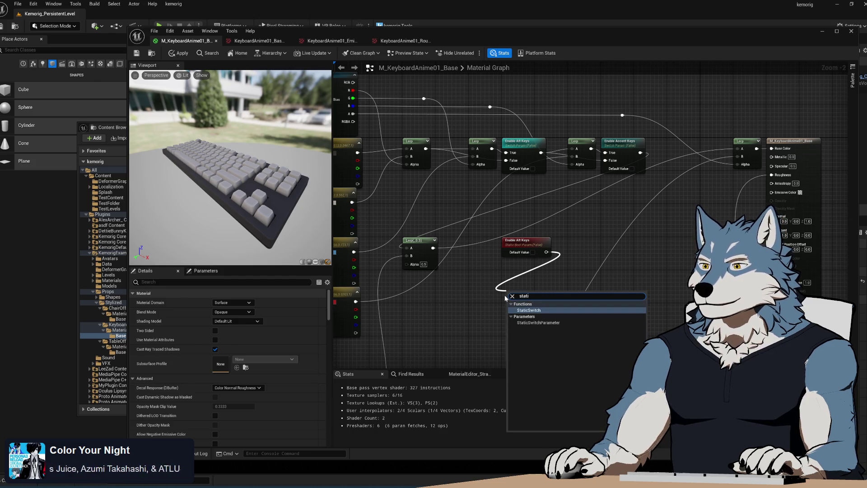
key(Return)
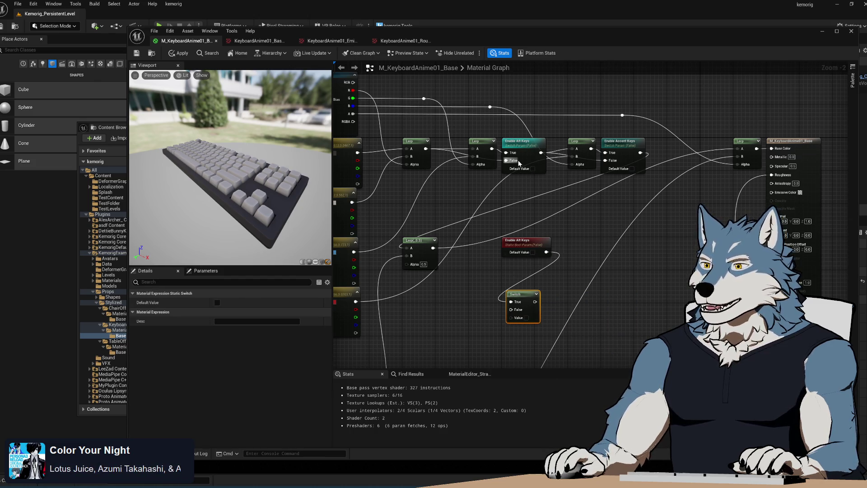
mouse_move(504, 154)
mouse_down()
mouse_move(483, 190)
mouse_move(499, 301)
mouse_move(512, 302)
mouse_up()
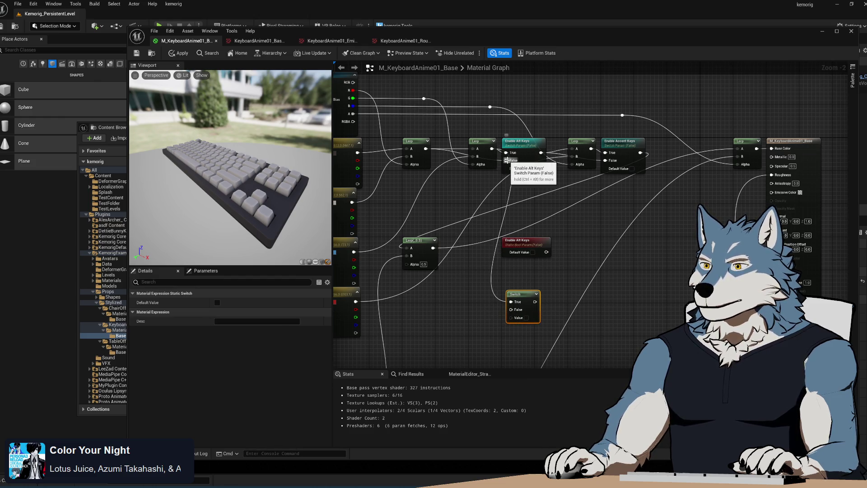
mouse_move(425, 149)
mouse_down()
mouse_move(506, 318)
mouse_move(511, 310)
mouse_up()
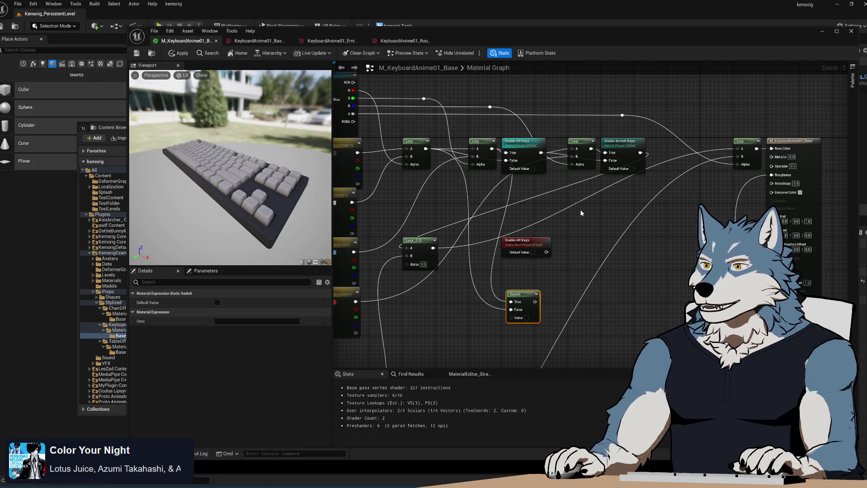
mouse_move(542, 155)
mouse_down()
mouse_move(558, 289)
mouse_move(536, 302)
mouse_up()
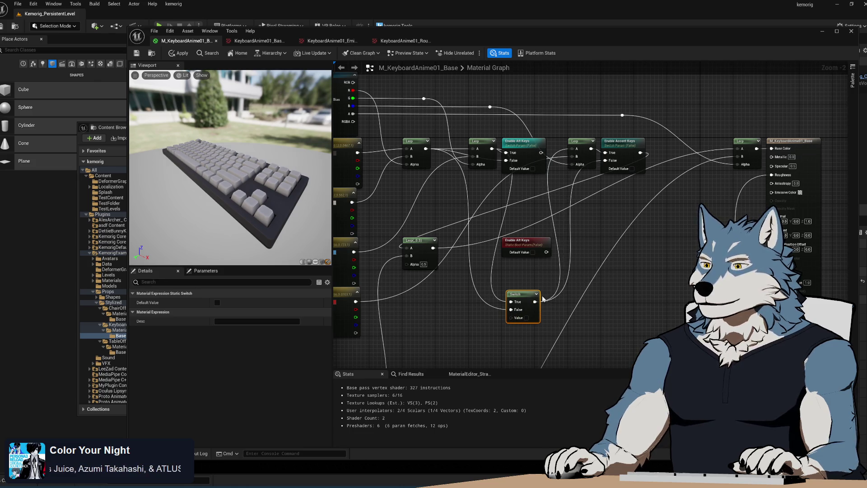
click(524, 143)
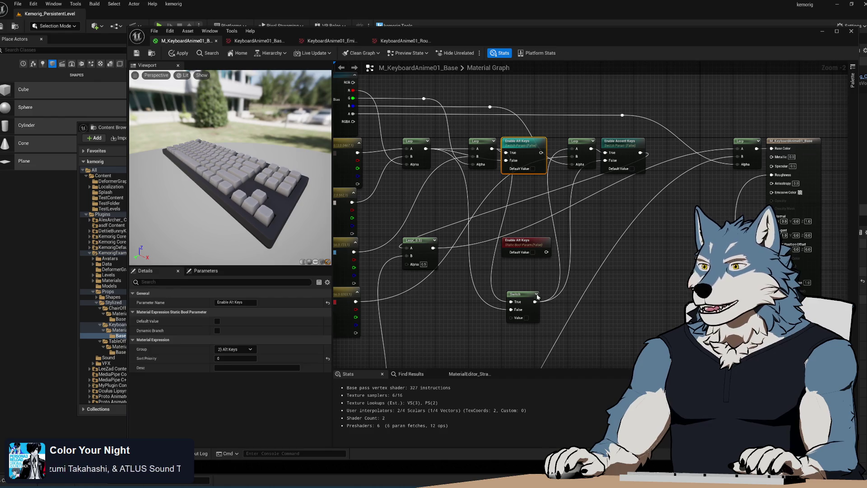
key(Delete)
drag(520, 293, 520, 160)
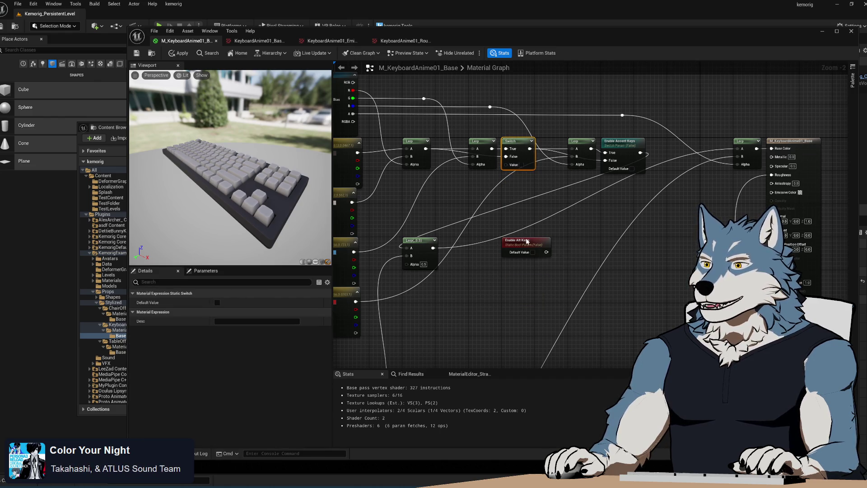
mouse_move(529, 240)
mouse_down()
mouse_move(529, 83)
mouse_move(556, 118)
mouse_move(507, 165)
mouse_up()
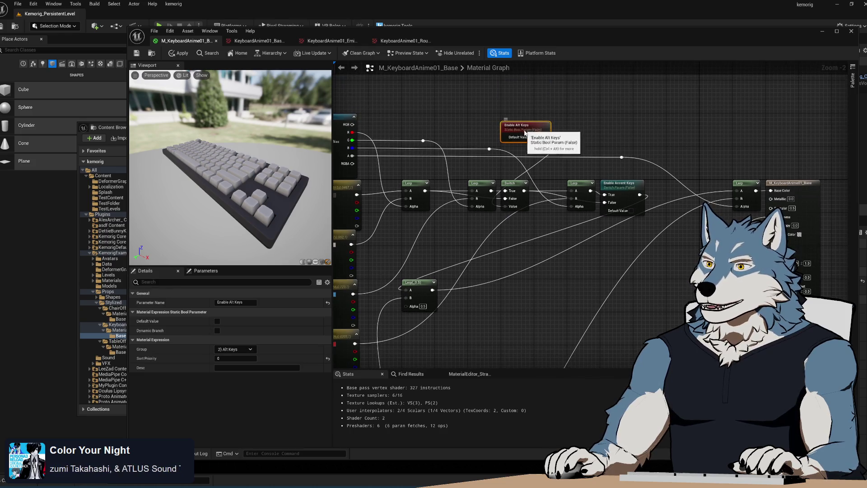
mouse_move(528, 128)
mouse_down()
mouse_move(528, 120)
mouse_move(520, 251)
mouse_up()
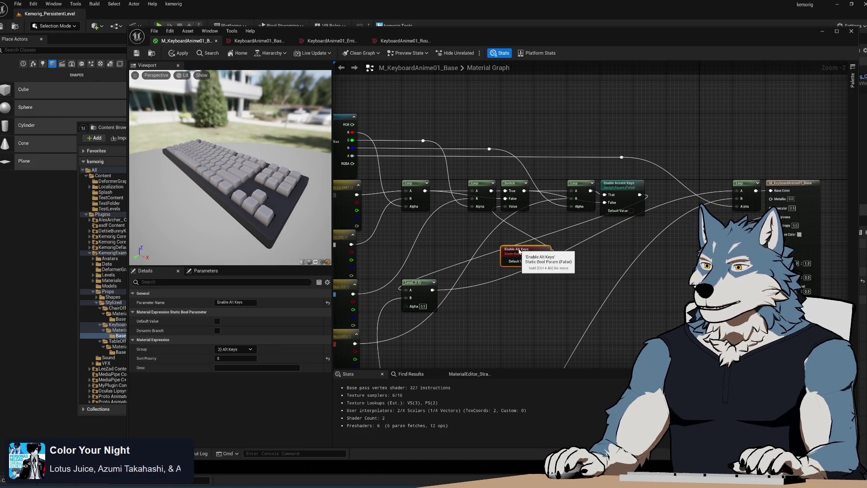
drag(518, 307, 513, 241)
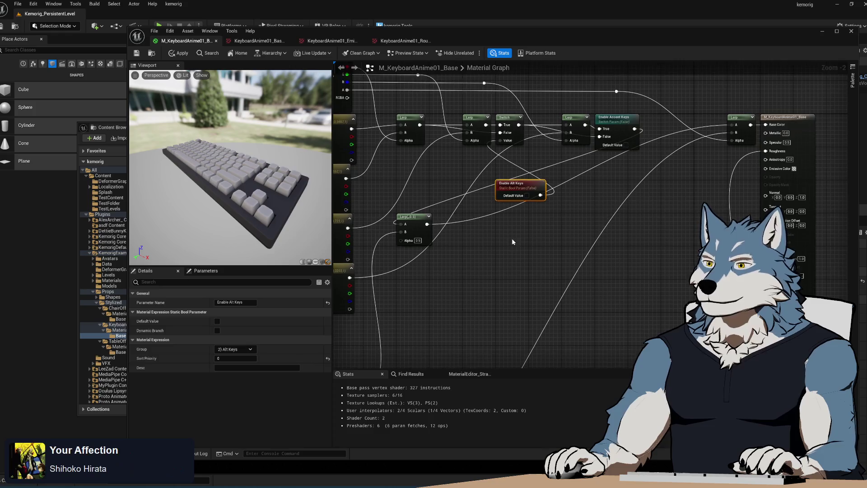
Step: Duplicate the Switch and Lerp, driving the new Switch with Enable Alt Keys and feeding Text - Alt into the Lerp's B
click(501, 114)
key(ctrl+c)
key(ctrl+v)
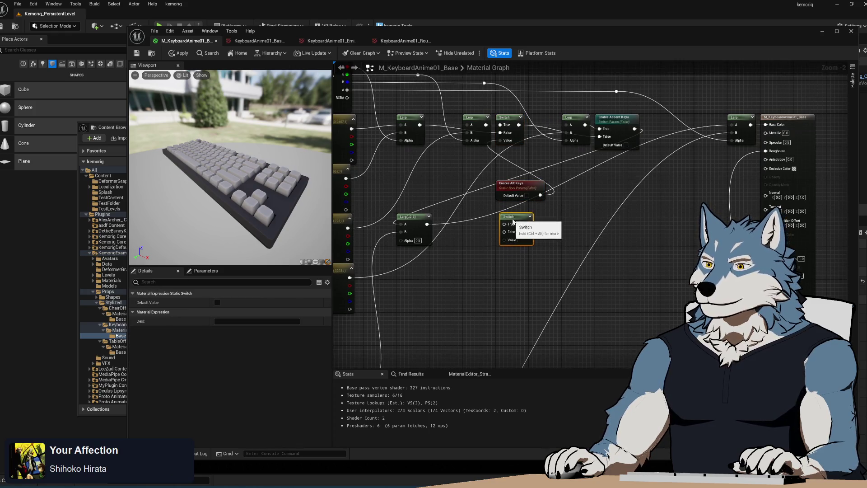
mouse_move(542, 194)
mouse_down()
mouse_move(489, 252)
mouse_move(492, 237)
mouse_up()
click(497, 134)
key(ctrl+c)
key(ctrl+v)
scroll(533, 258, up, 2)
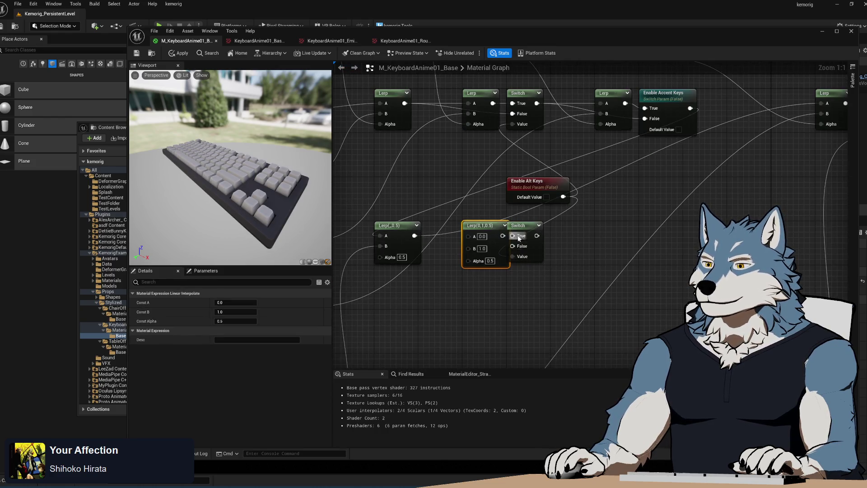
drag(414, 236, 512, 245)
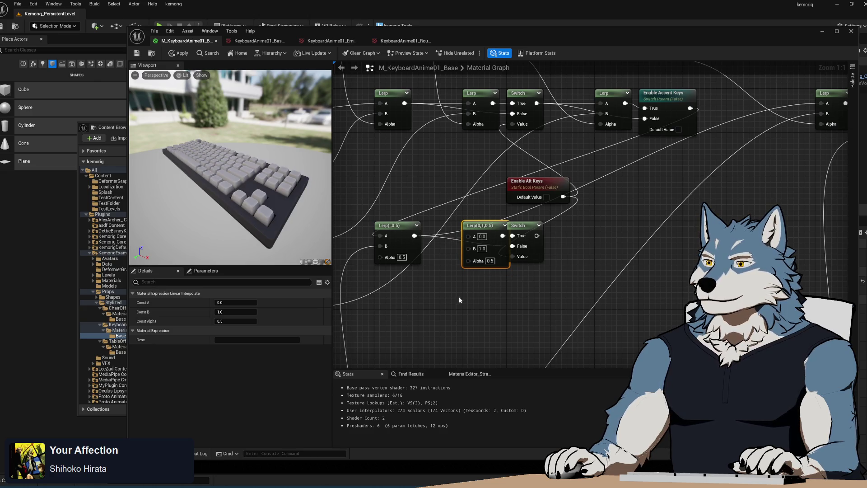
scroll(475, 287, down, 3)
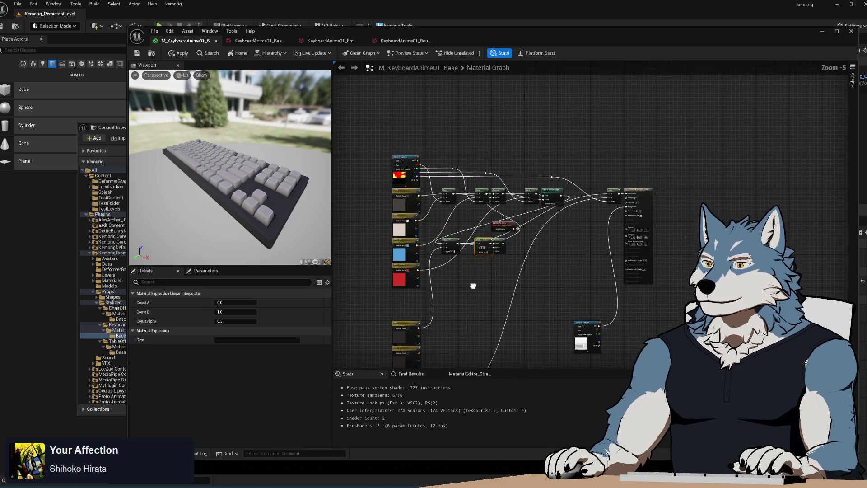
drag(440, 330, 547, 141)
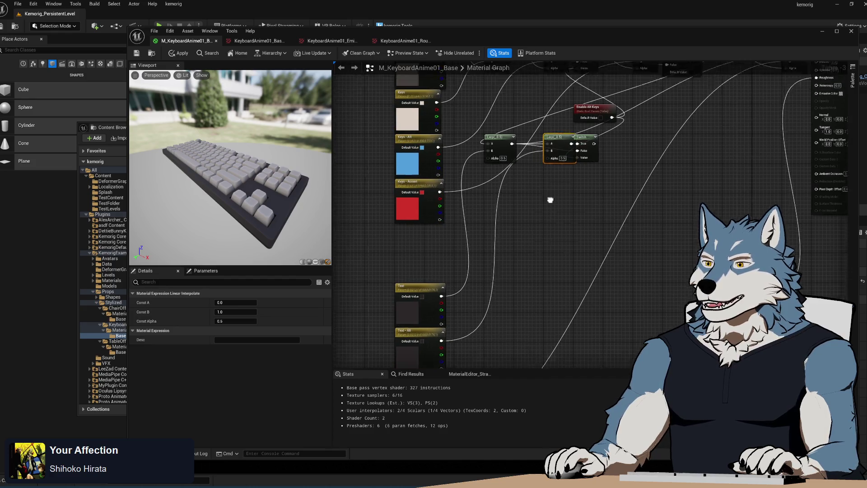
drag(551, 198, 530, 298)
mouse_move(506, 334)
mouse_down()
mouse_move(515, 116)
mouse_move(508, 299)
mouse_up()
click(106, 128)
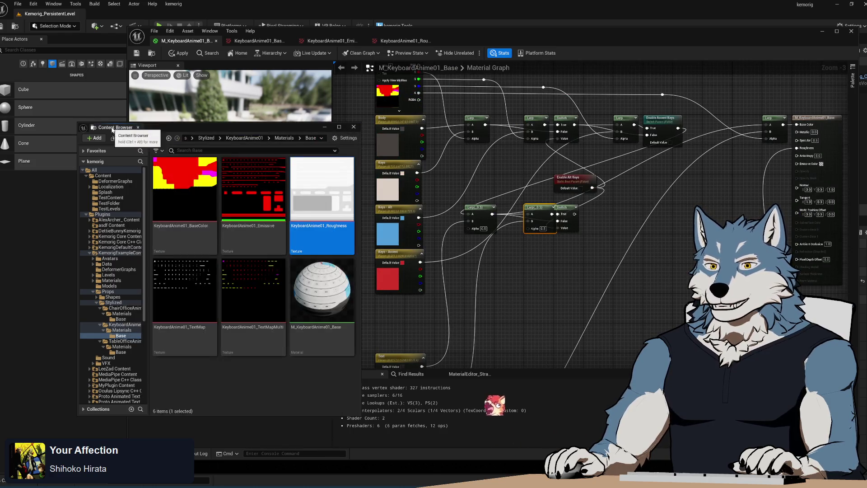
Step: Add the TextMapMulti texture to the graph and wire its channels into the Lerps
click(253, 294)
drag(253, 293, 520, 279)
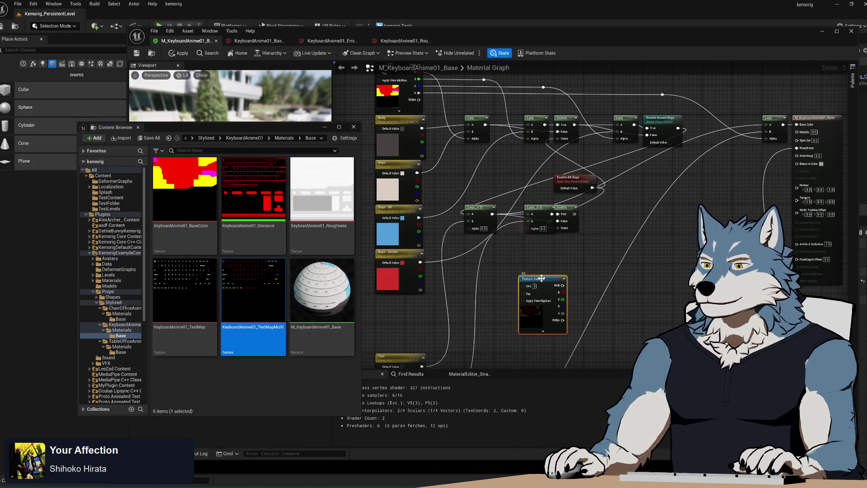
drag(504, 338, 502, 310)
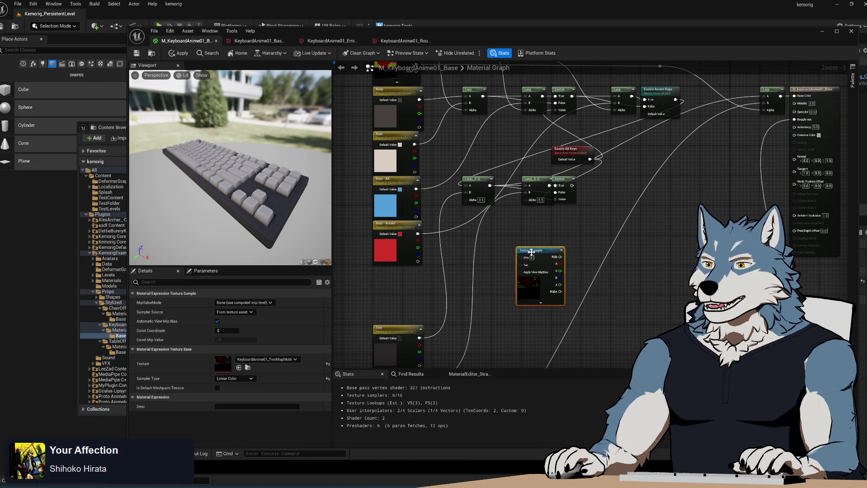
mouse_move(532, 252)
mouse_down()
mouse_move(390, 271)
mouse_move(500, 273)
mouse_move(534, 236)
mouse_move(525, 200)
mouse_up()
click(426, 276)
drag(540, 231, 560, 221)
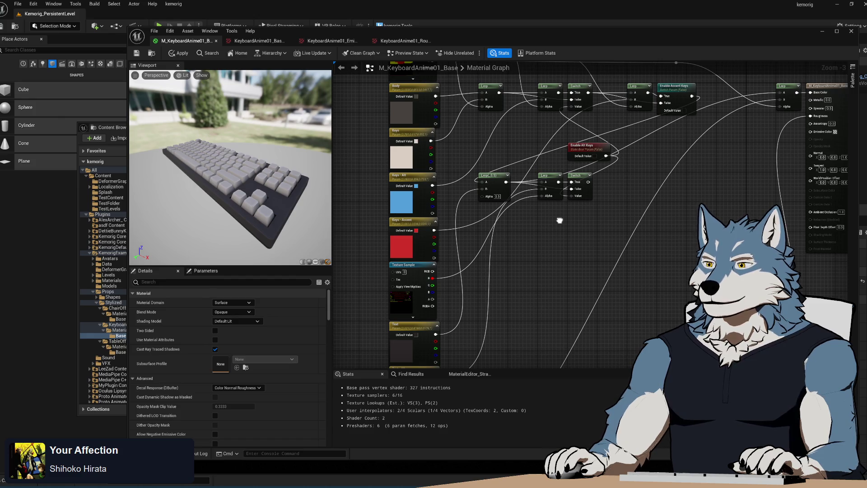
drag(436, 281, 482, 199)
mouse_move(432, 286)
mouse_down()
mouse_move(557, 257)
mouse_move(548, 201)
mouse_up()
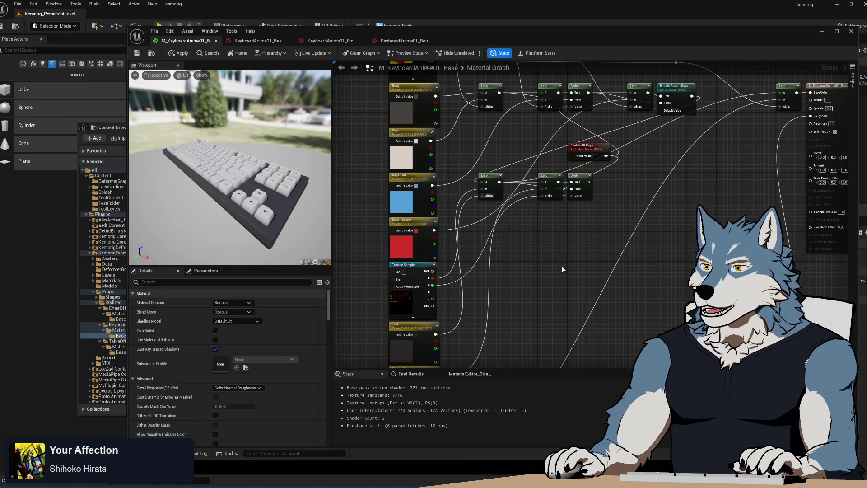
Step: Duplicate the lower Lerp and Switch pair and feed the lower Switch into the Lerp(0,1,0.5) A input
scroll(543, 250, up, 3)
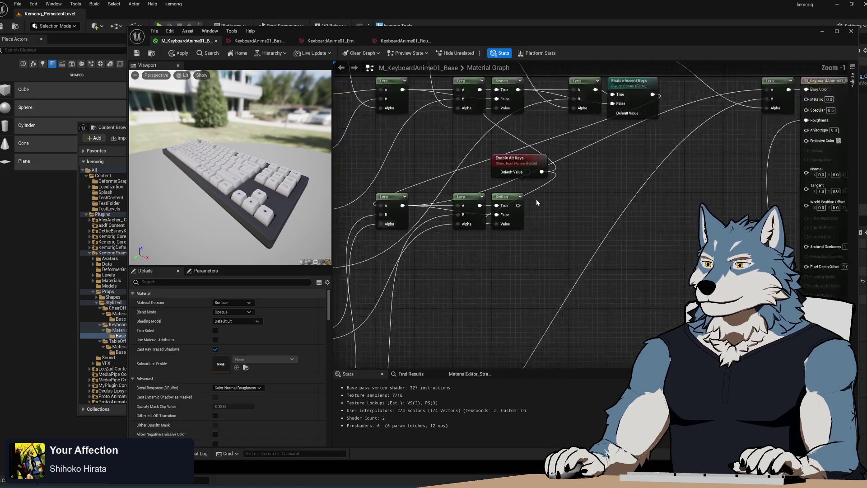
drag(425, 303, 475, 264)
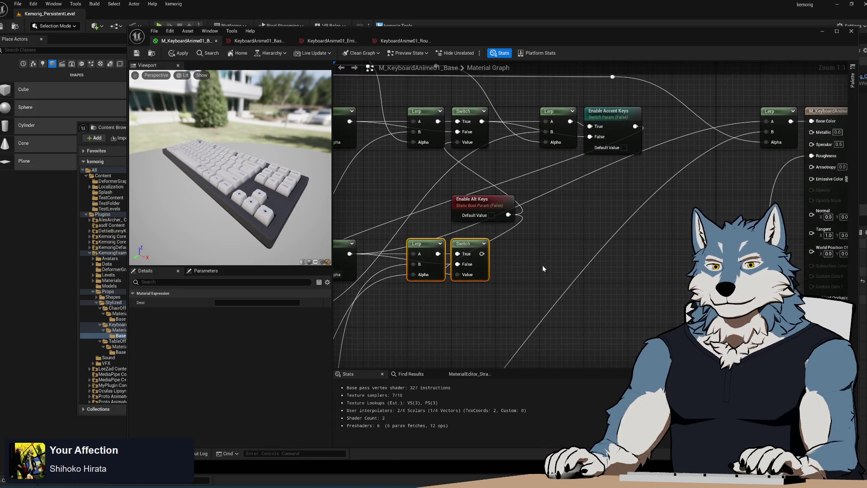
key(ctrl+c)
key(ctrl+v)
drag(455, 322, 439, 277)
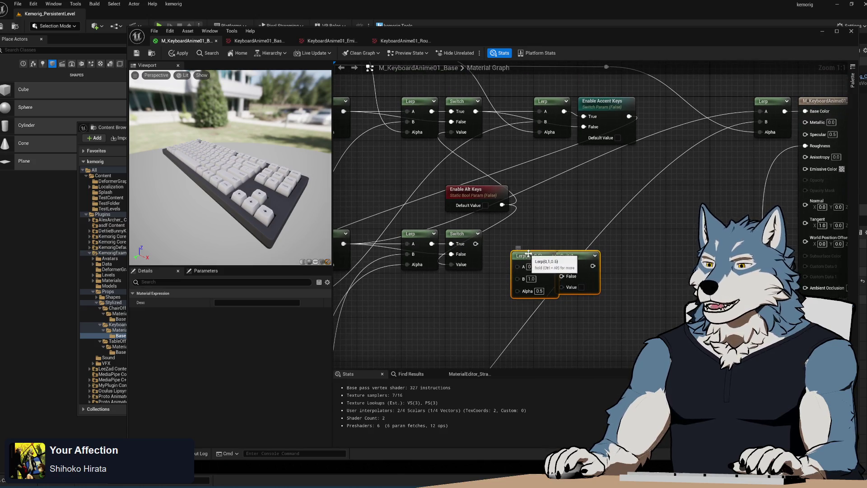
mouse_move(527, 255)
mouse_down()
mouse_move(567, 233)
mouse_move(544, 233)
mouse_move(551, 233)
mouse_up()
click(501, 271)
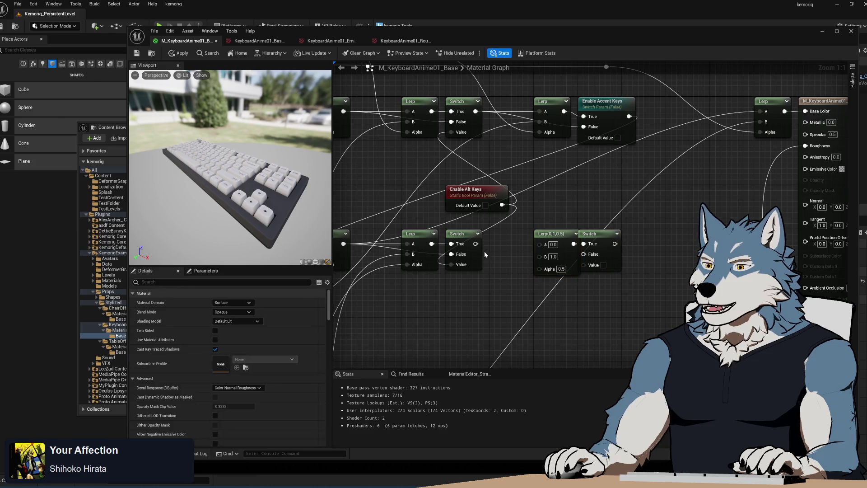
drag(479, 248, 591, 259)
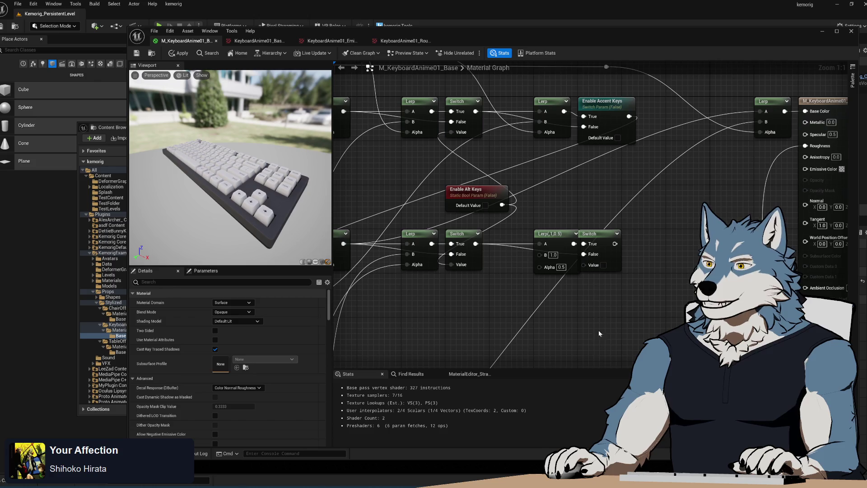
Step: Connect the texture's B channel to the Lerp B inputs
mouse_move(522, 300)
mouse_down()
mouse_move(532, 284)
mouse_move(525, 198)
mouse_up()
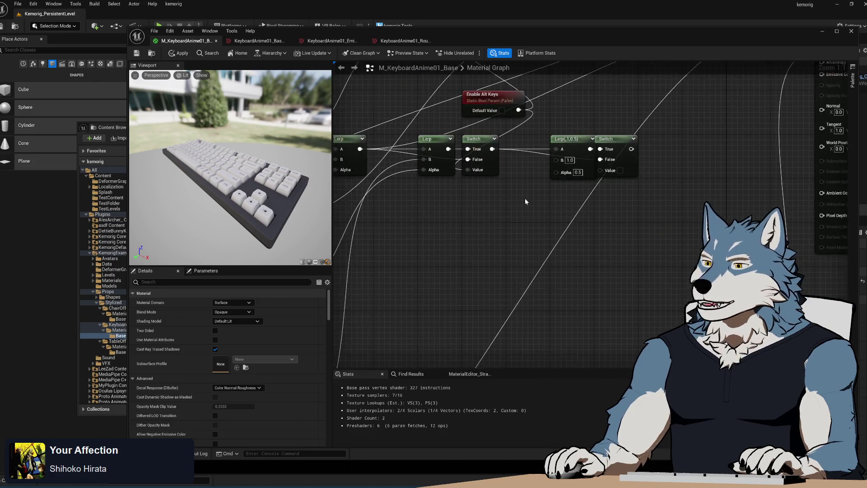
scroll(511, 208, down, 3)
mouse_move(387, 283)
mouse_down()
mouse_move(583, 232)
mouse_move(585, 179)
mouse_up()
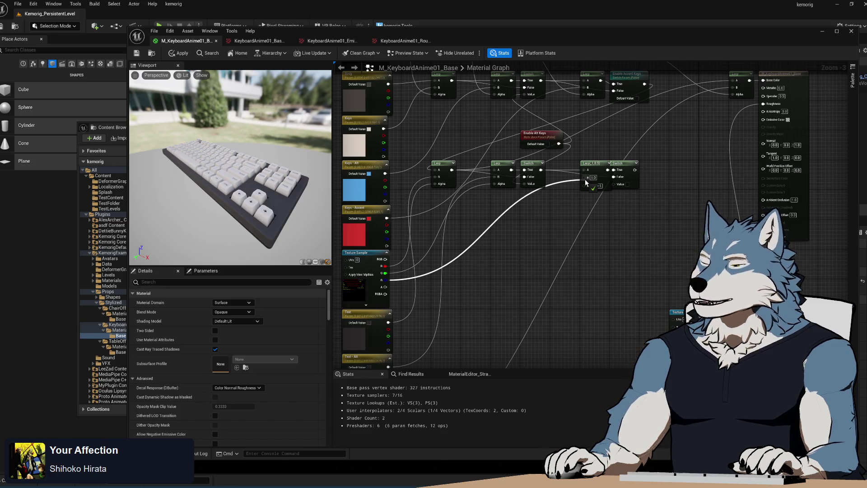
drag(585, 179, 585, 179)
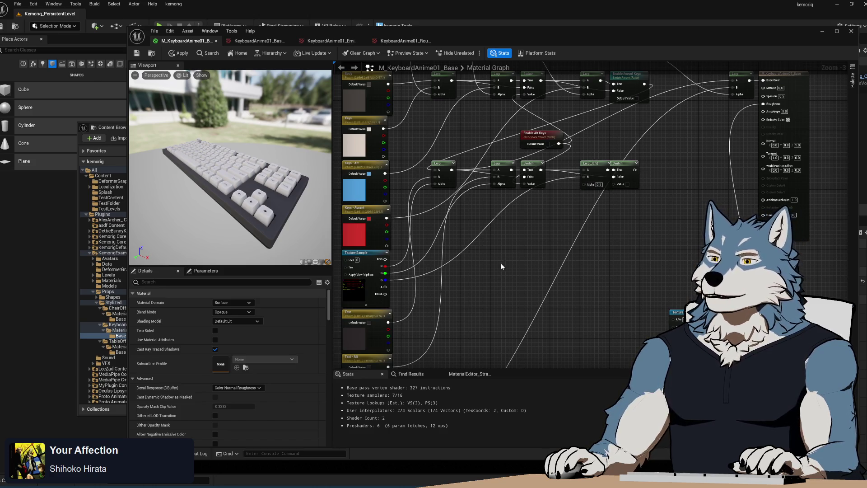
mouse_move(387, 281)
mouse_down()
mouse_move(584, 177)
mouse_move(519, 248)
mouse_move(424, 319)
mouse_move(616, 161)
mouse_move(610, 96)
mouse_up()
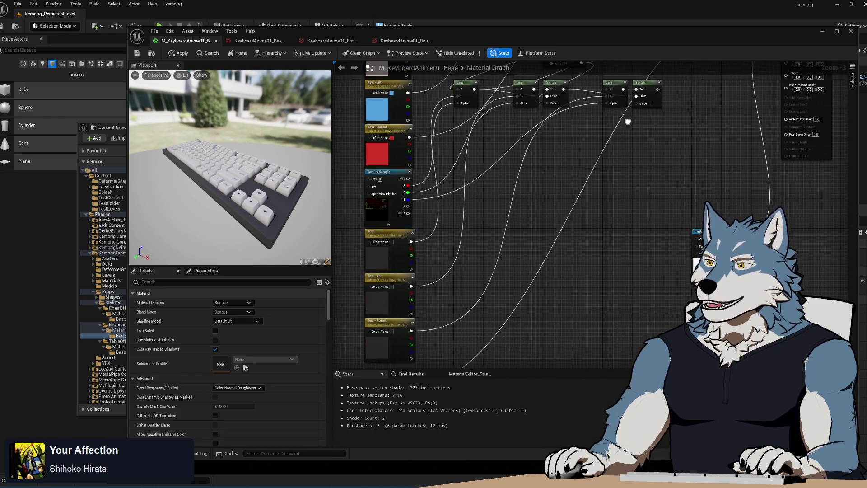
drag(627, 207, 557, 232)
scroll(570, 166, up, 3)
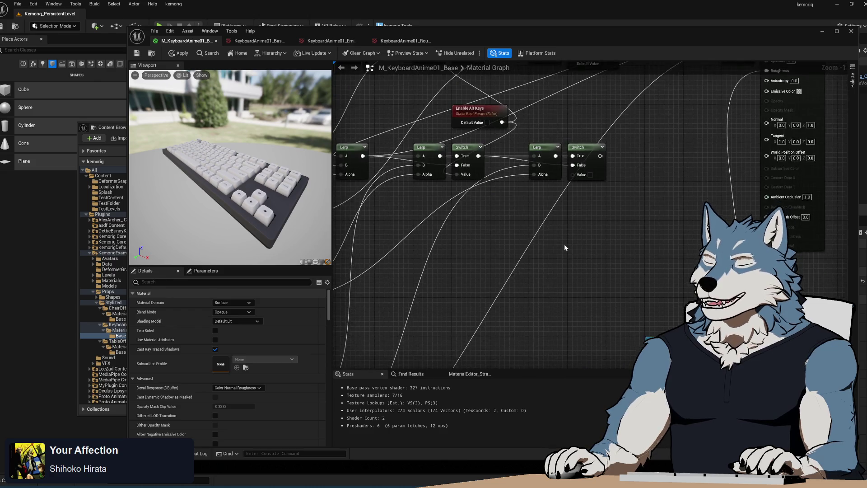
scroll(565, 244, down, 2)
scroll(497, 192, up, 2)
Step: Duplicate the Enable Alt Keys parameter and add another Switch node
click(449, 190)
key(ctrl+c)
key(ctrl+v)
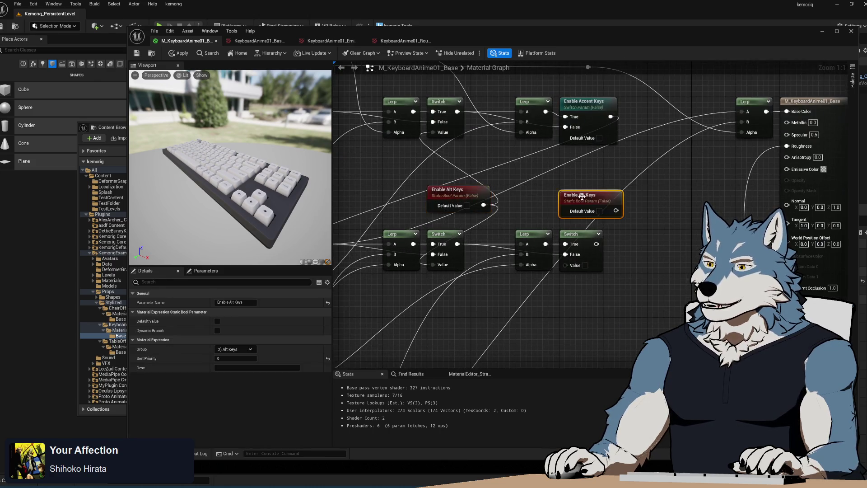
key(Return)
click(571, 234)
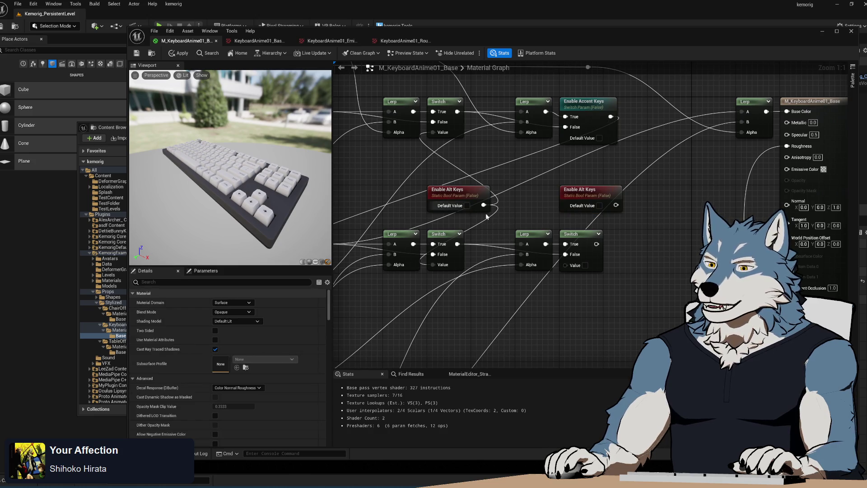
key(ctrl+c)
key(ctrl+v)
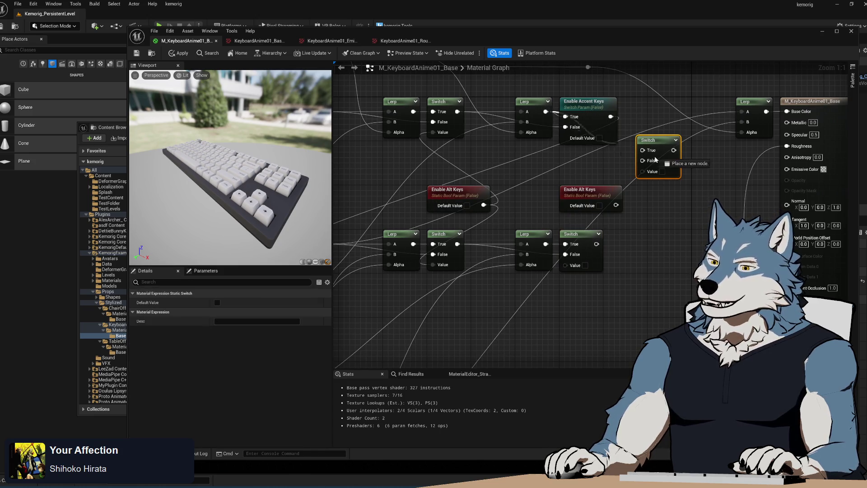
Step: Swap Enable Accent Keys for the new Switch, driving its Value with the second Enable Alt Keys
drag(458, 111, 642, 160)
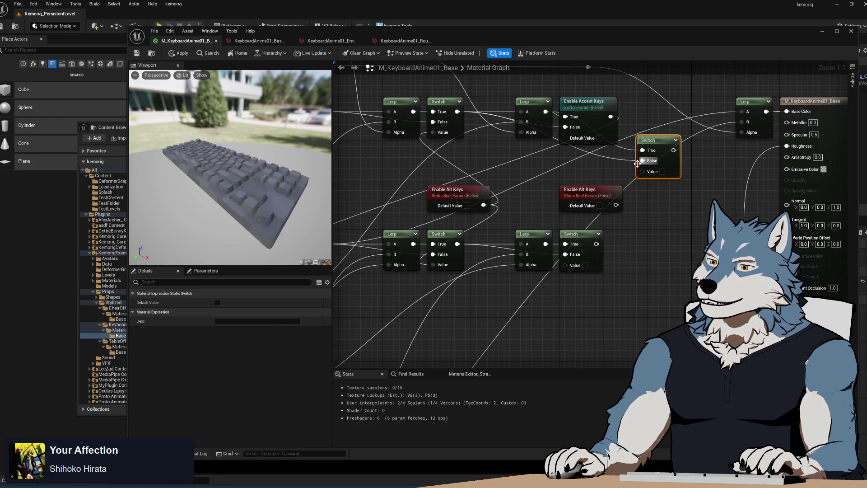
mouse_move(752, 145)
mouse_down()
mouse_move(513, 245)
mouse_move(381, 239)
mouse_up()
click(682, 96)
key(Delete)
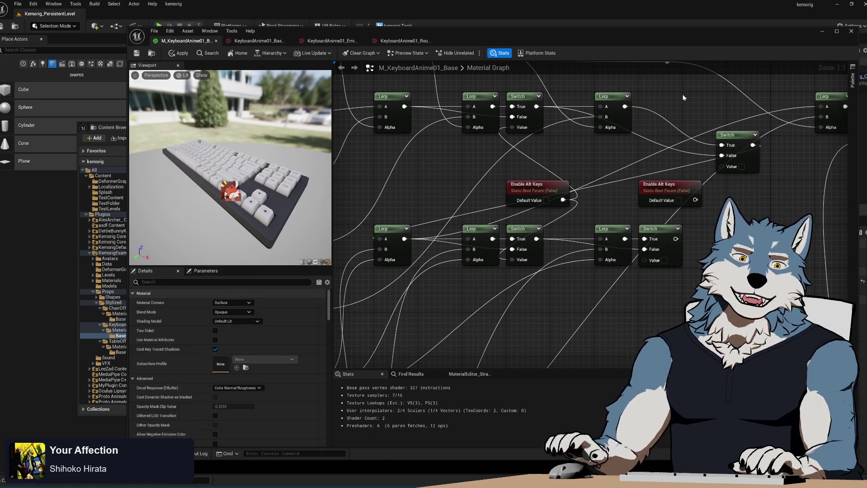
drag(739, 132, 659, 93)
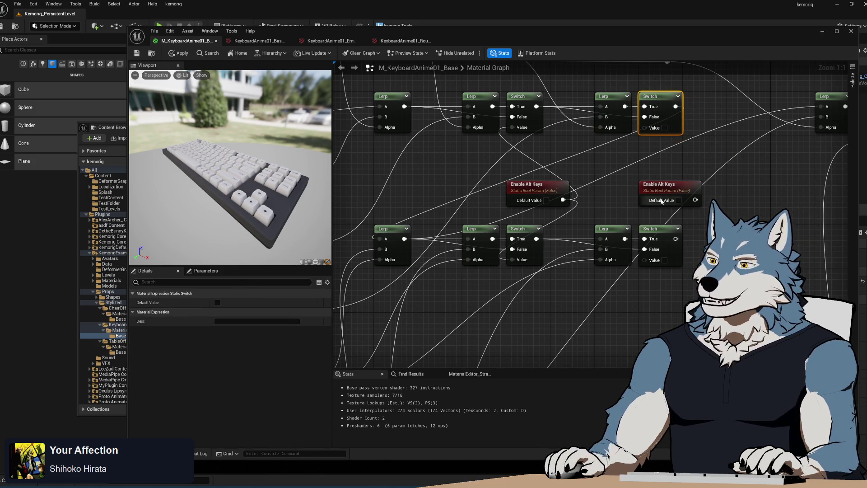
mouse_move(696, 200)
mouse_down()
mouse_move(712, 217)
mouse_move(669, 140)
mouse_move(649, 129)
mouse_up()
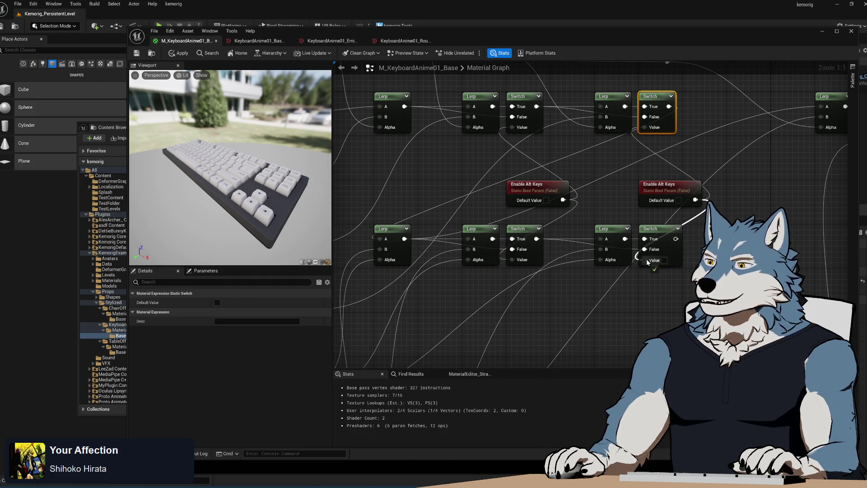
drag(677, 289, 545, 263)
Step: Check the Text - Alt parameter and content browser, then bring up the Notepad changelog
scroll(565, 260, down, 6)
scroll(594, 262, up, 4)
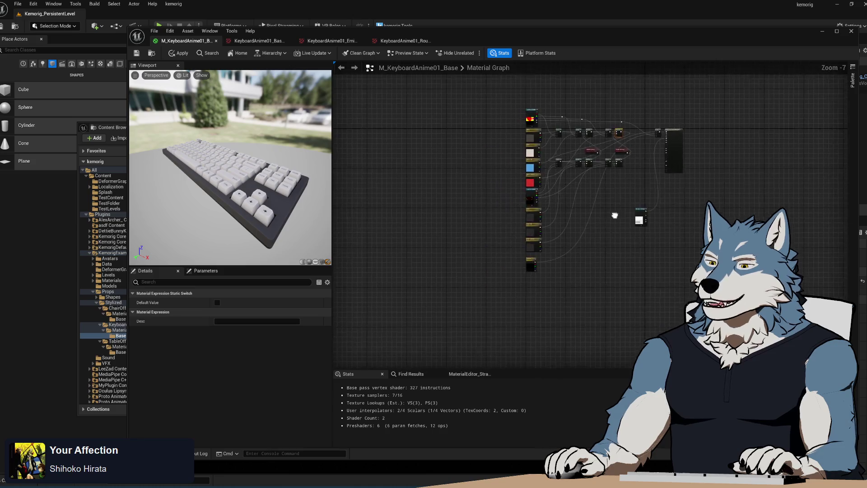
scroll(559, 262, down, 2)
scroll(551, 263, up, 1)
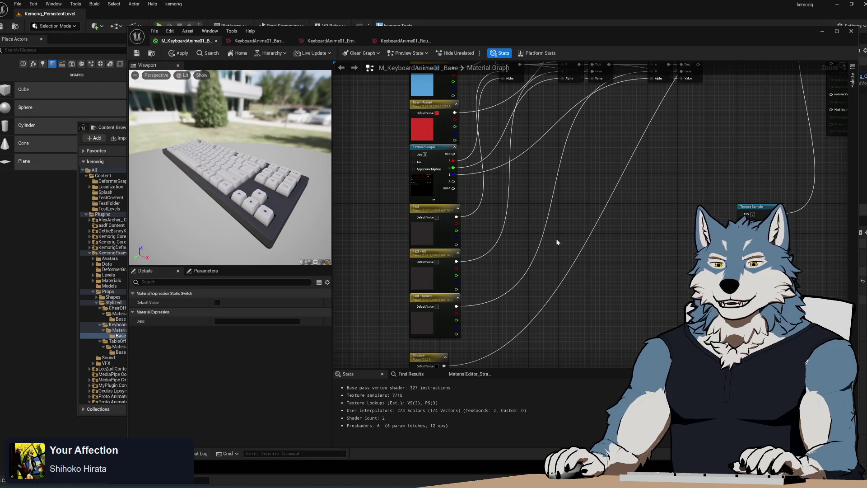
click(446, 253)
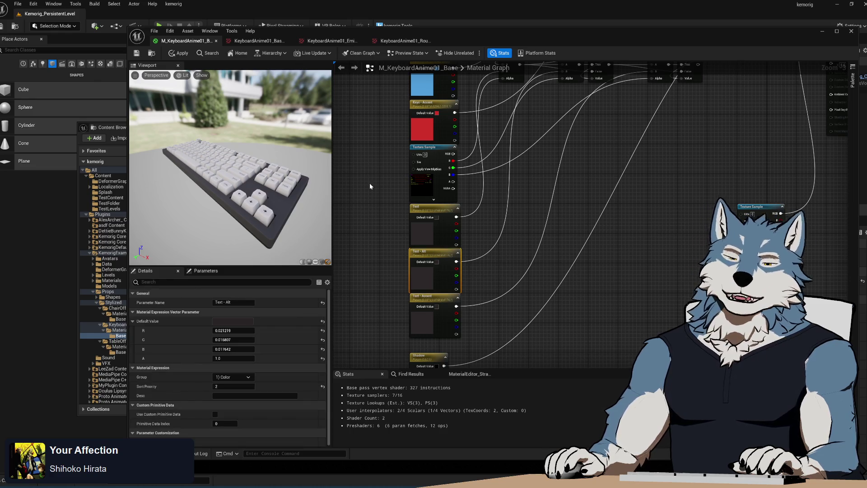
click(113, 128)
click(550, 257)
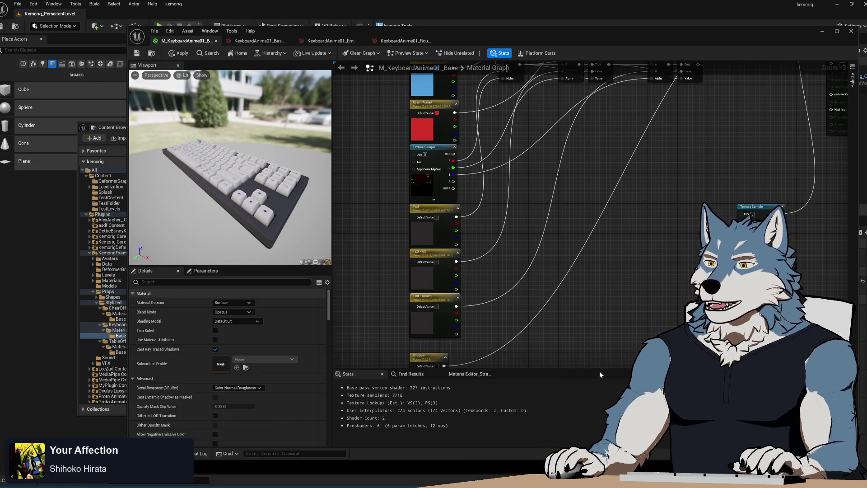
key(alt+Tab)
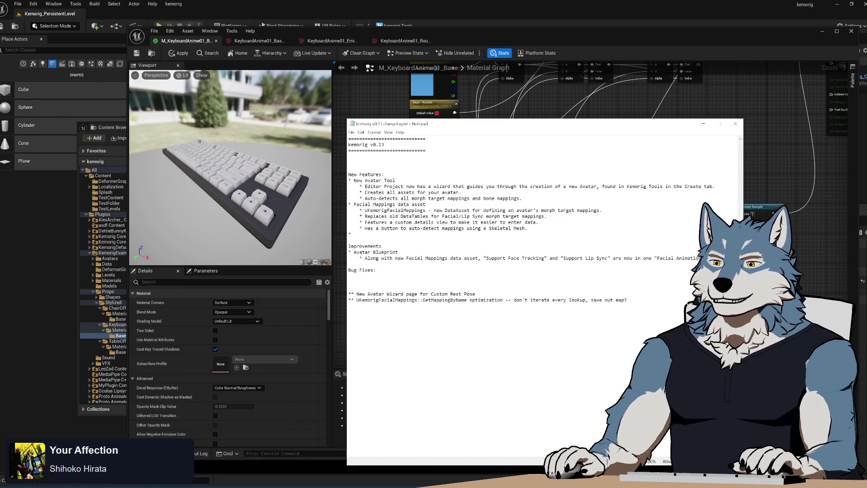
Step: Look over the kemorig v0.13 changelog in Notepad, then bring the Blender shader editor forward
click(559, 300)
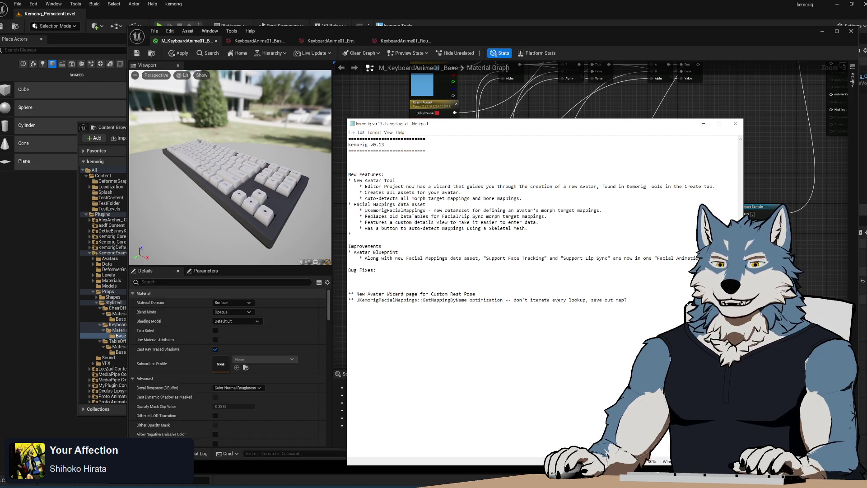
key(shift+Up)
key(shift+Up)
key(shift+Up)
key(Down)
key(shift+Up)
key(shift+Up)
key(shift+Up)
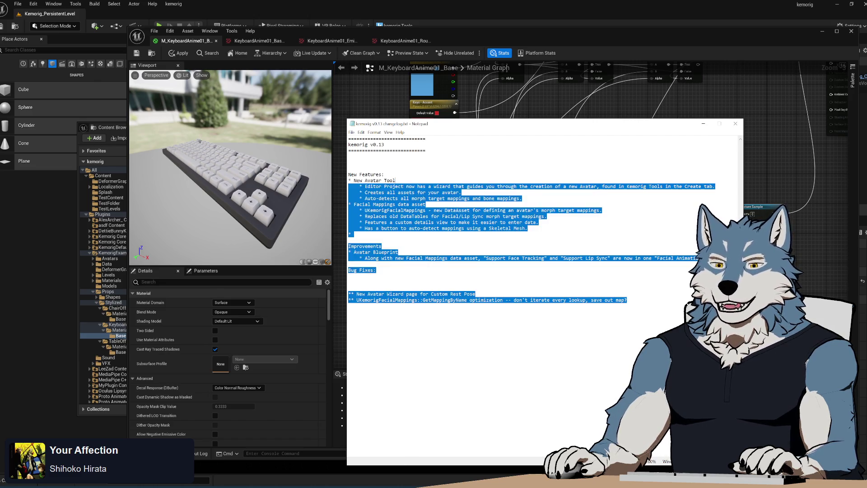
key(Down)
click(676, 106)
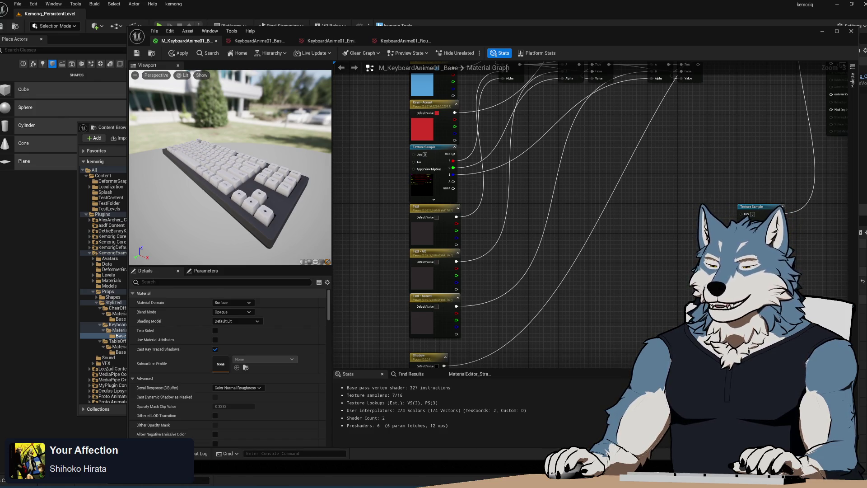
mouse_move(536, 482)
click(542, 459)
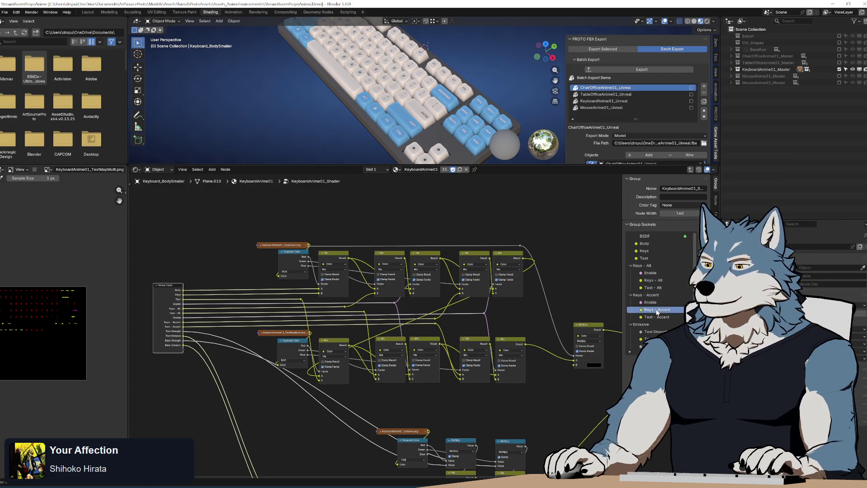
click(656, 303)
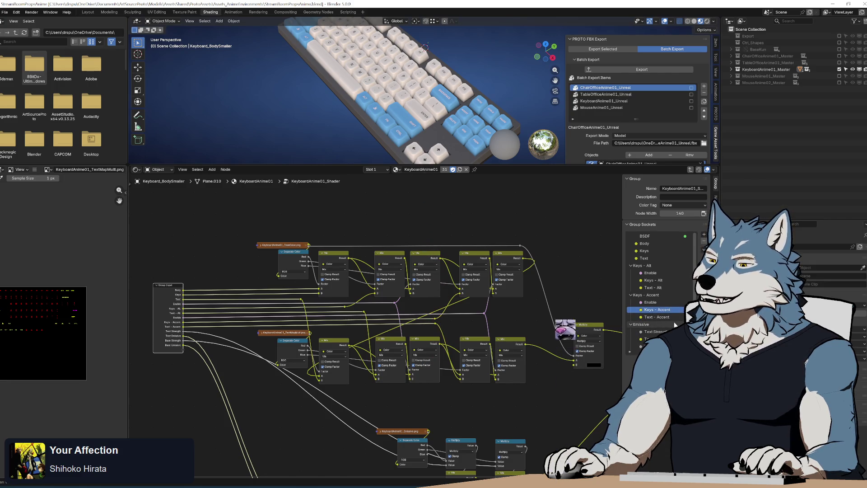
click(654, 289)
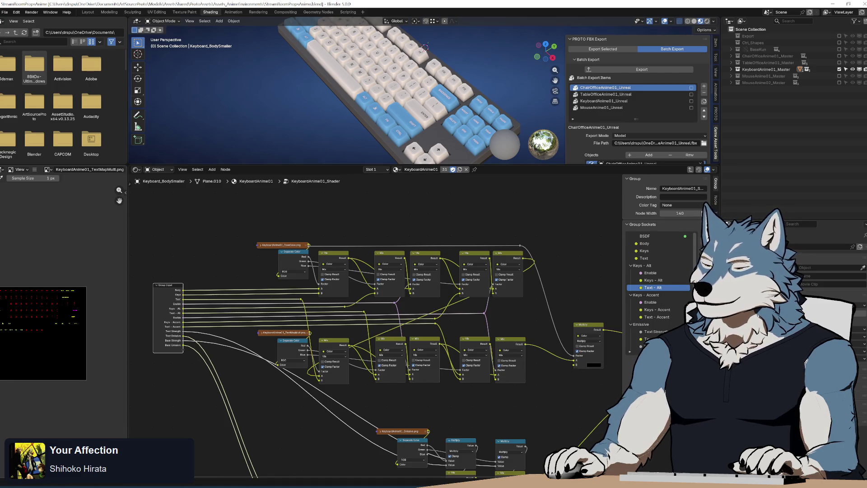
key(alt+Tab)
click(436, 263)
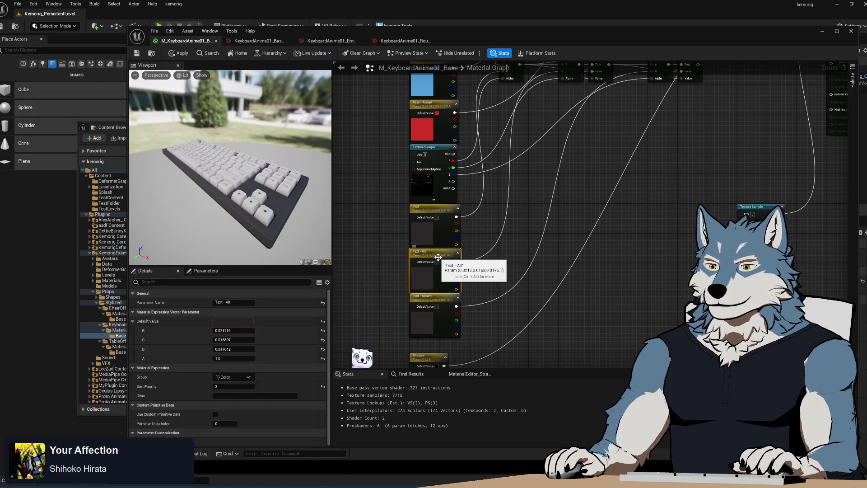
Step: Assign the red Keys - Accent colour parameter to a new '3) Accent Keys' group
drag(524, 246, 515, 287)
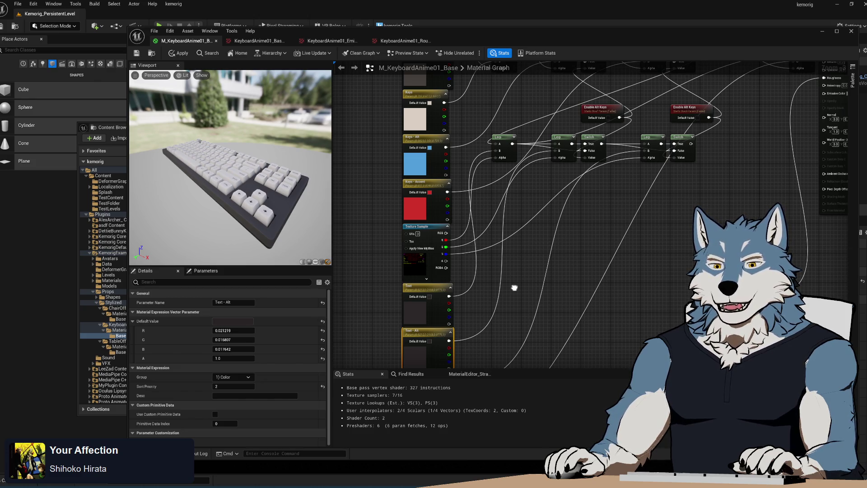
mouse_move(515, 288)
mouse_down()
mouse_move(567, 199)
mouse_move(580, 222)
mouse_move(557, 242)
mouse_move(513, 256)
mouse_up()
right_click(479, 251)
click(583, 227)
click(583, 228)
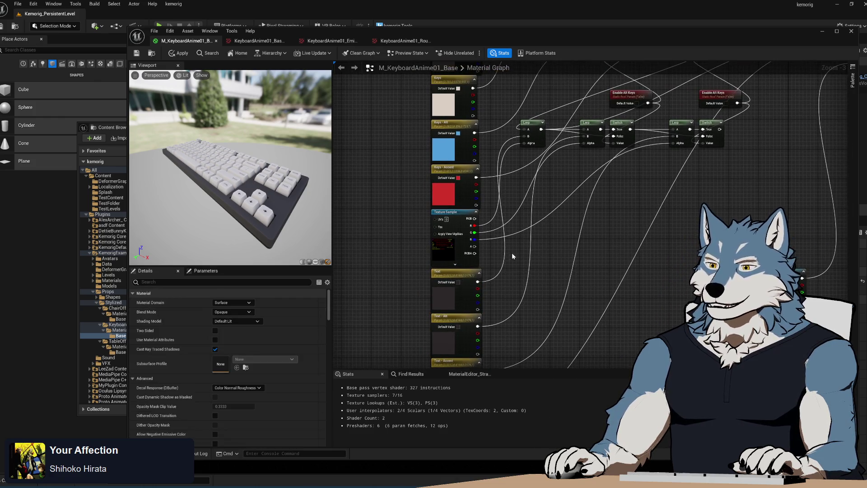
click(453, 126)
click(465, 180)
mouse_move(525, 228)
mouse_down()
mouse_move(535, 162)
mouse_move(540, 210)
mouse_up()
text(3) Accent)
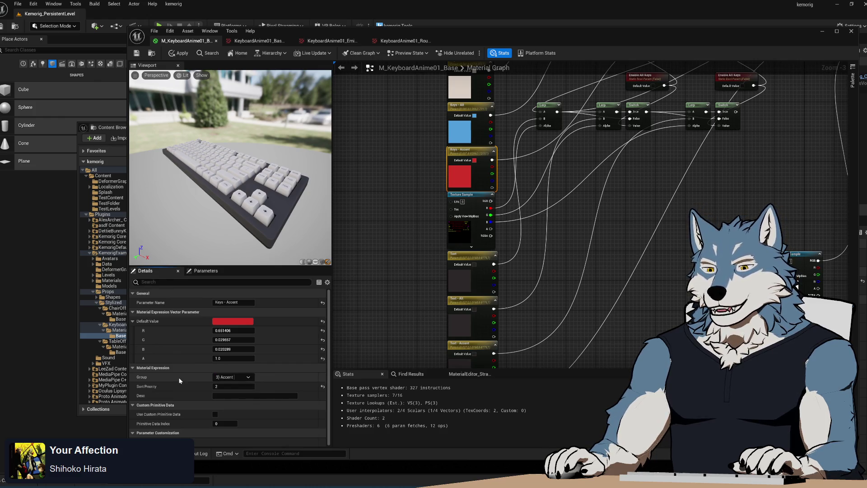
text(Keys)
key(Return)
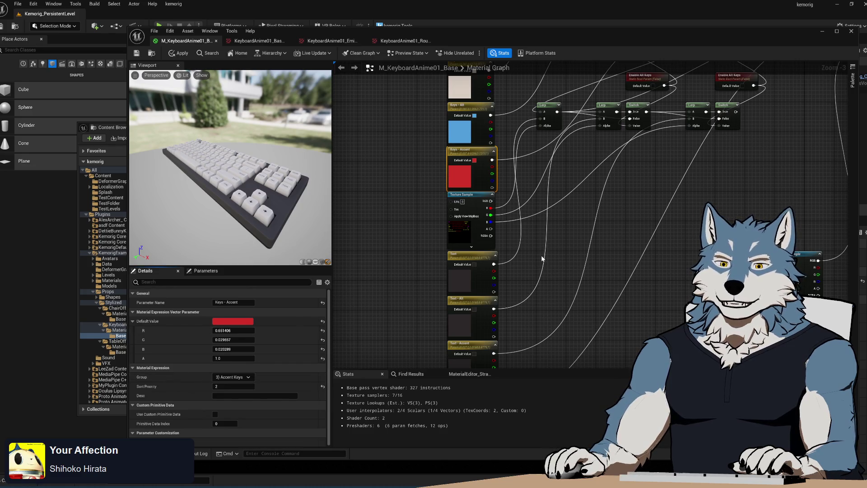
mouse_move(538, 298)
mouse_down()
mouse_move(527, 257)
mouse_move(519, 283)
mouse_move(546, 249)
mouse_up()
click(491, 256)
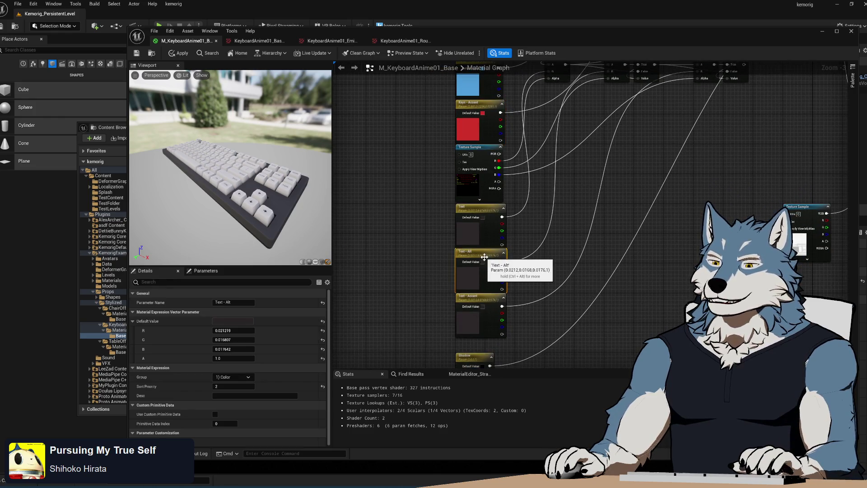
Step: Put Text - Alt in the '2) Alt Keys' group and set its default colour to hex FFE0E1FF
click(234, 377)
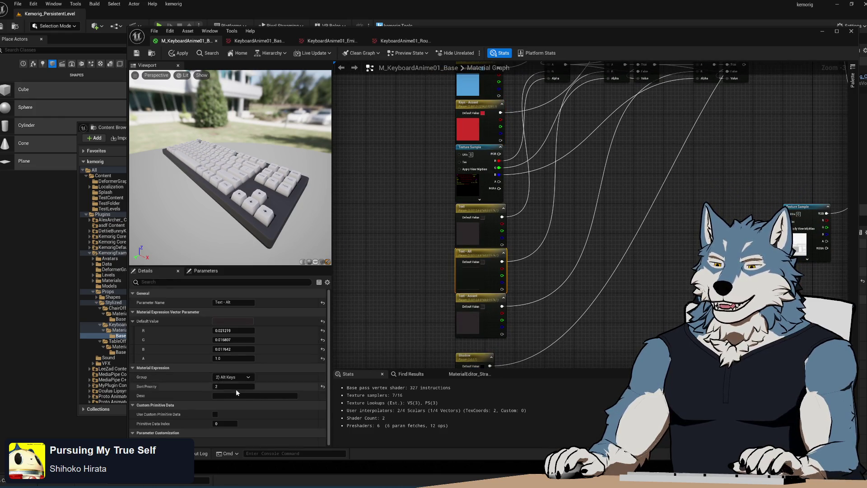
click(236, 389)
click(250, 322)
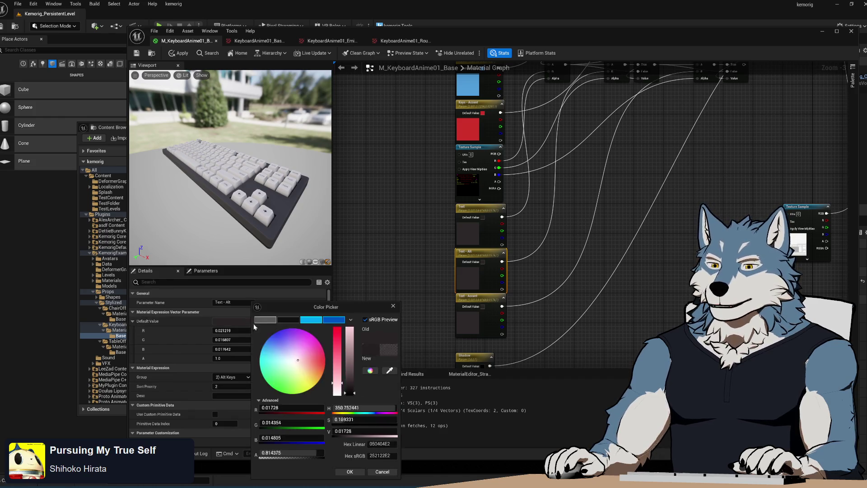
click(382, 455)
text(FFE0E1FF)
key(Return)
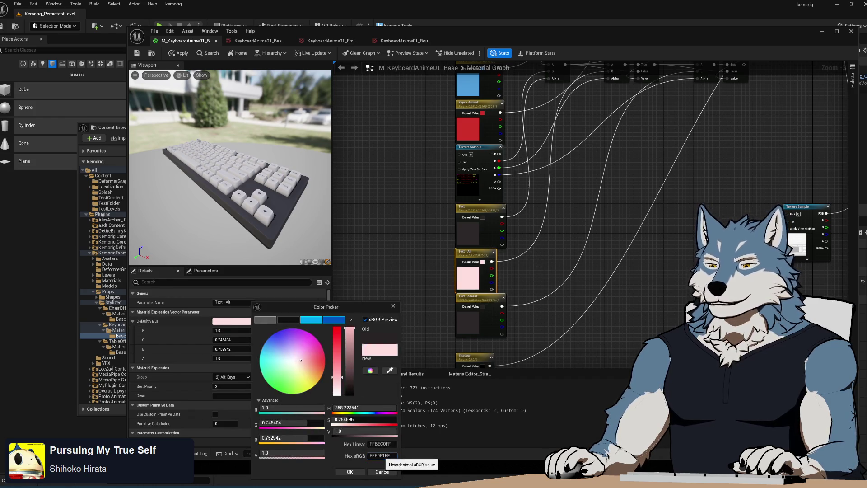
click(355, 474)
Step: Deselect the node, briefly check the Base folder assets, and reframe the graph
click(544, 316)
drag(545, 316, 542, 292)
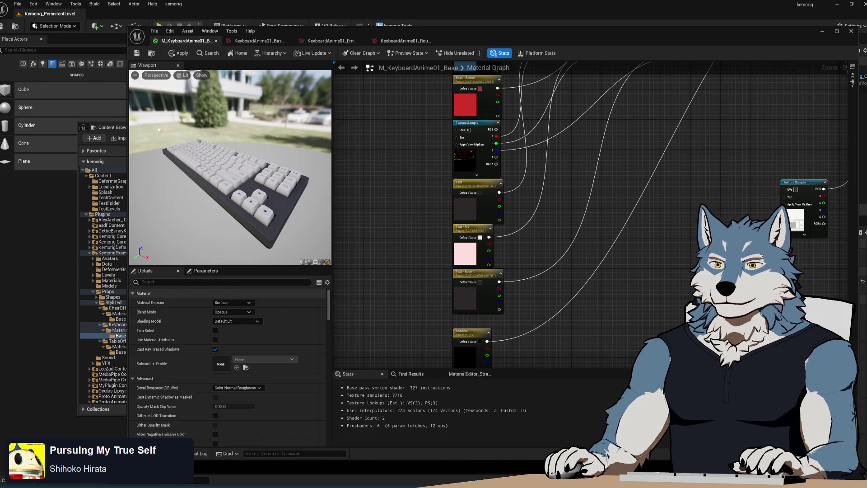
click(107, 129)
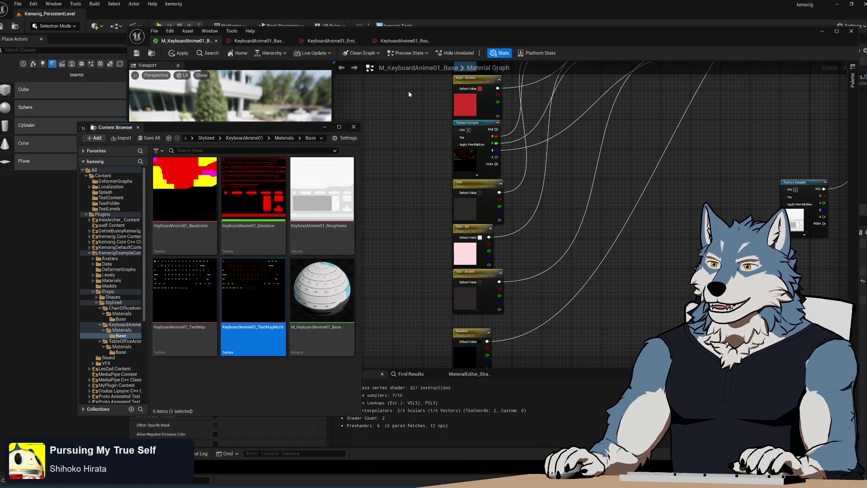
click(406, 123)
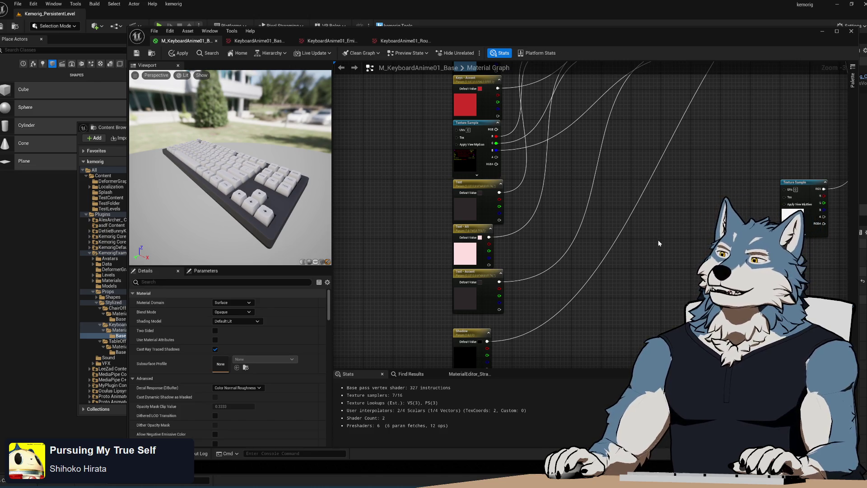
scroll(672, 249, down, 5)
scroll(564, 269, up, 6)
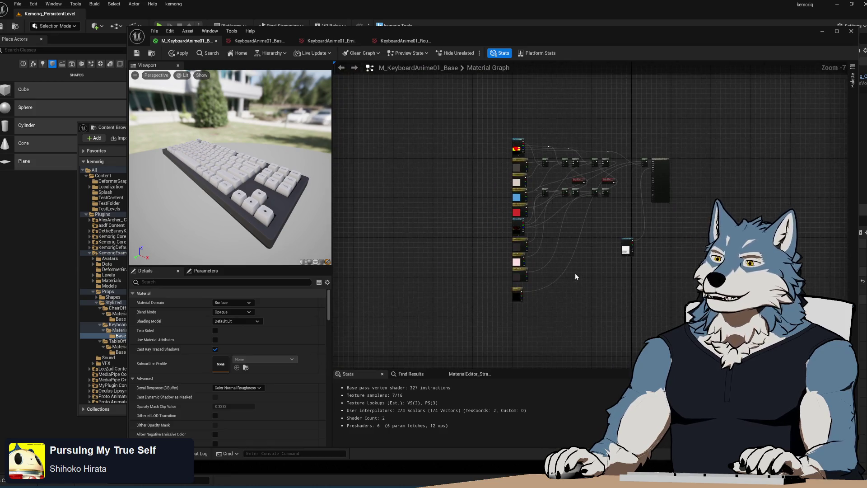
scroll(597, 241, up, 1)
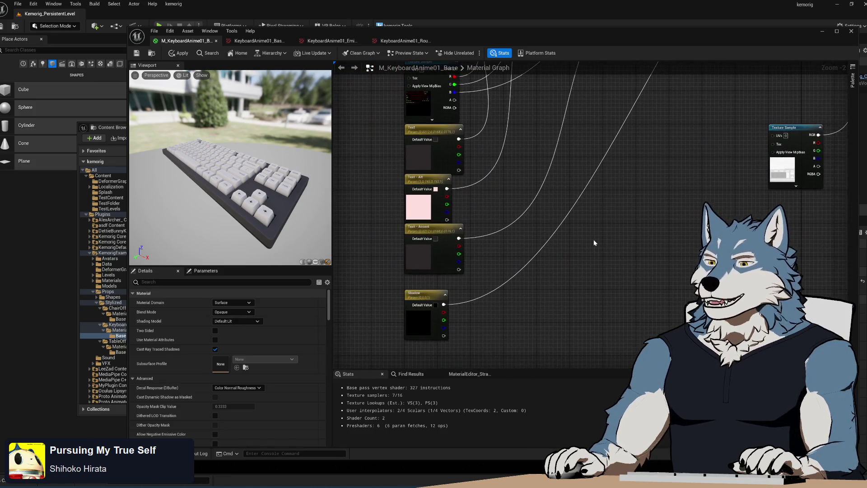
mouse_move(600, 240)
mouse_down()
mouse_move(579, 221)
mouse_move(574, 234)
mouse_up()
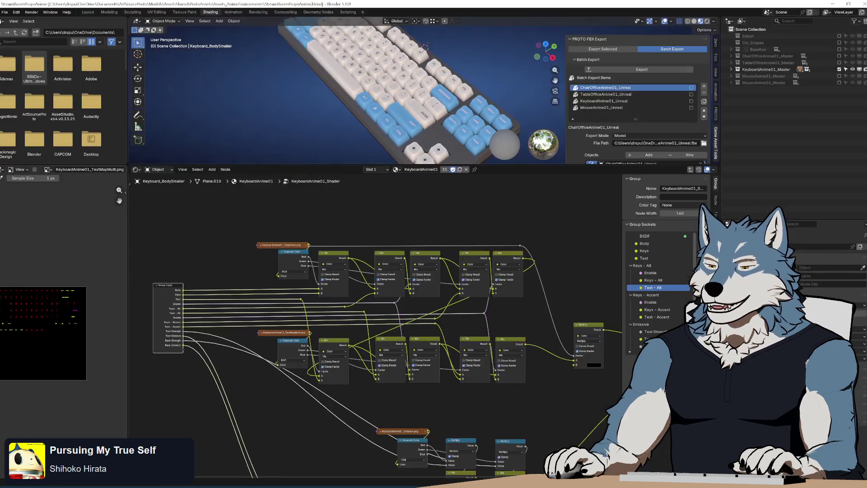
Step: In Blender, inspect the shader group's Text - Accent input, then return to Unreal
key(alt+Tab)
right_click(542, 365)
key(Escape)
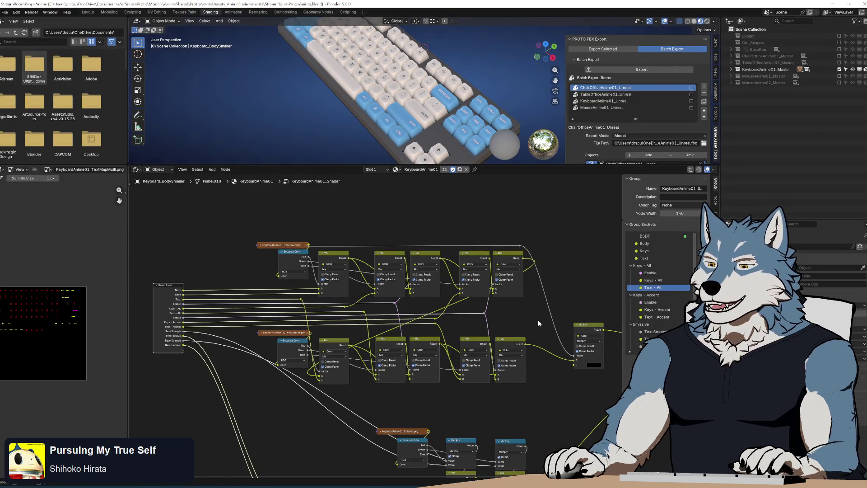
drag(552, 362, 554, 303)
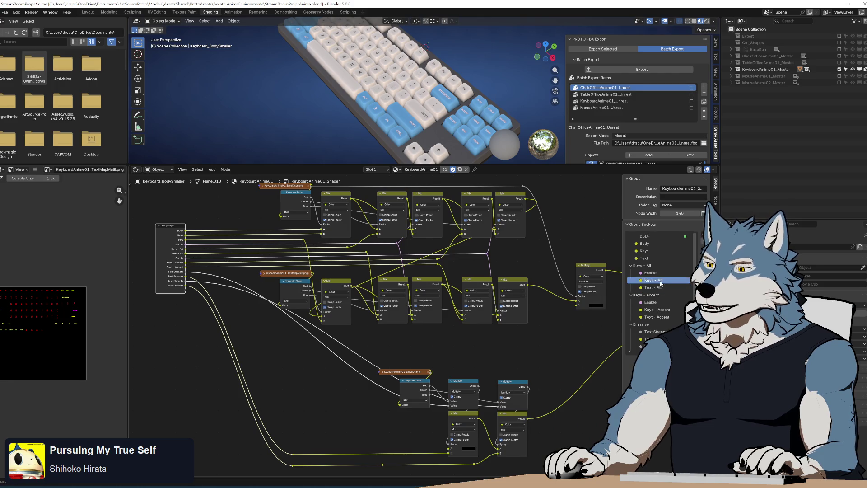
click(659, 310)
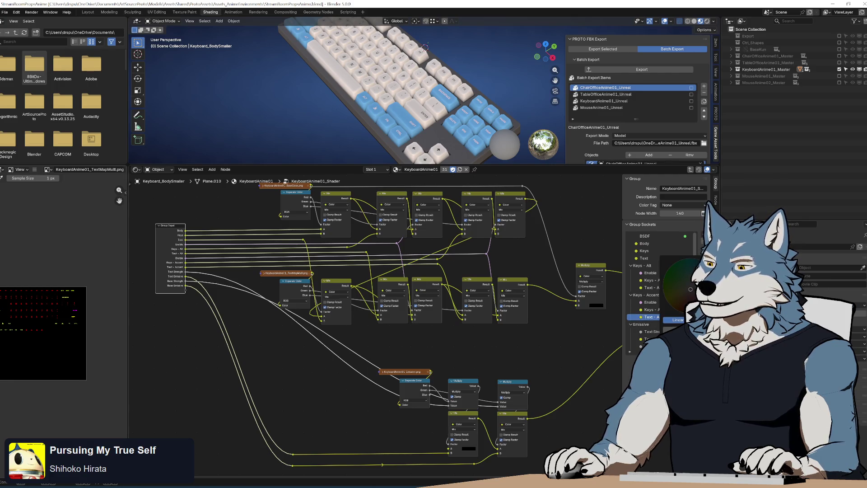
click(581, 400)
key(alt+Tab)
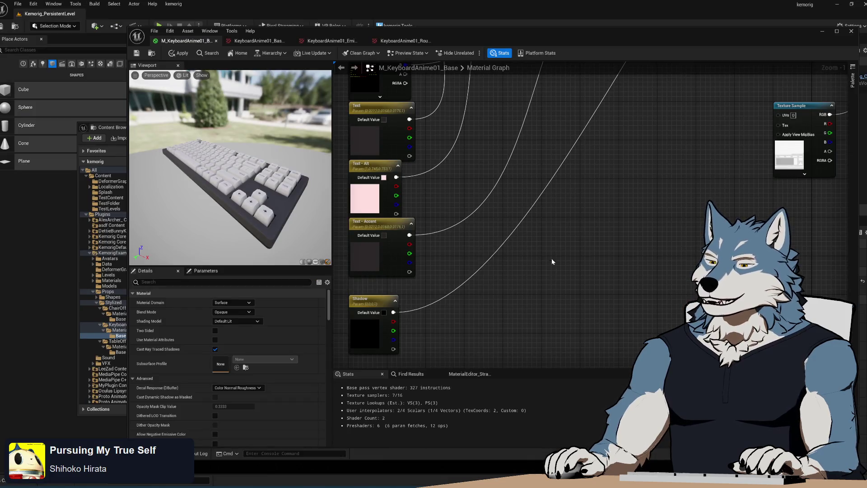
drag(551, 262, 613, 269)
click(447, 235)
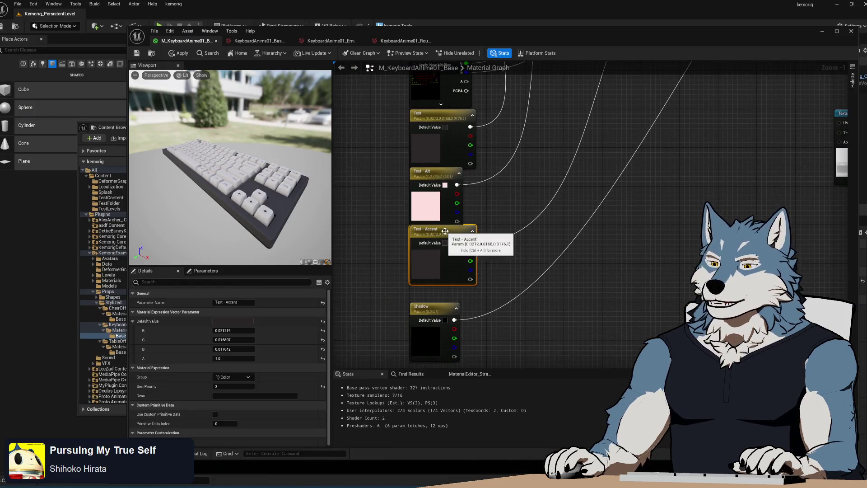
click(250, 319)
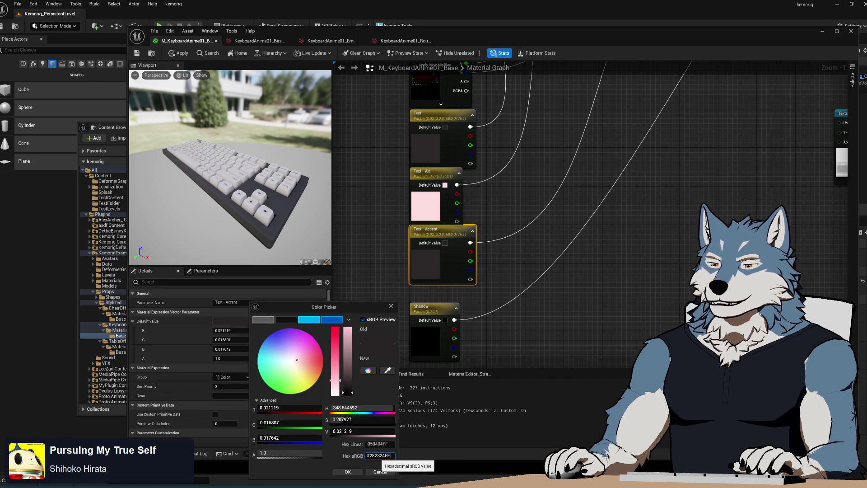
click(348, 472)
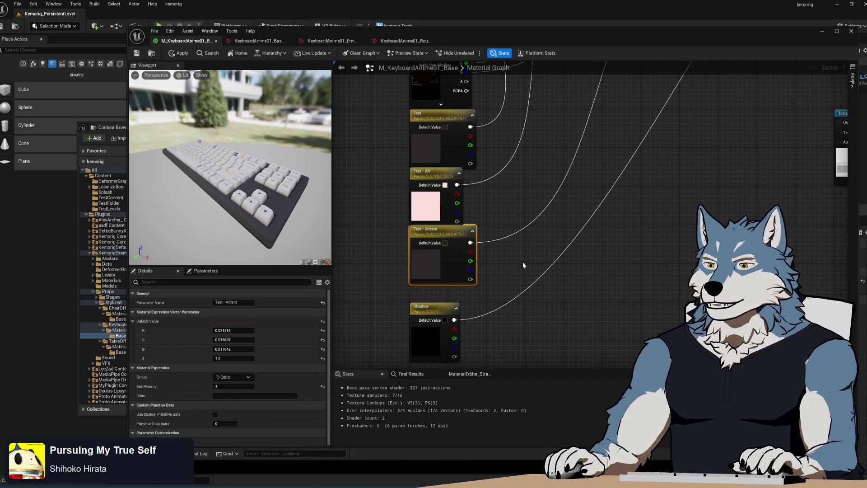
drag(523, 263, 496, 329)
scroll(499, 255, down, 3)
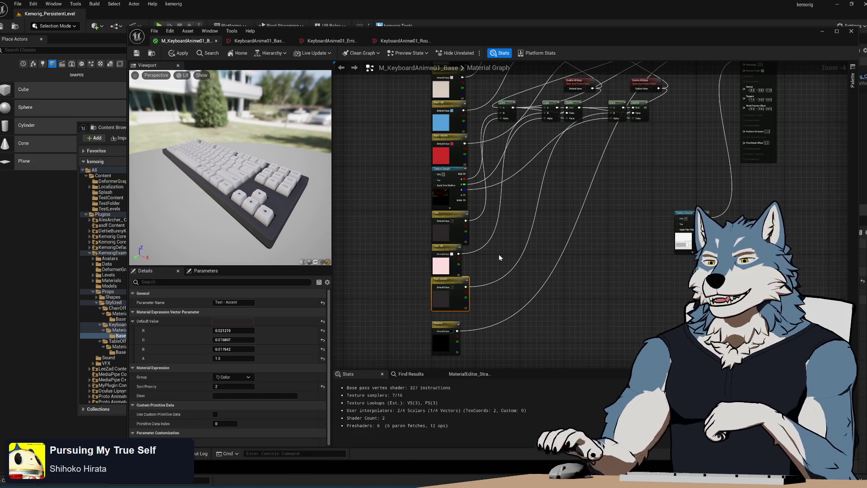
mouse_move(274, 214)
mouse_down()
mouse_move(271, 194)
mouse_move(293, 217)
mouse_move(283, 228)
mouse_move(271, 199)
mouse_move(275, 217)
mouse_move(238, 169)
mouse_move(234, 176)
mouse_up()
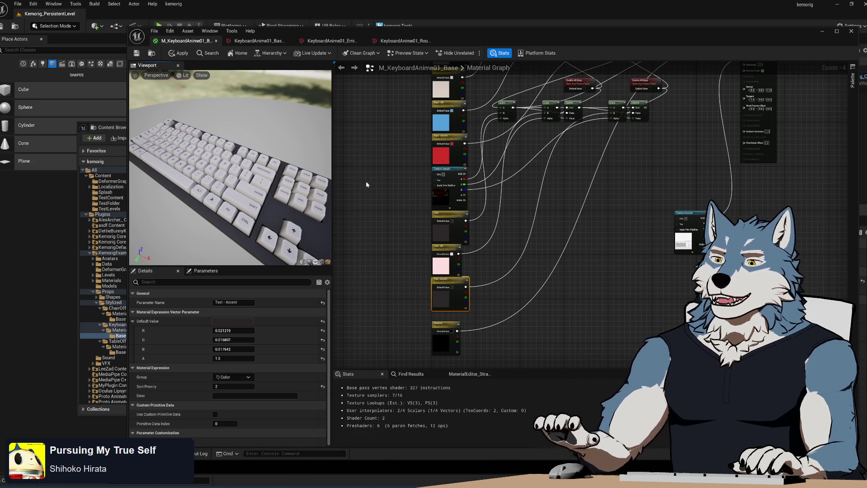
click(516, 245)
drag(492, 255, 486, 220)
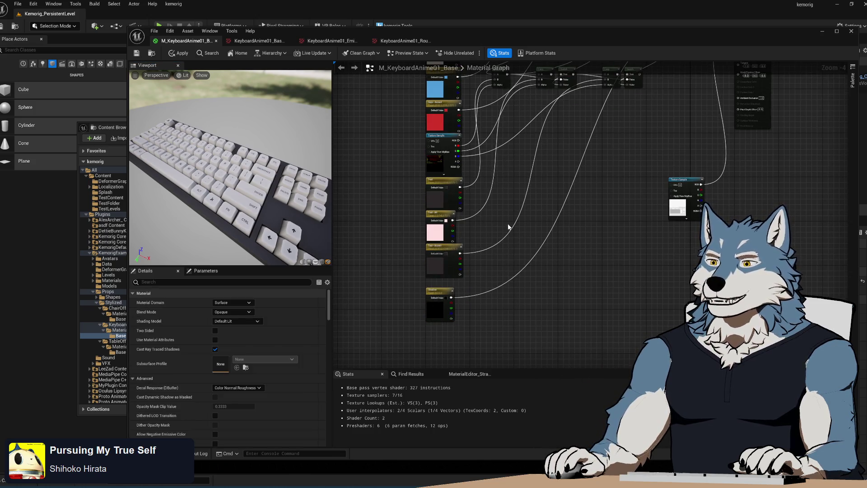
scroll(473, 310, up, 2)
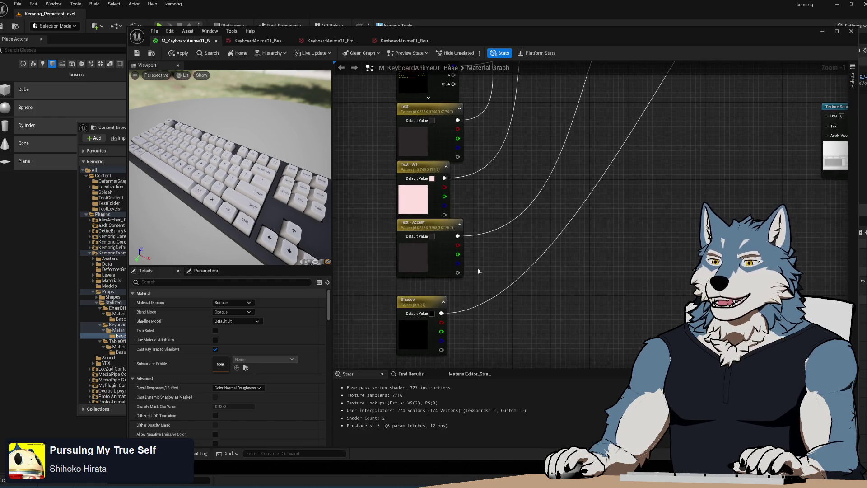
scroll(479, 267, down, 1)
drag(506, 195, 429, 313)
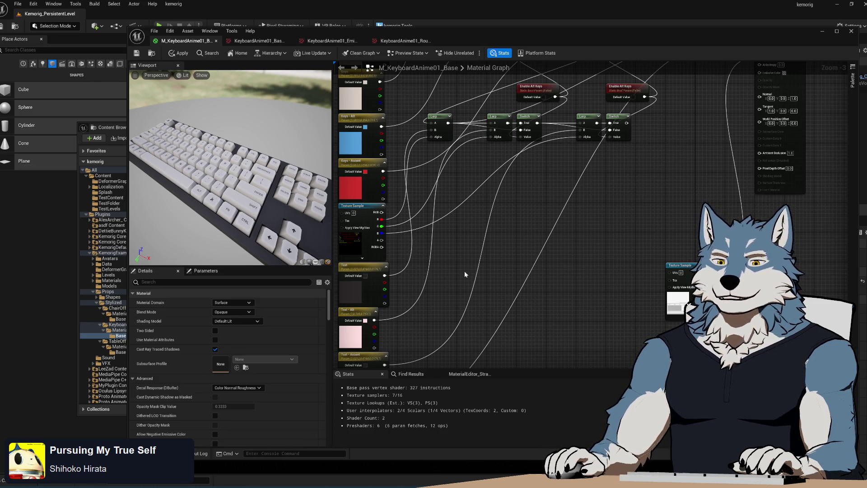
mouse_move(465, 271)
mouse_down()
mouse_move(466, 219)
mouse_move(509, 135)
mouse_move(512, 98)
mouse_move(503, 190)
mouse_move(482, 271)
mouse_move(498, 310)
mouse_up()
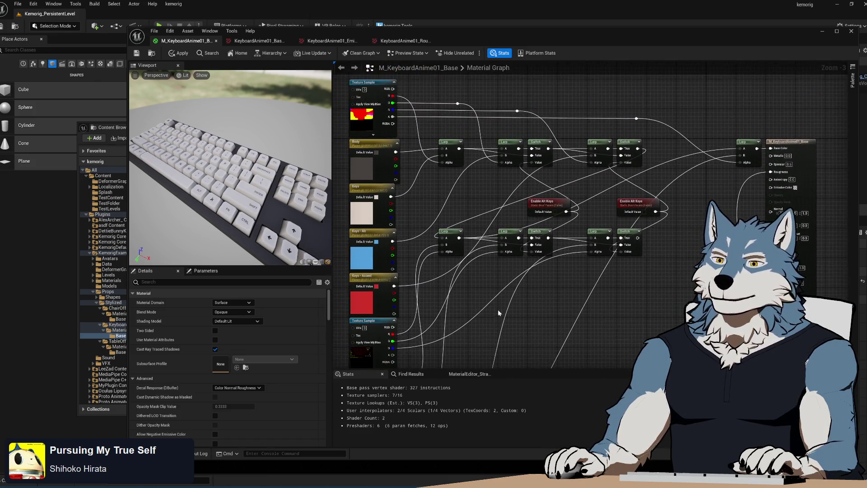
scroll(497, 310, down, 3)
scroll(466, 248, up, 3)
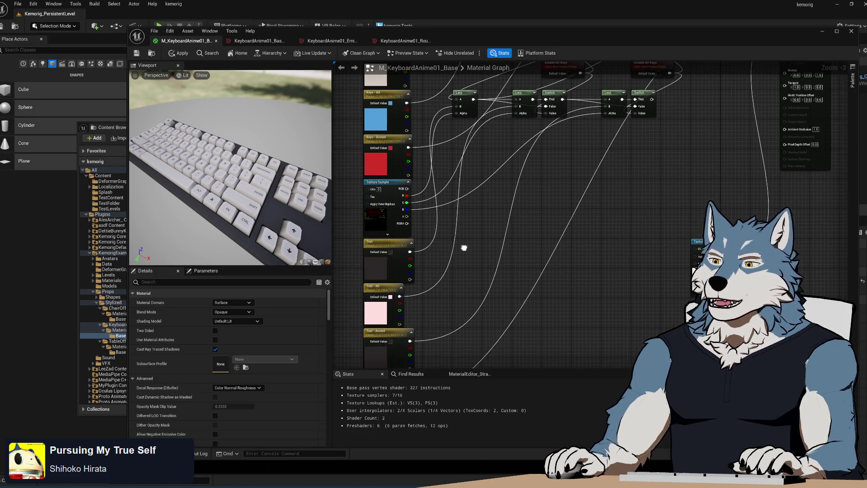
mouse_move(464, 249)
mouse_down()
mouse_move(423, 310)
mouse_move(414, 369)
mouse_up()
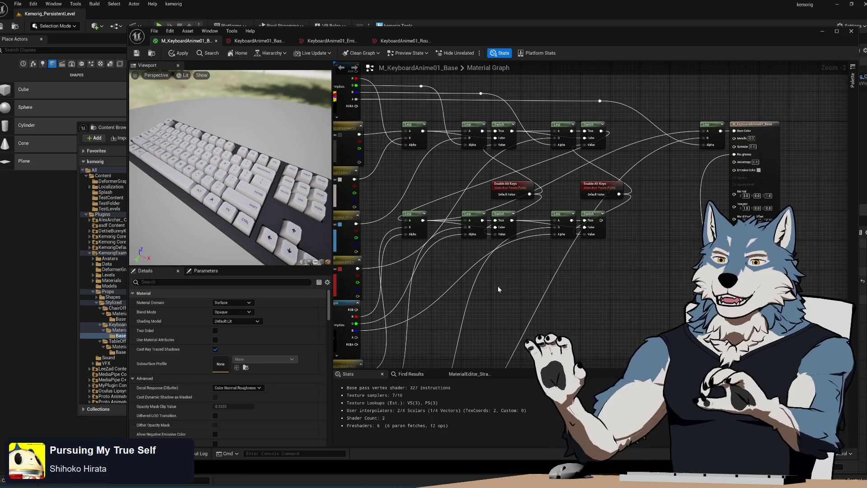
mouse_move(248, 212)
mouse_down()
mouse_move(230, 199)
mouse_move(271, 201)
mouse_move(256, 217)
mouse_move(260, 198)
mouse_move(307, 211)
mouse_up()
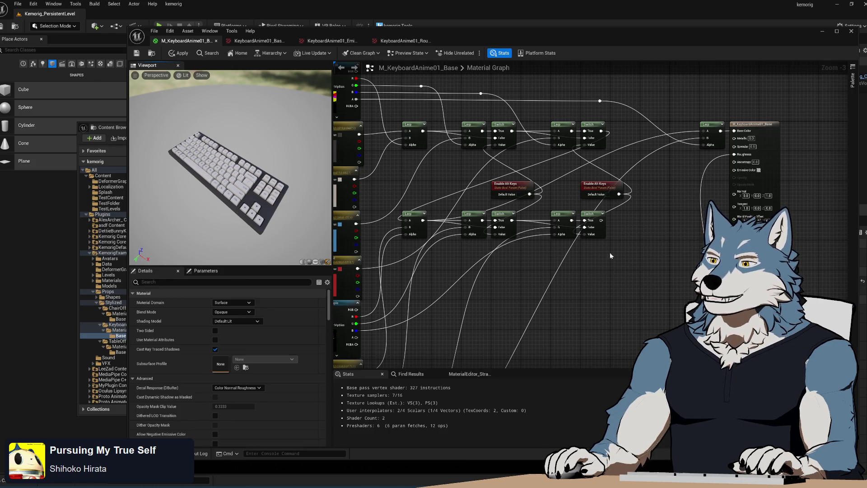
drag(610, 253, 564, 270)
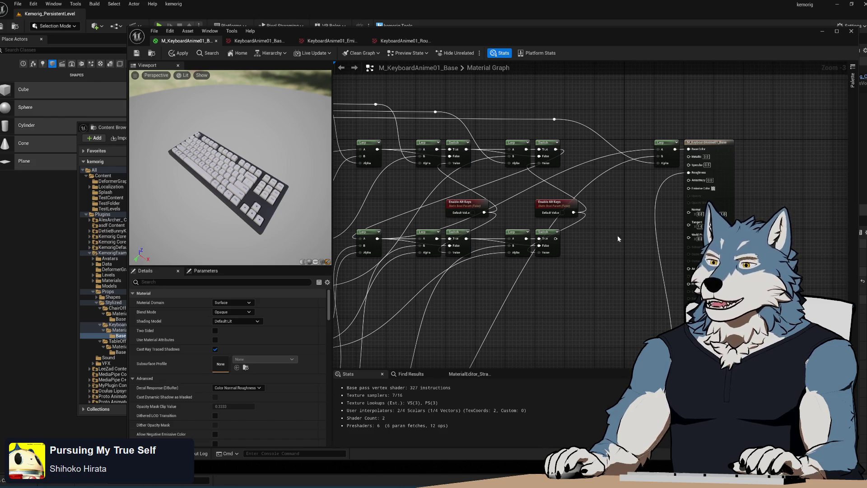
drag(612, 243, 640, 228)
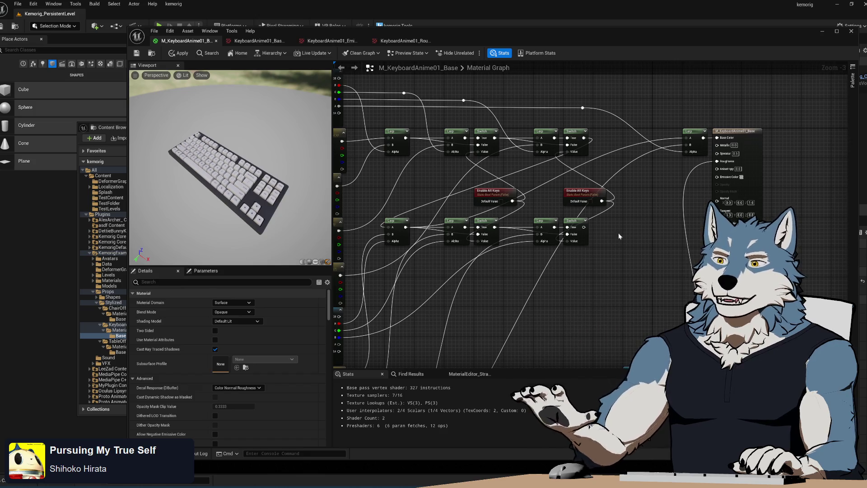
mouse_move(619, 233)
mouse_down()
mouse_move(687, 238)
mouse_move(592, 217)
mouse_move(566, 193)
mouse_move(577, 177)
mouse_up()
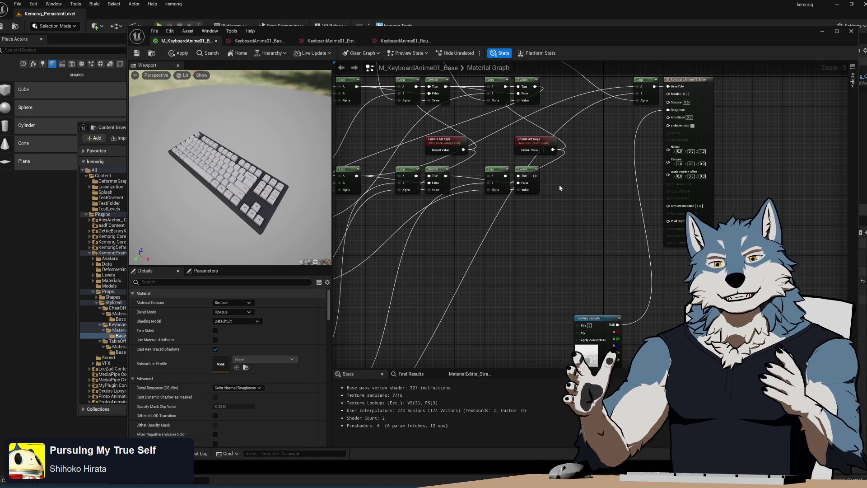
drag(573, 175, 555, 211)
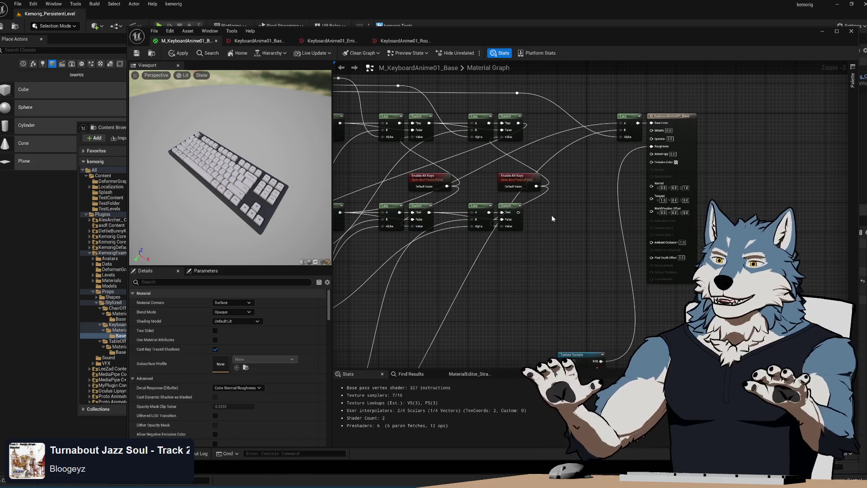
mouse_move(271, 204)
mouse_down()
mouse_move(255, 208)
mouse_move(250, 190)
mouse_move(253, 208)
mouse_move(260, 193)
mouse_move(237, 193)
mouse_move(244, 194)
mouse_up()
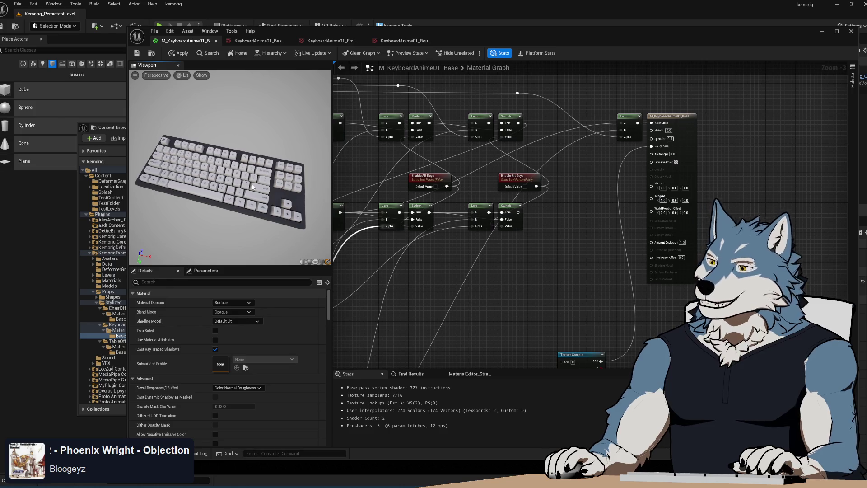
mouse_move(552, 229)
mouse_down()
mouse_move(577, 184)
mouse_move(590, 222)
mouse_move(690, 217)
mouse_move(619, 224)
mouse_up()
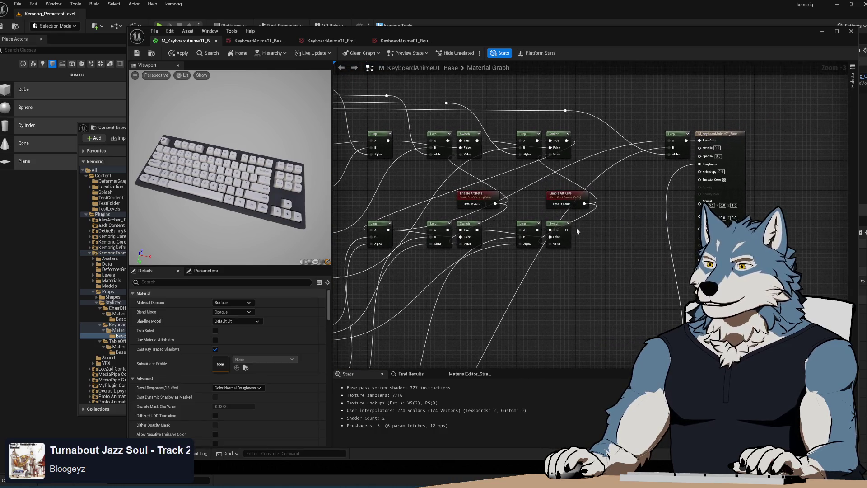
click(677, 133)
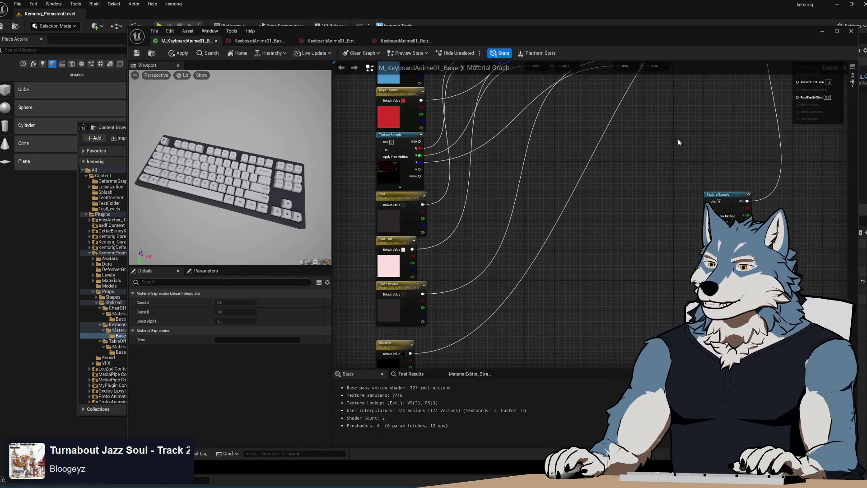
Step: Place the Shadow colour parameter beside the material output node
mouse_move(395, 344)
mouse_down()
mouse_move(685, 96)
mouse_move(553, 256)
mouse_move(529, 301)
mouse_move(615, 214)
mouse_move(600, 232)
mouse_up()
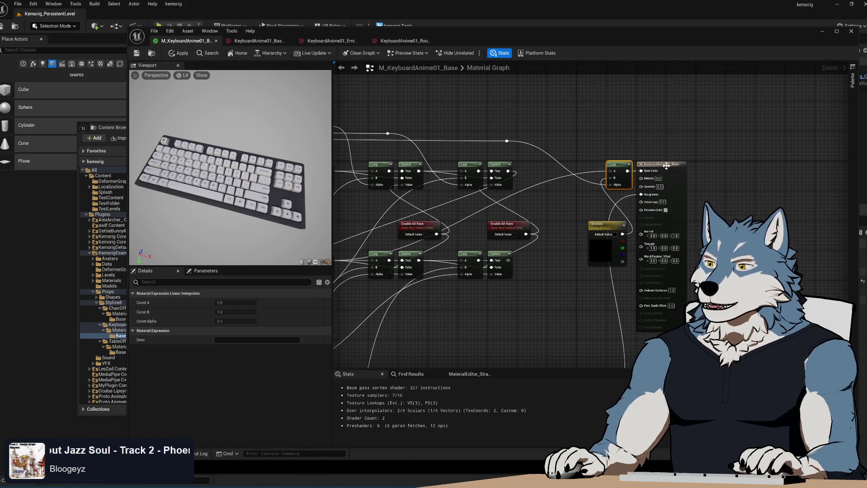
mouse_move(665, 169)
mouse_down()
mouse_move(739, 165)
mouse_move(726, 168)
mouse_up()
drag(604, 224, 620, 200)
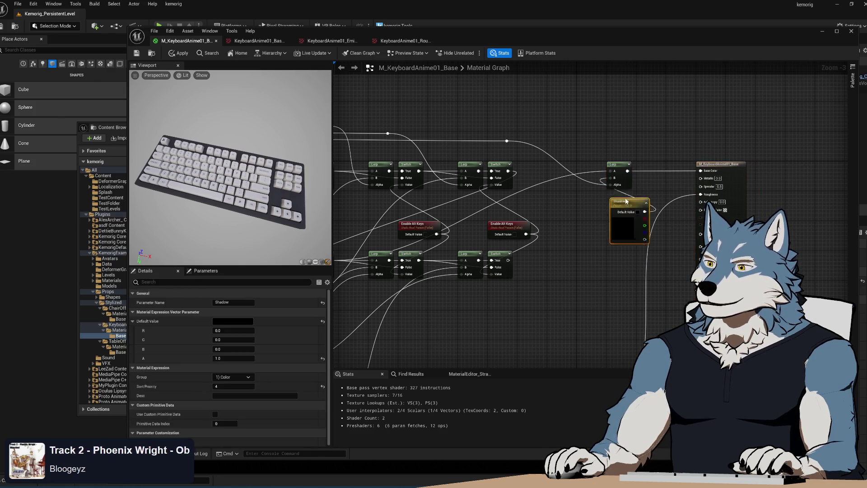
Step: Wire the lower Switch output into the final Lerp's A input and apply the material
mouse_move(508, 260)
mouse_down()
mouse_move(605, 198)
mouse_move(583, 180)
mouse_move(567, 258)
mouse_move(613, 173)
mouse_up()
drag(554, 309, 535, 286)
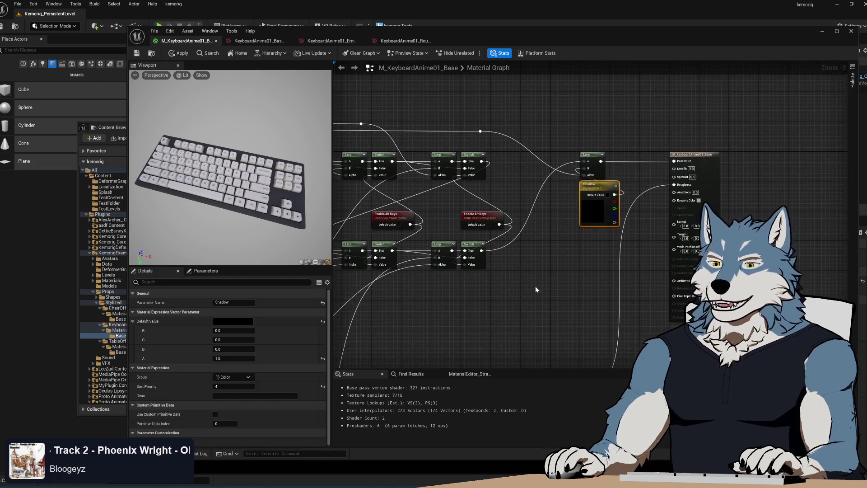
click(138, 55)
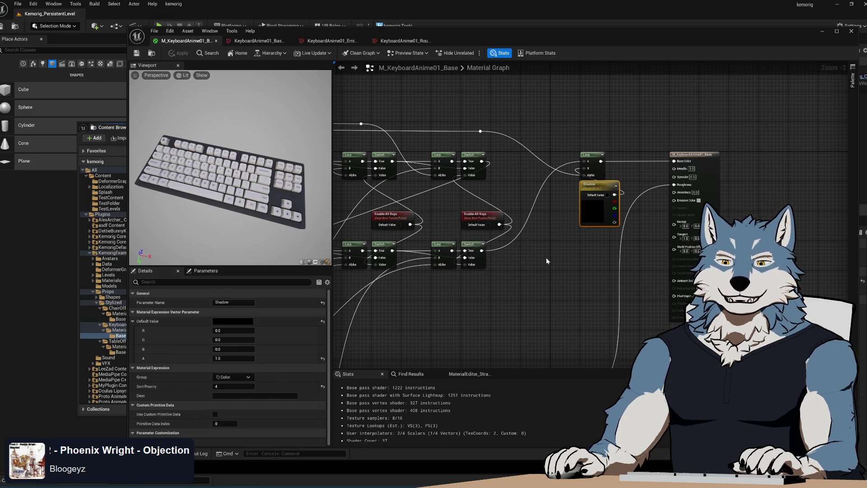
key(ctrl+z)
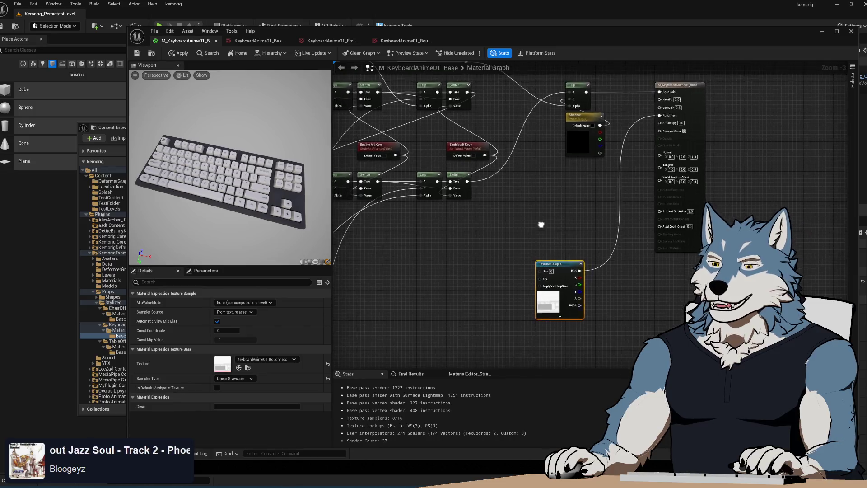
drag(549, 226, 543, 239)
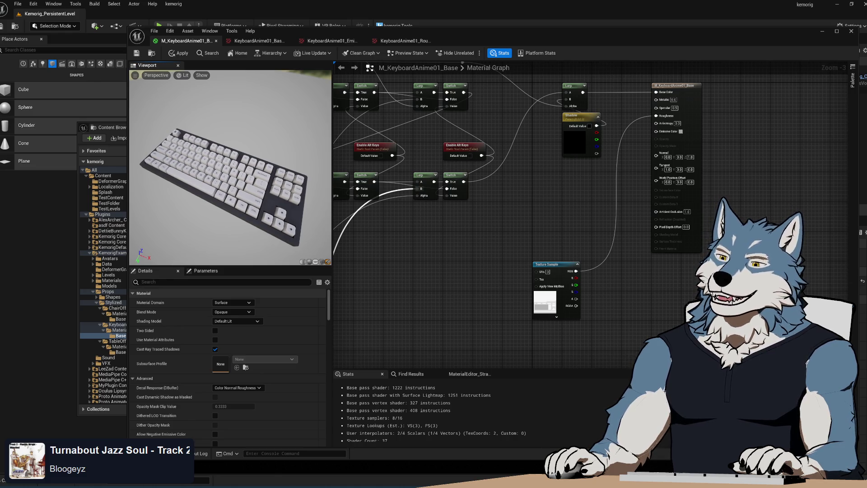
mouse_move(227, 207)
mouse_down()
mouse_move(205, 211)
mouse_move(176, 181)
mouse_move(244, 175)
mouse_up()
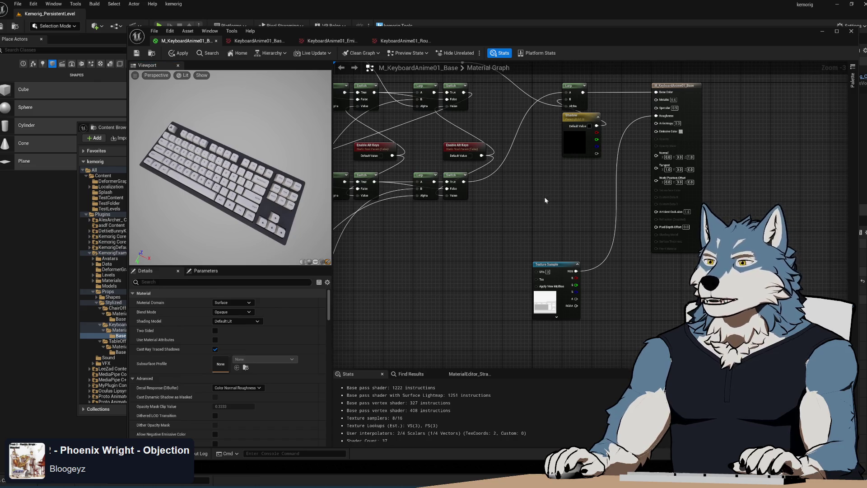
mouse_move(544, 197)
mouse_down()
mouse_move(493, 199)
mouse_move(494, 182)
mouse_up()
mouse_move(502, 248)
mouse_down()
mouse_move(493, 250)
mouse_move(554, 209)
mouse_move(509, 242)
mouse_up()
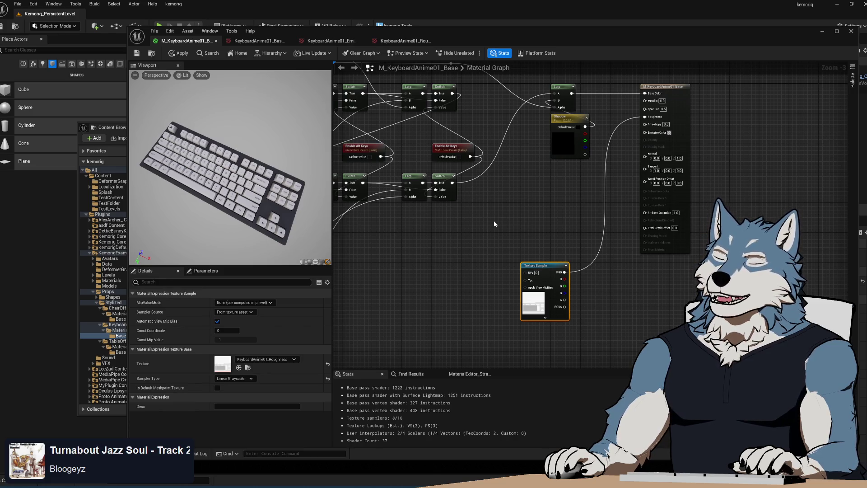
mouse_move(503, 220)
mouse_down()
mouse_move(680, 147)
mouse_move(608, 184)
mouse_move(669, 236)
mouse_move(632, 271)
mouse_move(649, 149)
mouse_move(599, 232)
mouse_move(620, 244)
mouse_up()
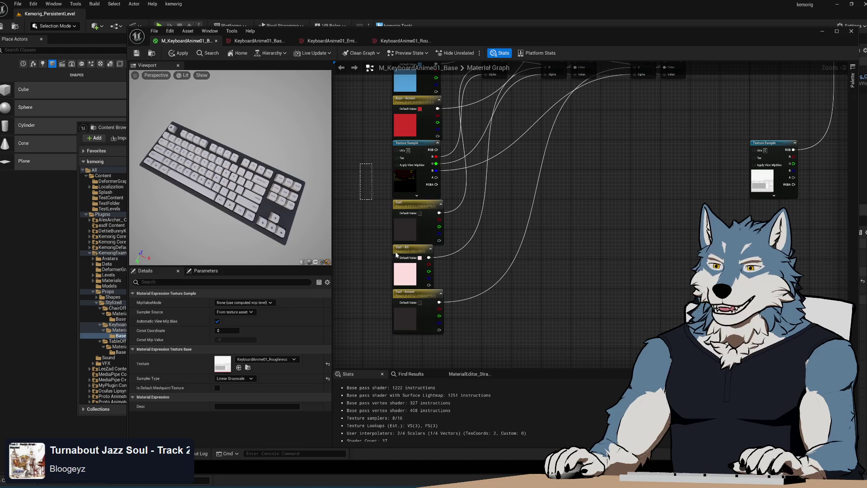
drag(397, 256, 452, 337)
mouse_move(660, 175)
mouse_down()
mouse_move(537, 208)
mouse_move(571, 254)
mouse_move(510, 274)
mouse_up()
mouse_move(597, 234)
mouse_down()
mouse_move(533, 254)
mouse_move(552, 250)
mouse_move(536, 246)
mouse_up()
click(513, 256)
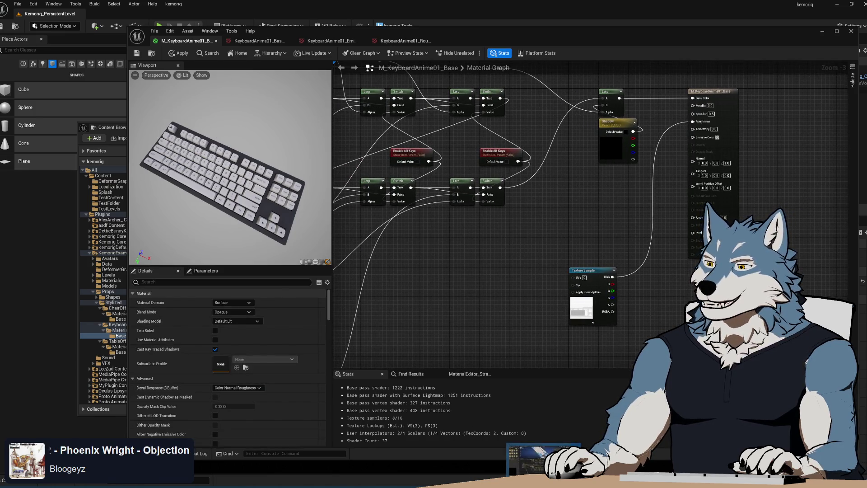
key(alt+Tab)
mouse_move(430, 347)
mouse_down()
mouse_move(386, 344)
mouse_move(495, 301)
mouse_move(452, 312)
mouse_move(366, 300)
mouse_move(534, 293)
mouse_move(447, 282)
mouse_up()
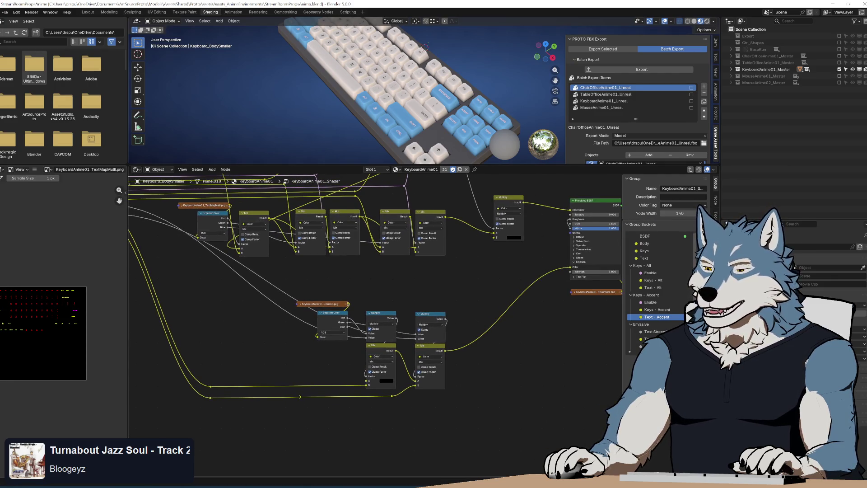
key(alt+Tab)
mouse_move(557, 219)
mouse_down()
mouse_move(599, 249)
mouse_move(599, 295)
mouse_up()
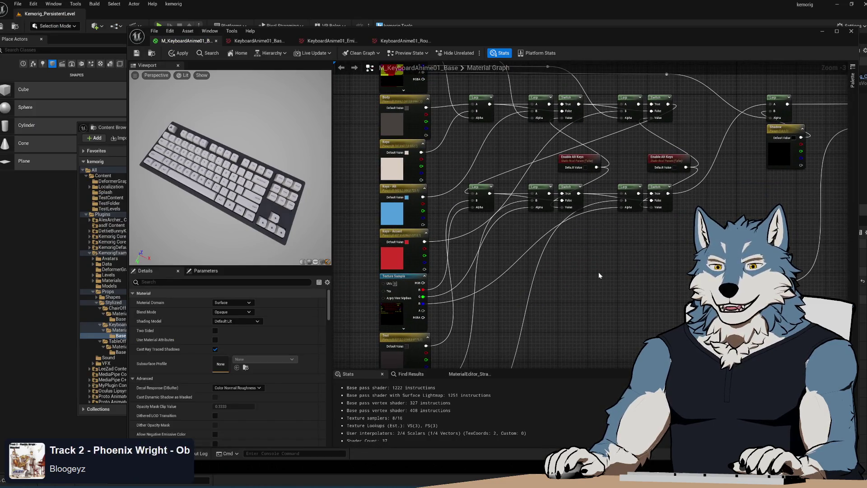
click(420, 156)
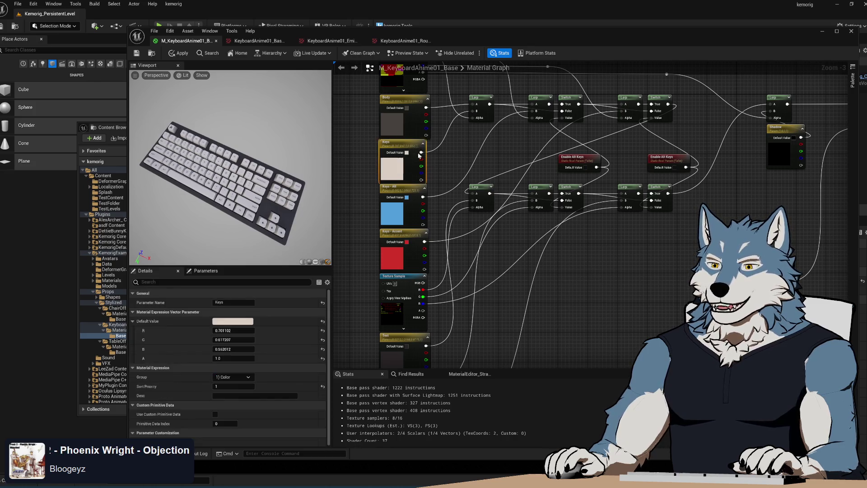
drag(472, 147, 504, 220)
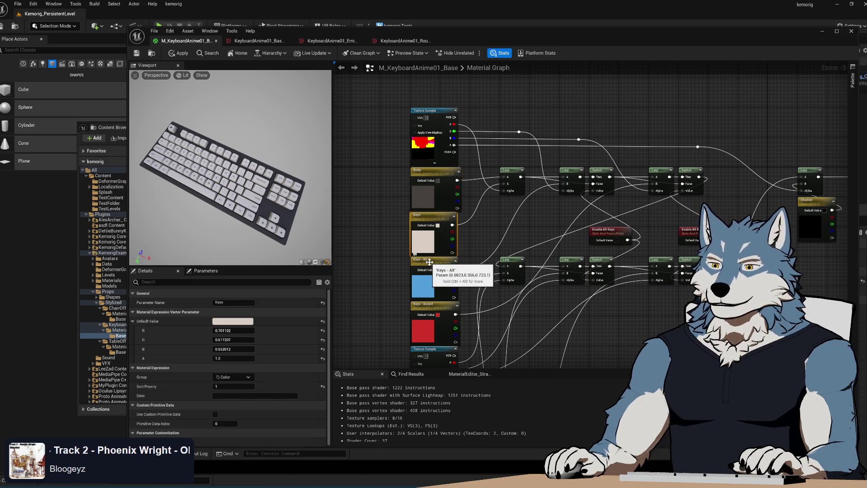
click(445, 264)
drag(475, 229, 454, 185)
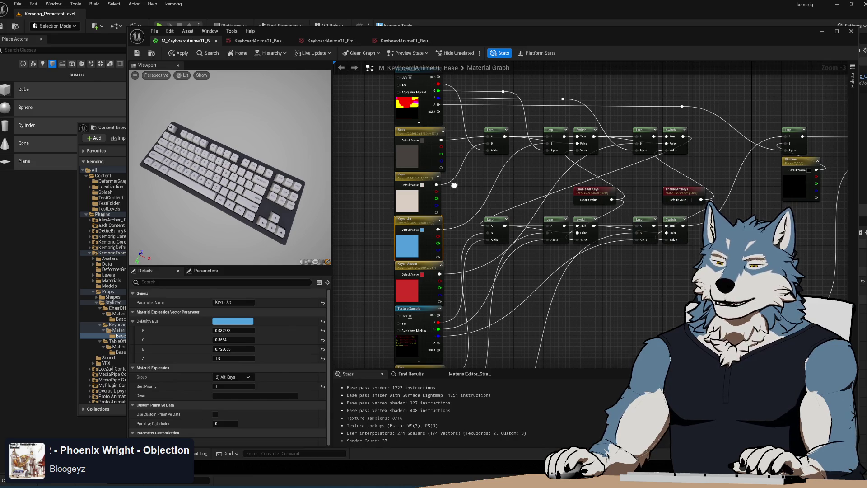
right_click(454, 186)
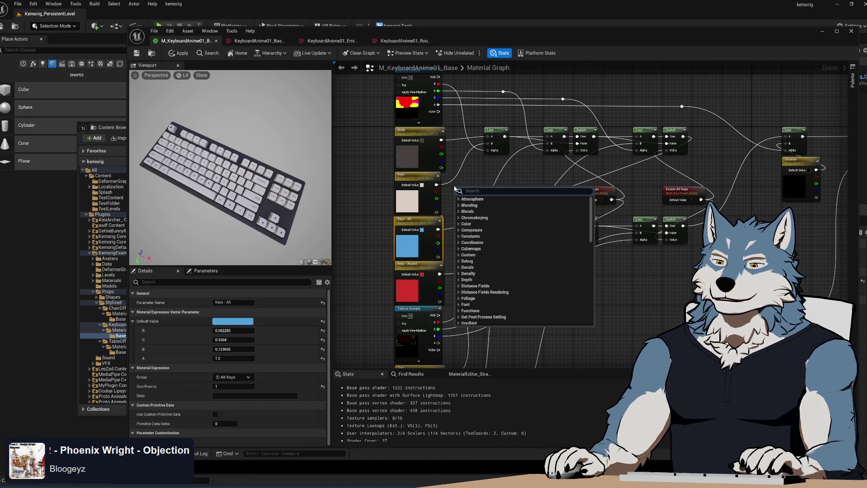
click(464, 179)
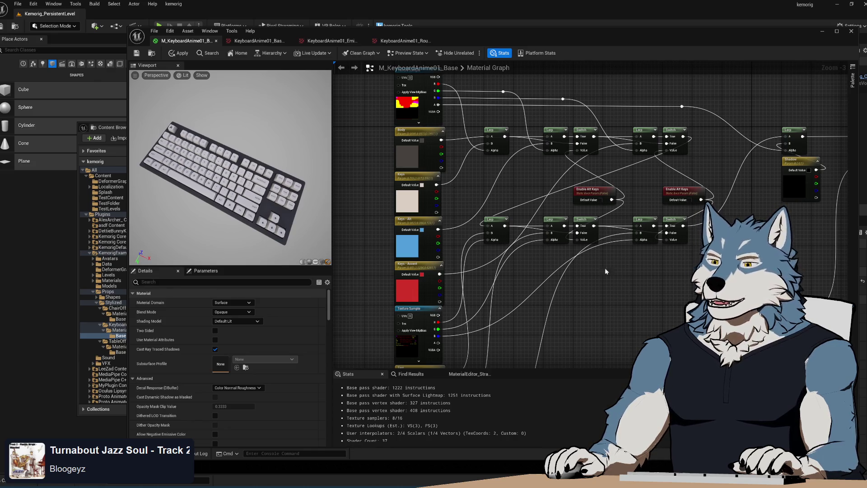
mouse_move(631, 303)
mouse_down()
mouse_move(591, 260)
mouse_move(611, 194)
mouse_move(665, 144)
mouse_move(589, 249)
mouse_move(611, 195)
mouse_move(476, 286)
mouse_move(537, 342)
mouse_up()
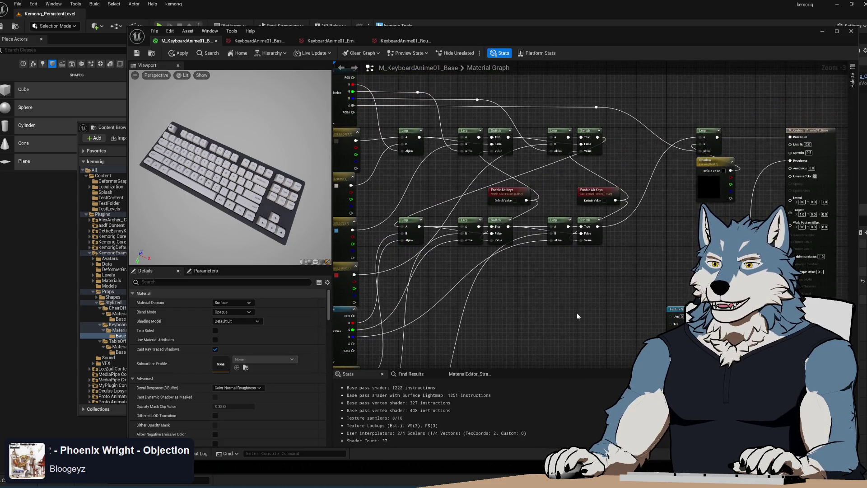
mouse_move(532, 370)
mouse_down()
mouse_move(621, 270)
mouse_move(613, 190)
mouse_move(534, 264)
mouse_up()
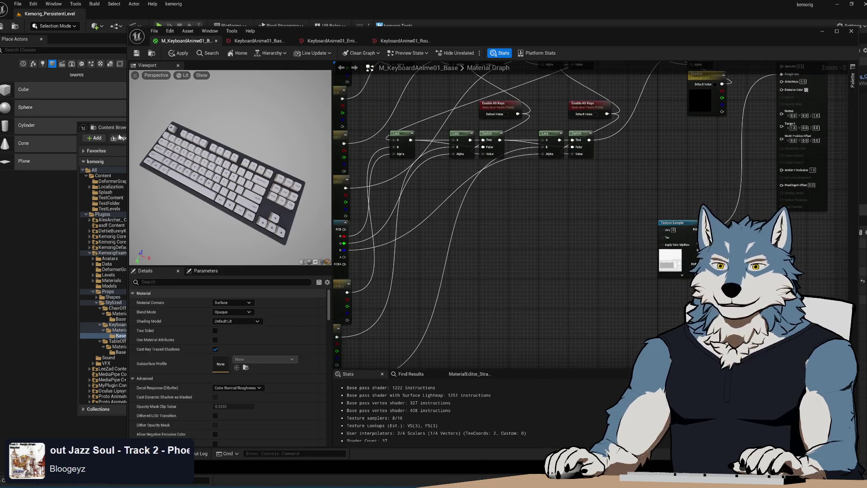
Step: Add the KeyboardAnime01_Emissive texture to the graph and position it lower down
click(112, 129)
mouse_move(253, 192)
mouse_down()
mouse_move(542, 292)
mouse_move(496, 228)
mouse_up()
mouse_move(571, 221)
mouse_down()
mouse_move(550, 267)
mouse_move(541, 267)
mouse_up()
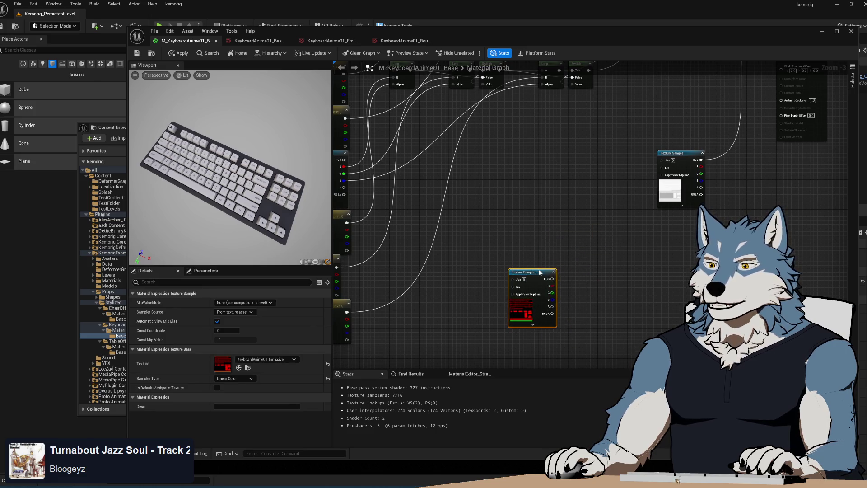
drag(497, 232, 608, 296)
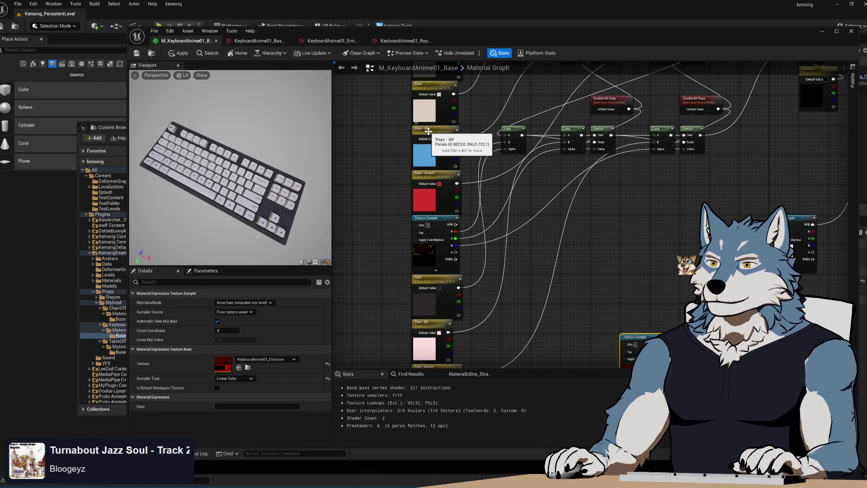
Step: Copy the Keys - Alt colour parameter and name the copy 'Emissive - Keys'
click(430, 161)
key(ctrl+c)
key(ctrl+v)
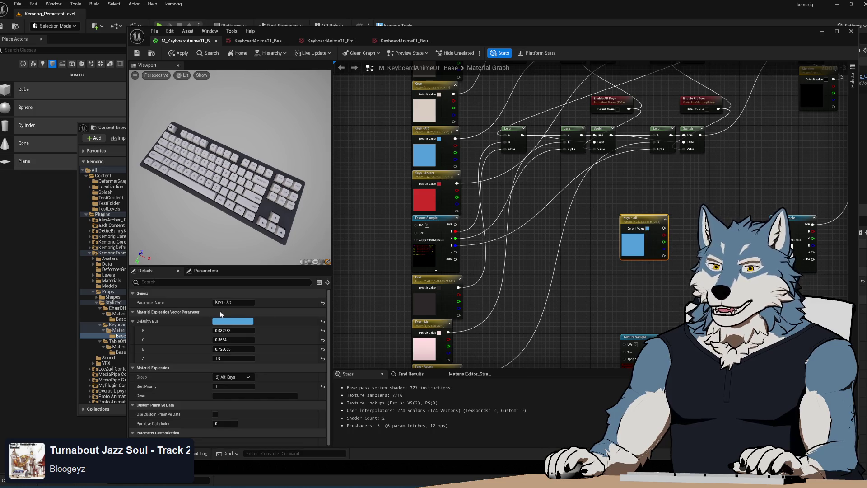
click(236, 303)
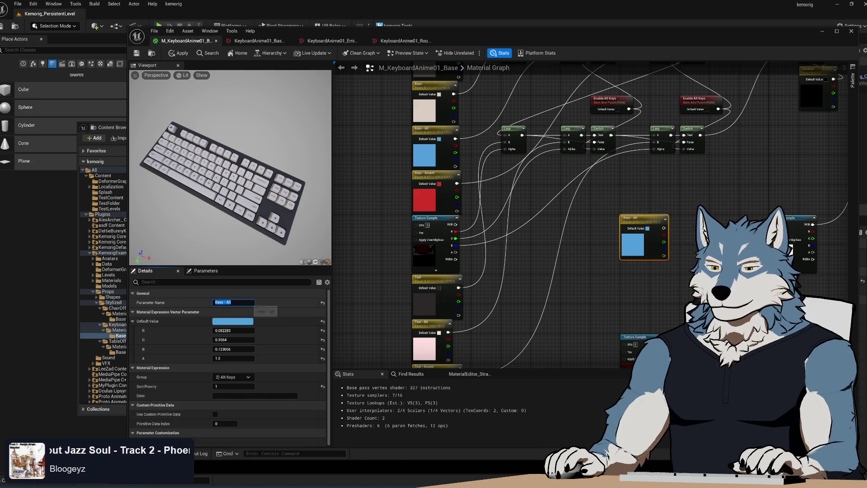
text(Emissive - Keys)
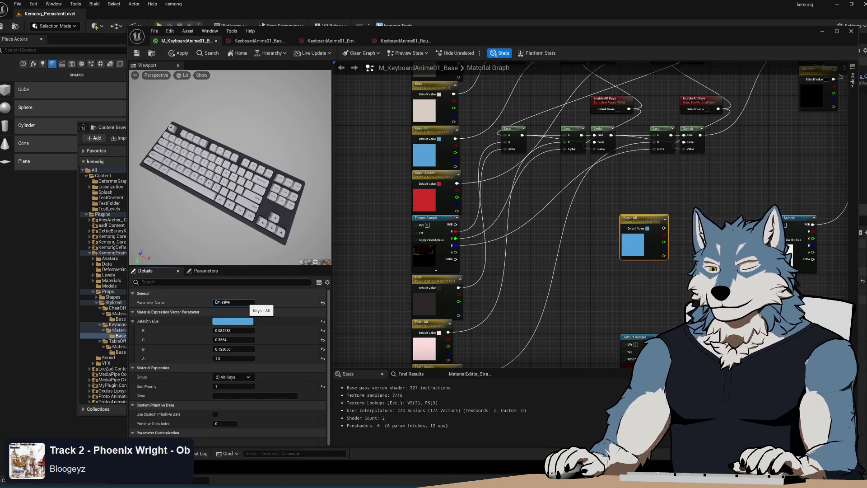
key(Return)
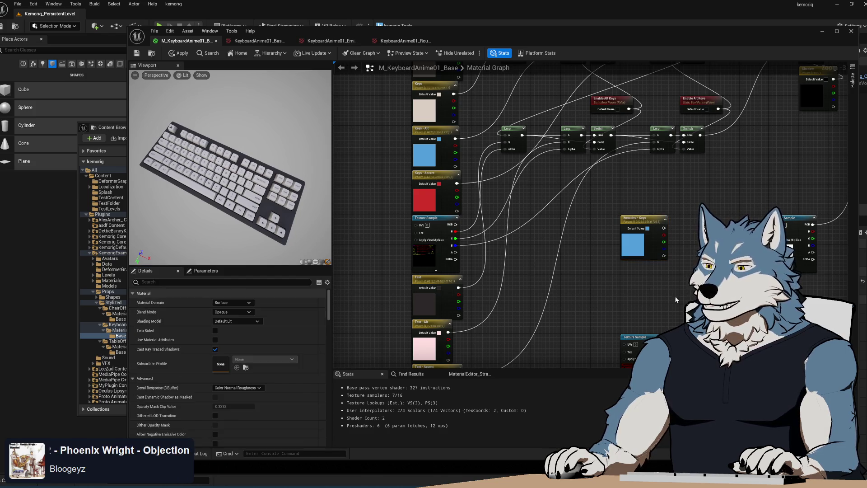
Step: Duplicate Emissive - Keys and rename the copy 'Emissive - Base'
drag(649, 283, 521, 245)
key(ctrl+d)
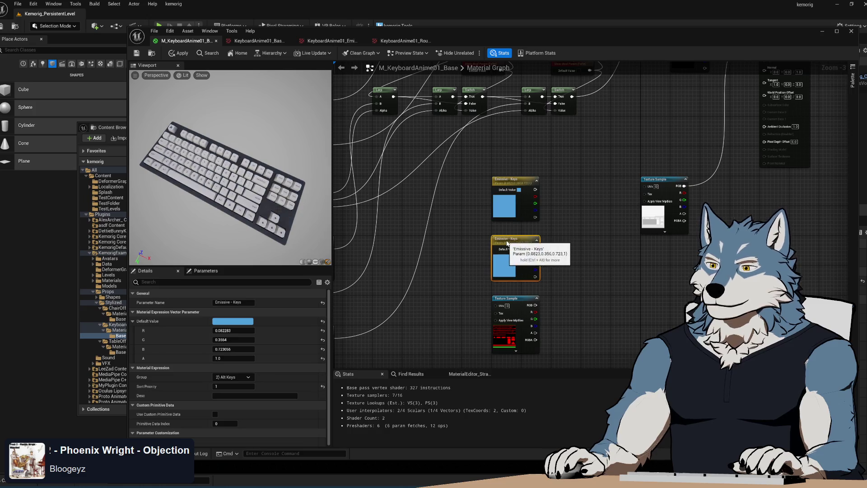
click(234, 302)
double_click(235, 303)
text(Base)
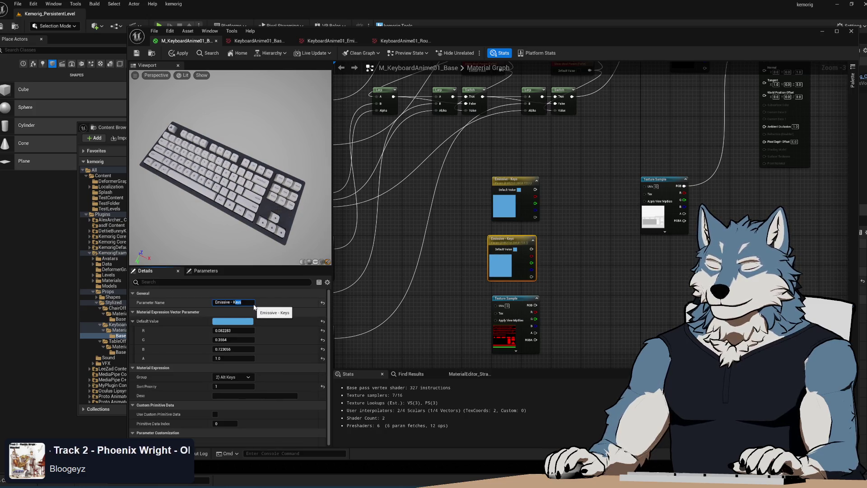
key(Return)
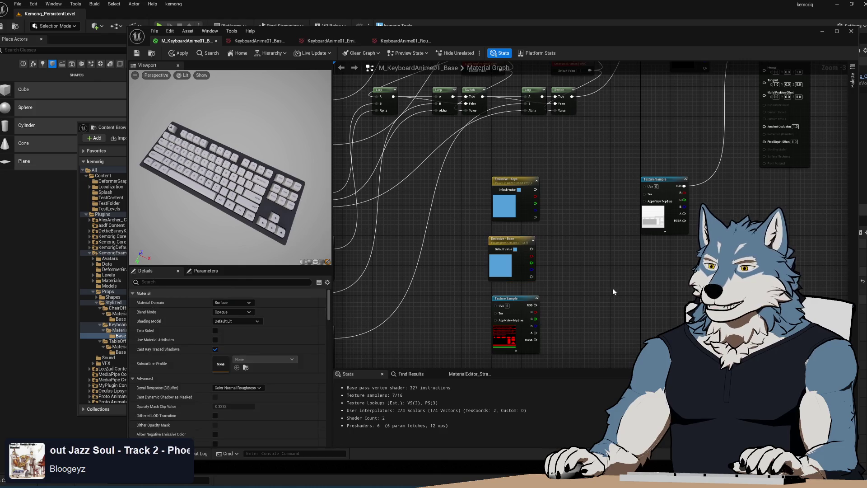
drag(503, 251, 506, 251)
click(588, 263)
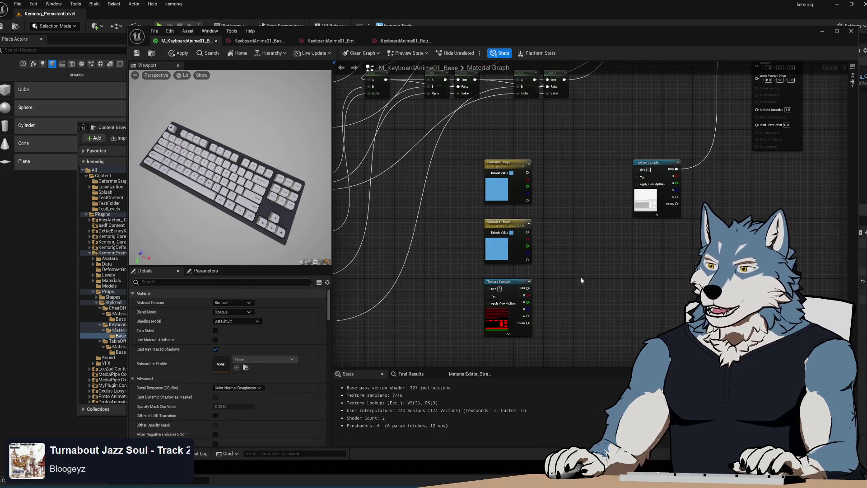
Step: Stack Emissive - Base under Emissive - Keys, with the texture sample below it
mouse_move(612, 286)
mouse_down()
mouse_move(569, 296)
mouse_move(533, 259)
mouse_move(518, 319)
mouse_move(465, 316)
mouse_move(475, 291)
mouse_move(473, 320)
mouse_move(498, 235)
mouse_up()
scroll(474, 320, down, 5)
scroll(498, 236, up, 3)
scroll(498, 236, up, 2)
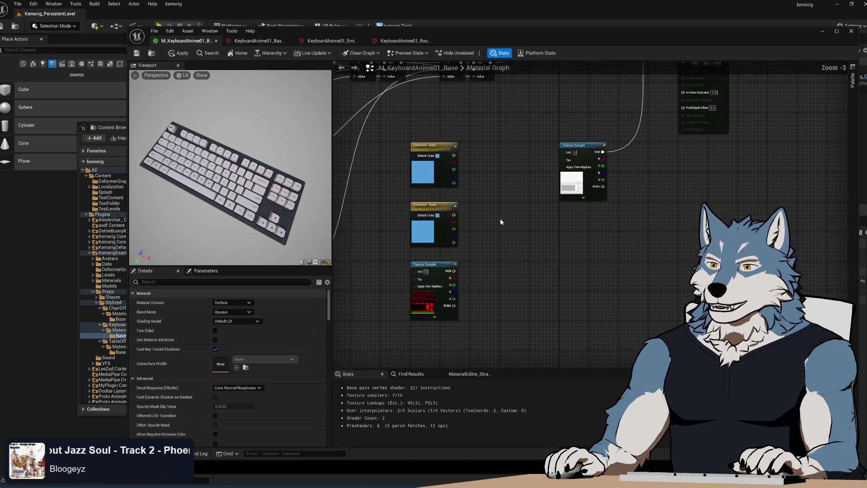
mouse_move(459, 321)
mouse_down()
mouse_move(389, 137)
mouse_move(457, 187)
mouse_move(447, 180)
mouse_up()
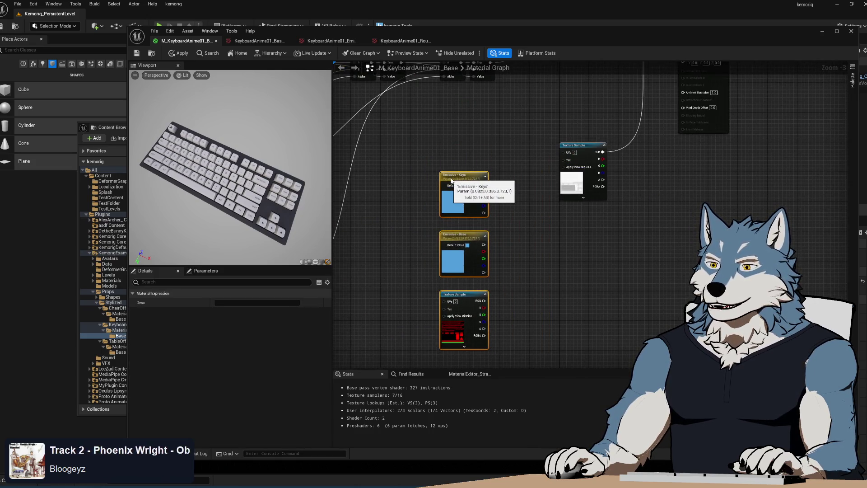
click(447, 179)
drag(457, 241, 457, 226)
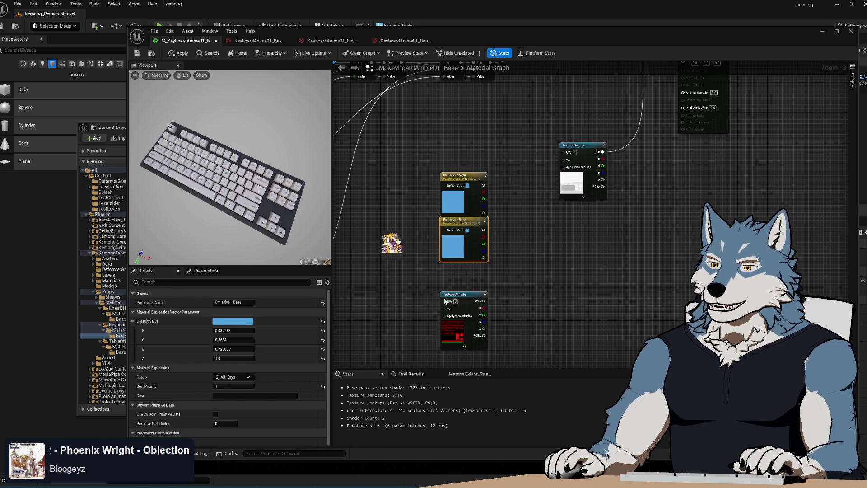
drag(461, 294, 461, 264)
click(531, 257)
drag(527, 213, 533, 286)
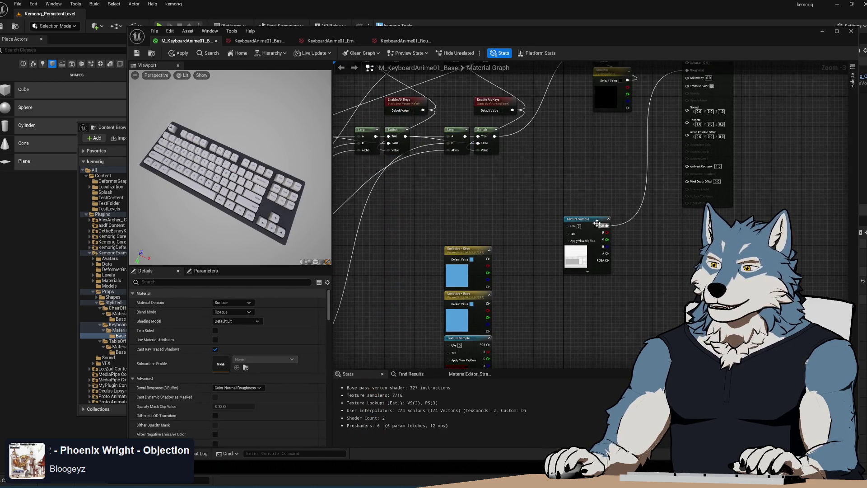
drag(597, 224, 716, 222)
mouse_move(584, 171)
mouse_down()
mouse_move(570, 240)
mouse_move(598, 251)
mouse_move(586, 250)
mouse_up()
scroll(570, 238, down, 3)
scroll(590, 236, up, 2)
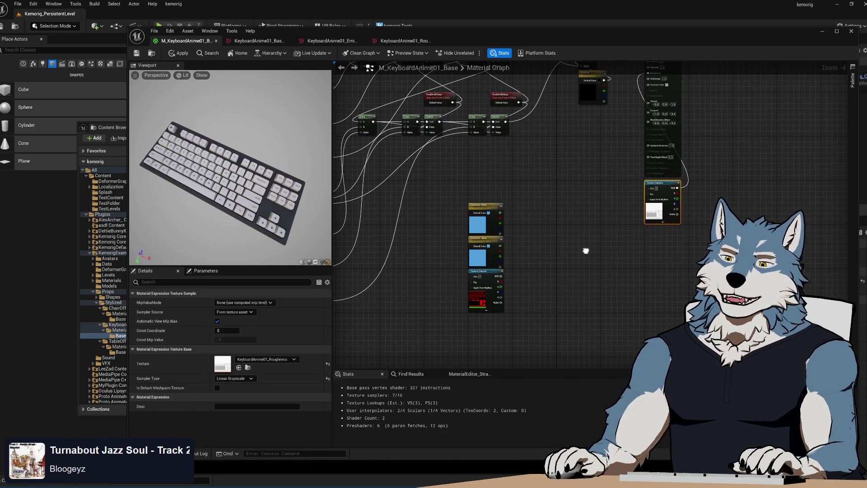
mouse_move(464, 197)
mouse_down()
mouse_move(517, 262)
mouse_move(505, 329)
mouse_up()
scroll(554, 278, up, 2)
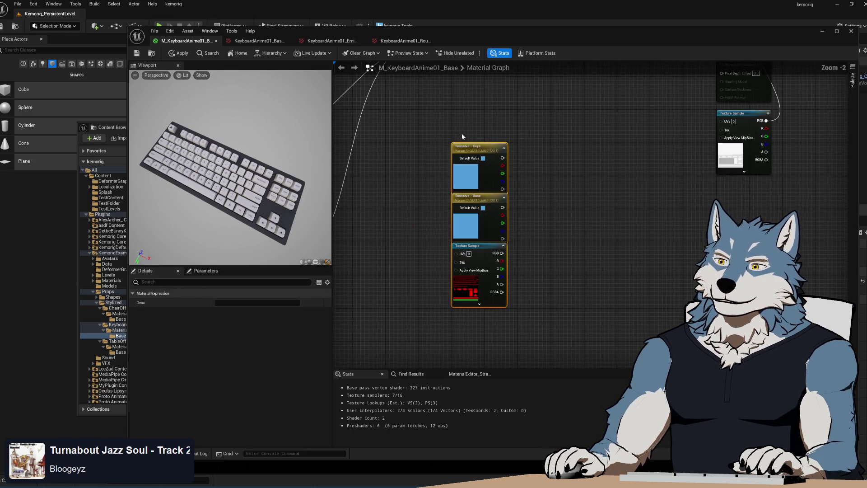
scroll(540, 244, down, 4)
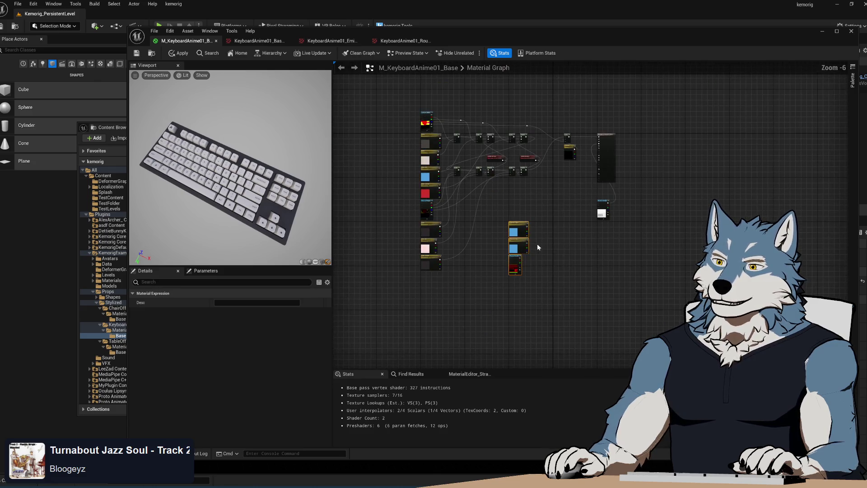
scroll(539, 241, up, 3)
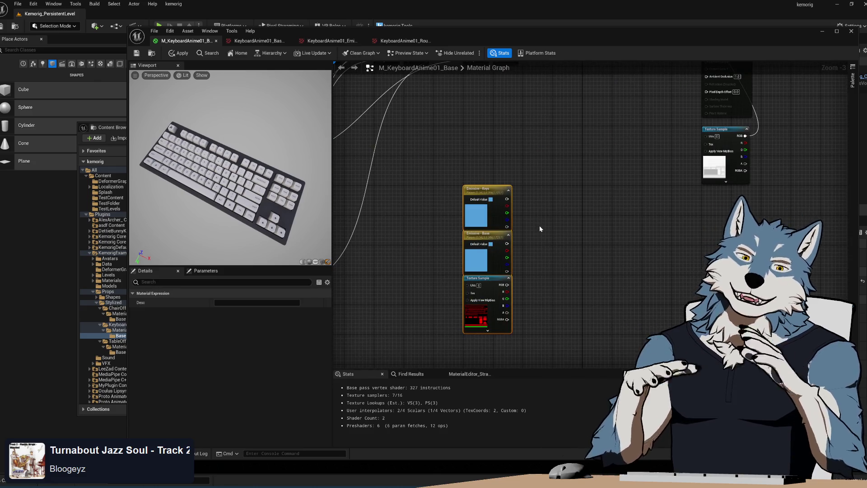
scroll(403, 244, down, 3)
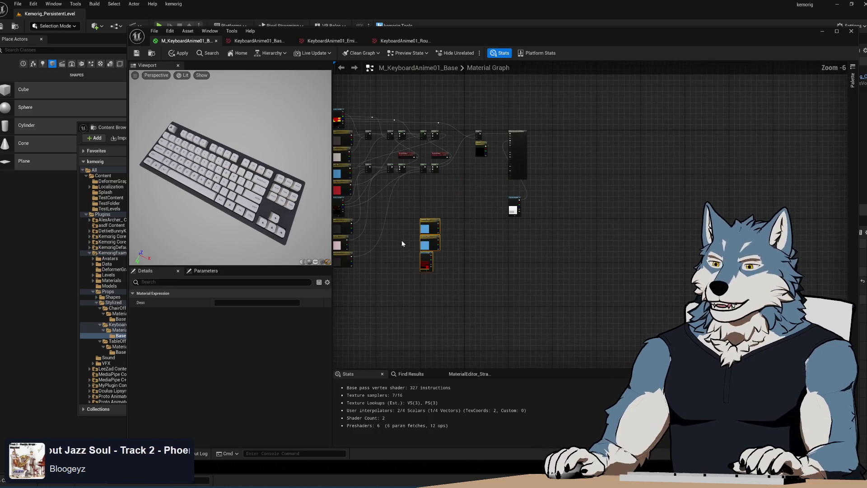
scroll(402, 244, up, 3)
scroll(535, 280, down, 3)
scroll(527, 283, up, 3)
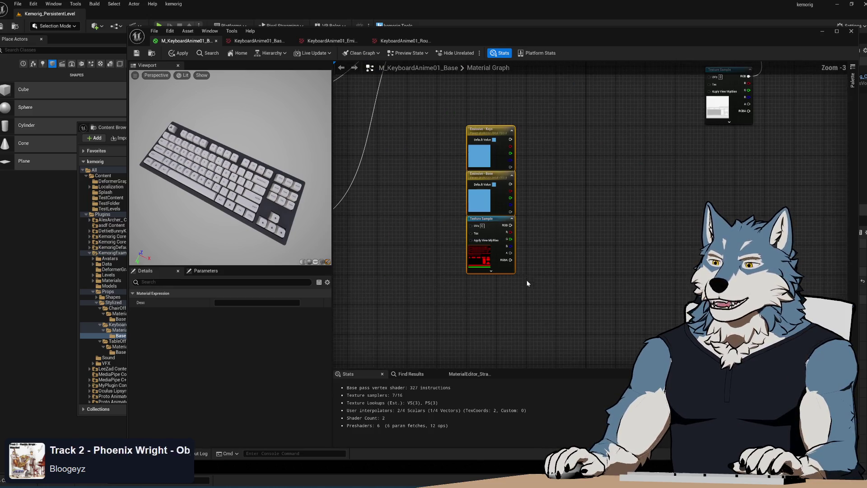
scroll(543, 261, down, 2)
drag(540, 265, 509, 269)
scroll(506, 281, down, 1)
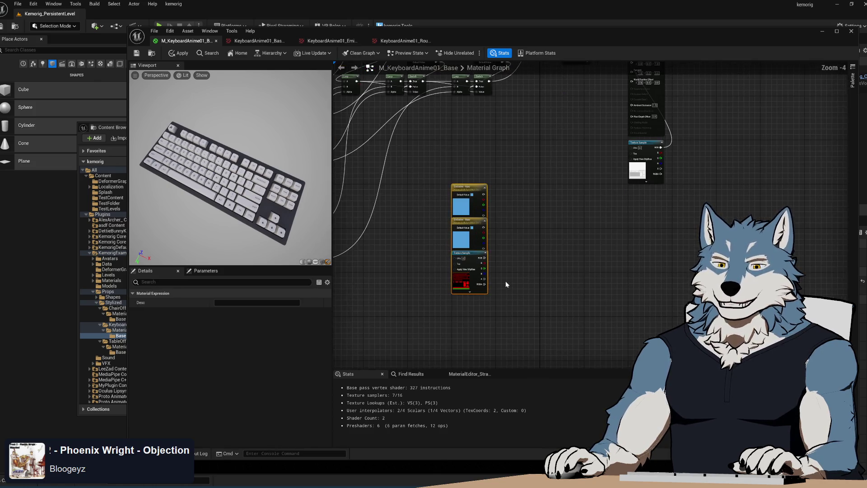
scroll(514, 261, down, 1)
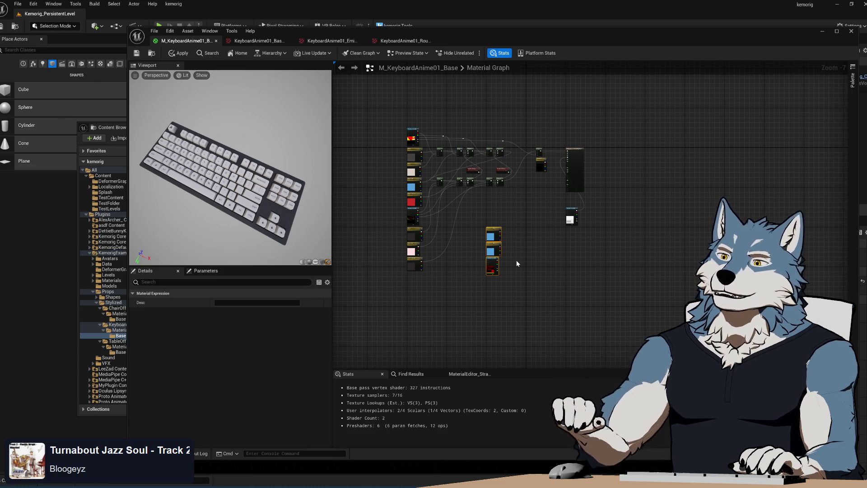
scroll(517, 261, up, 2)
scroll(516, 261, up, 2)
mouse_move(263, 206)
mouse_down()
mouse_move(212, 172)
mouse_move(217, 199)
mouse_move(249, 206)
mouse_up()
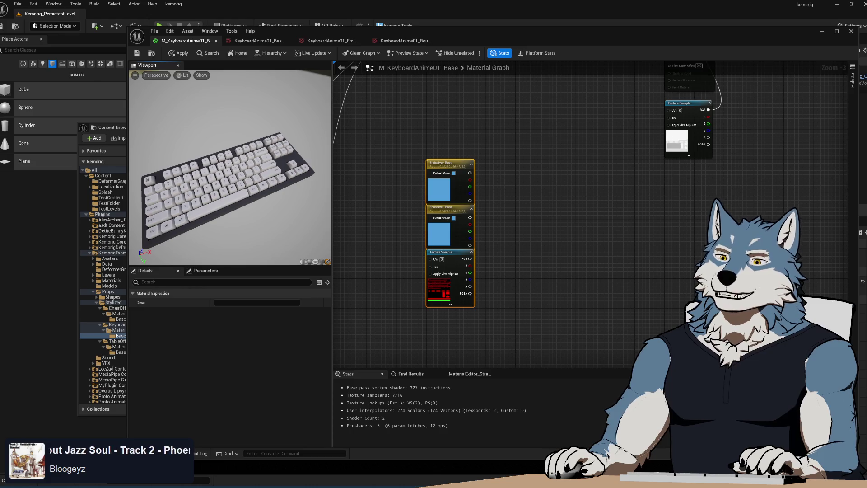
scroll(541, 269, down, 3)
key(Home)
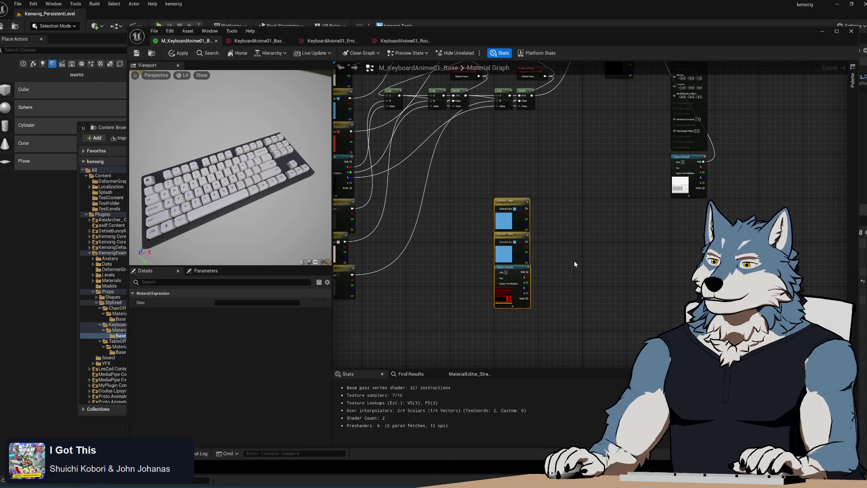
key(alt+Tab)
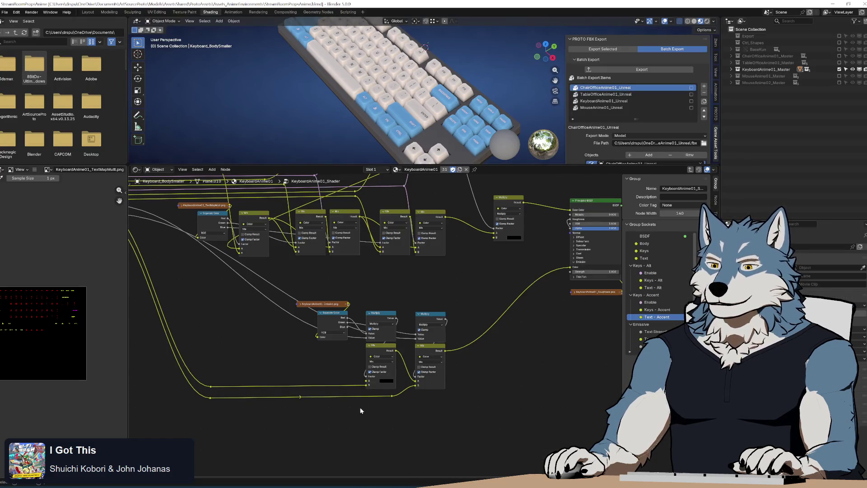
drag(272, 351, 434, 412)
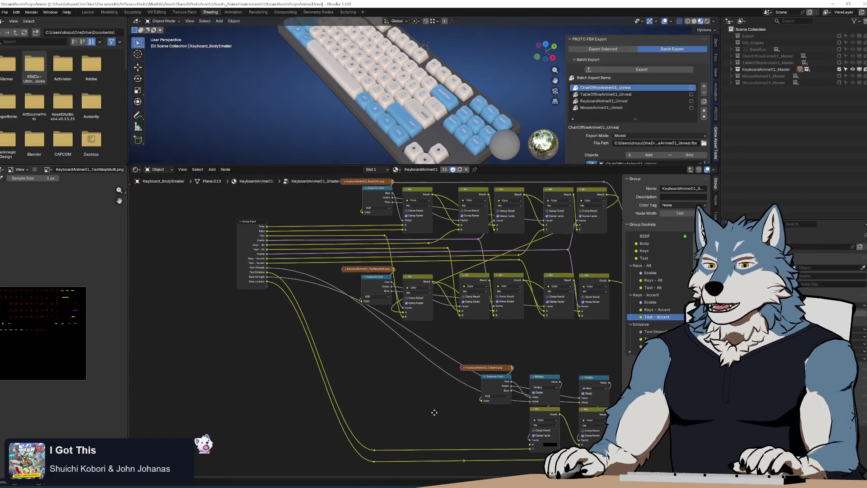
click(248, 241)
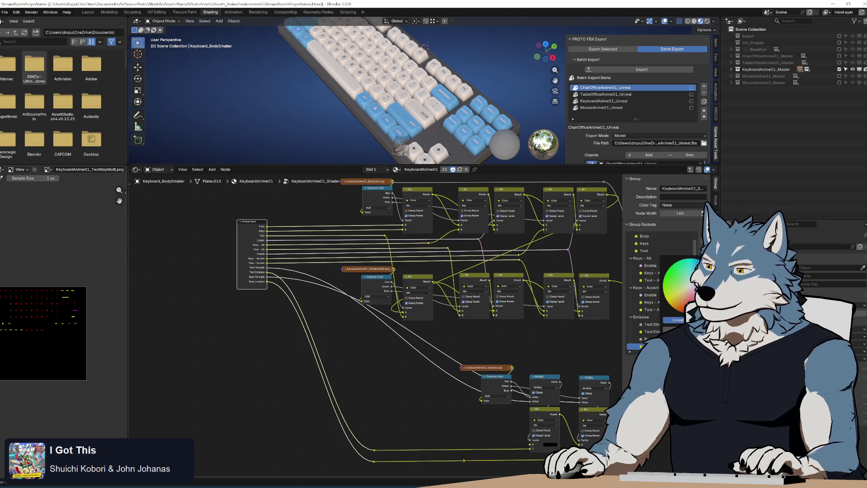
key(alt+a)
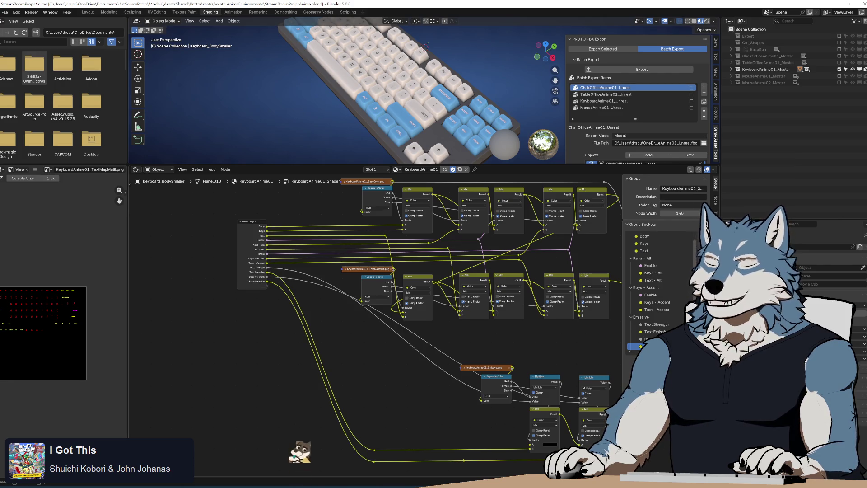
key(alt+Tab)
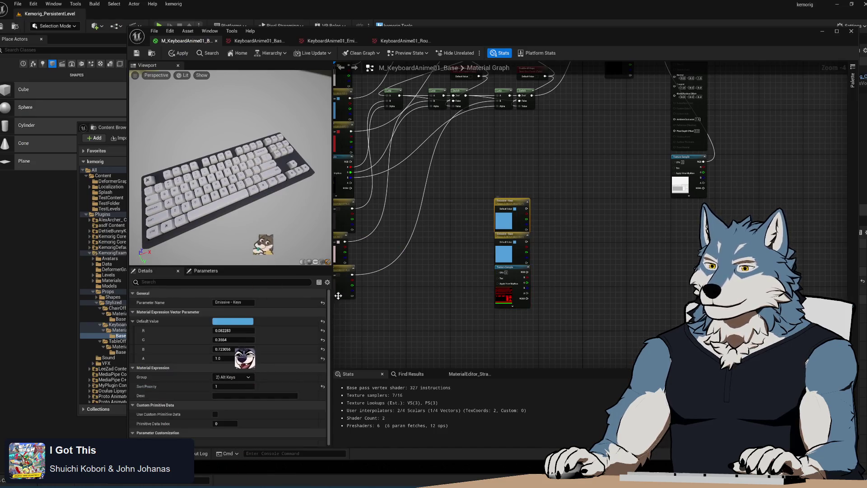
Step: Inspect the default colours of Emissive - Keys and Emissive - Base
click(228, 323)
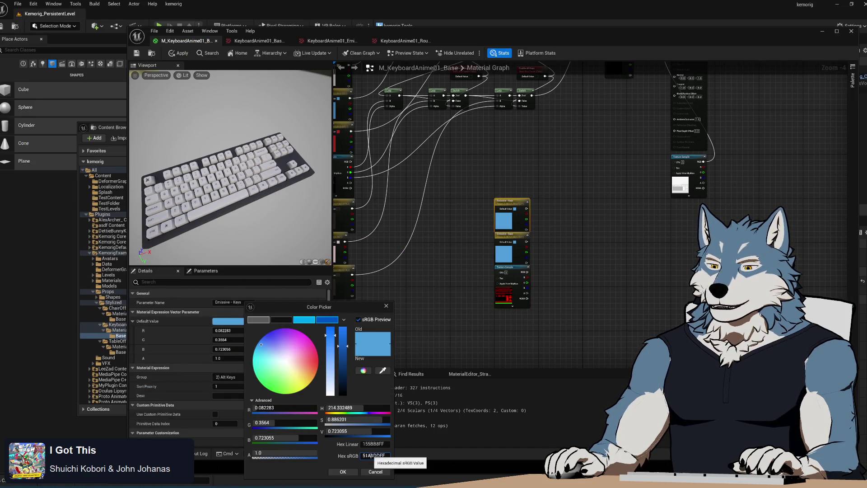
click(344, 472)
click(512, 234)
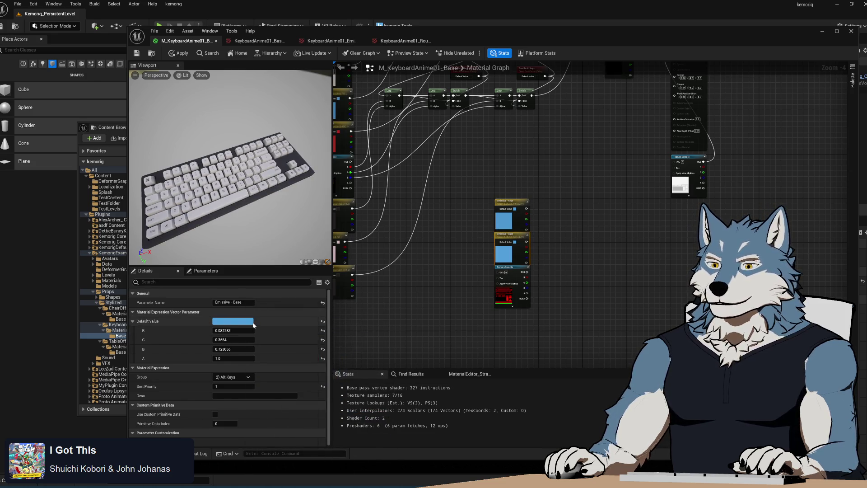
click(252, 323)
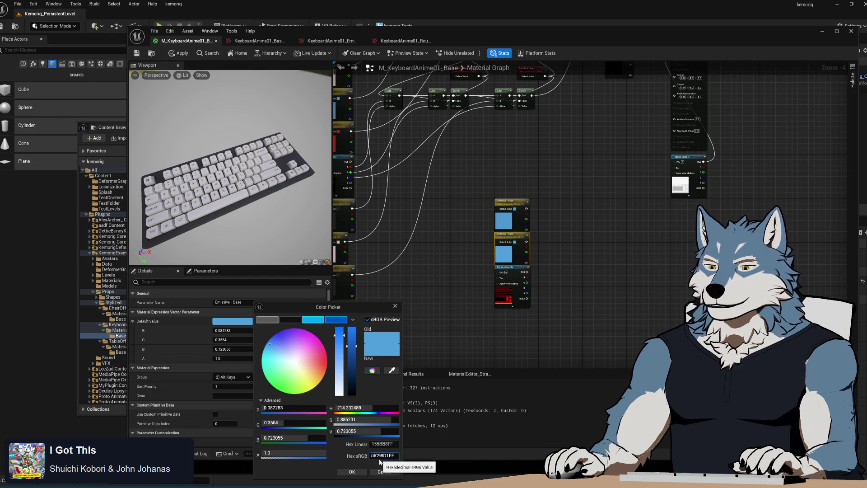
click(352, 472)
click(598, 271)
Step: Move the texture sample aside and paste a copy of a Lerp and Switch pair beside the emissive nodes
drag(501, 267, 441, 240)
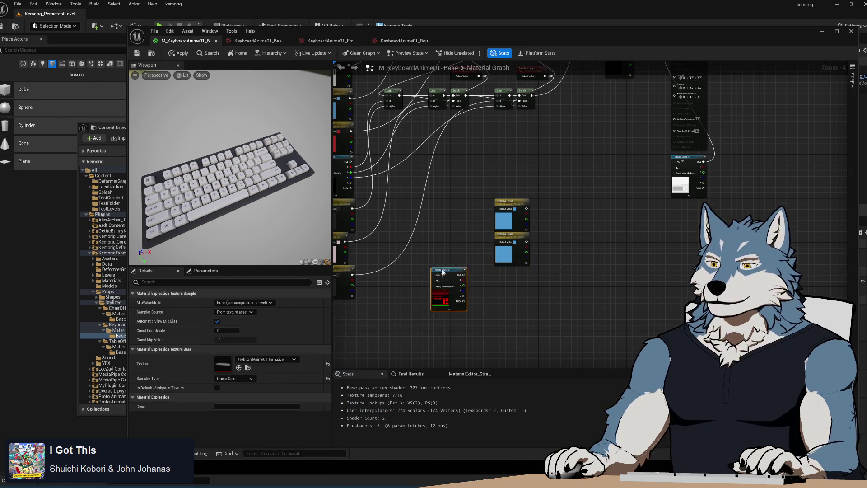
scroll(560, 243, up, 2)
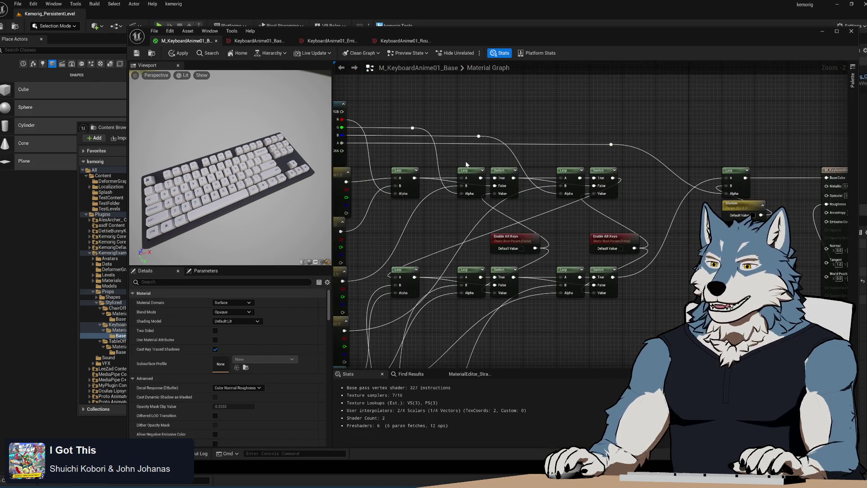
drag(452, 161, 540, 220)
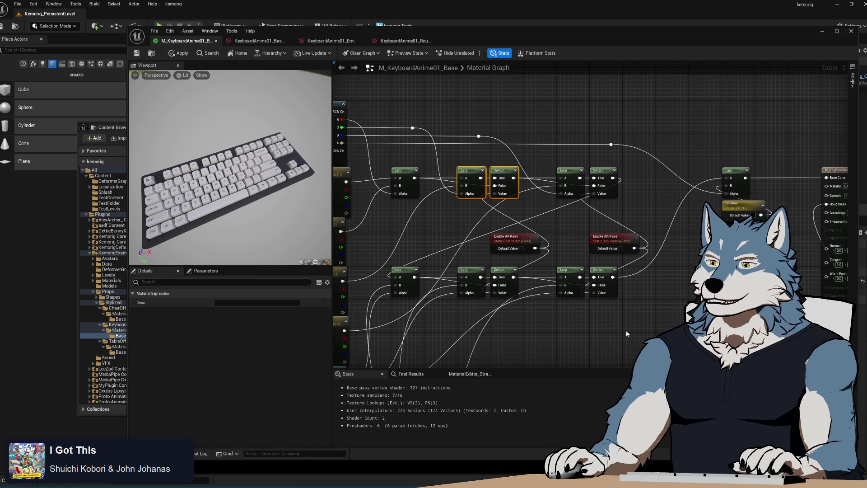
click(568, 223)
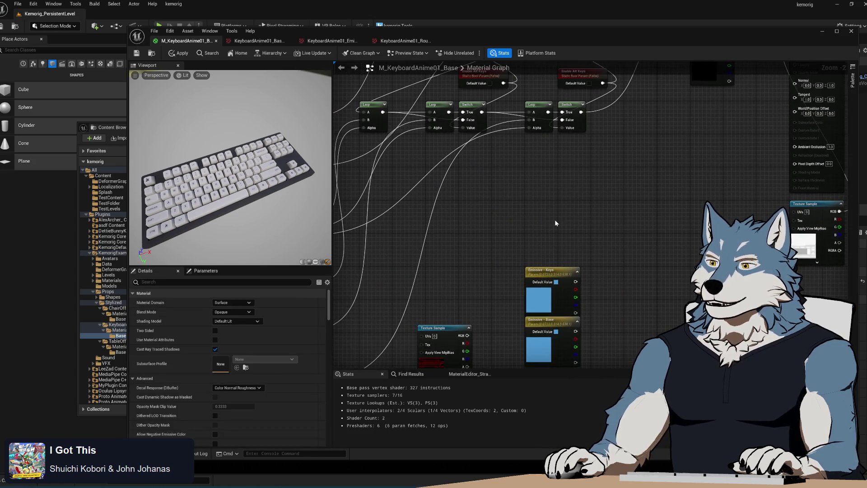
key(ctrl+v)
mouse_move(572, 222)
mouse_down()
mouse_move(636, 286)
mouse_move(612, 271)
mouse_up()
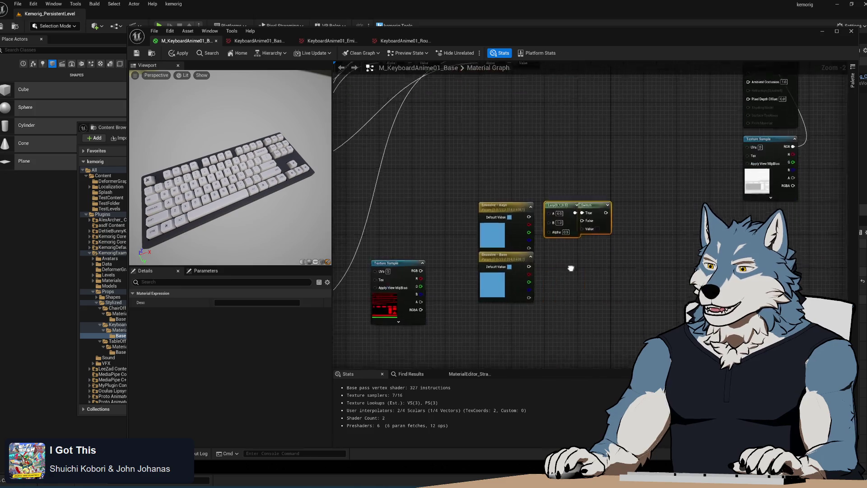
Step: Delete the two selected Emissive parameter nodes and move the texture sample down and right
scroll(551, 245, up, 1)
drag(459, 247, 482, 201)
key(Delete)
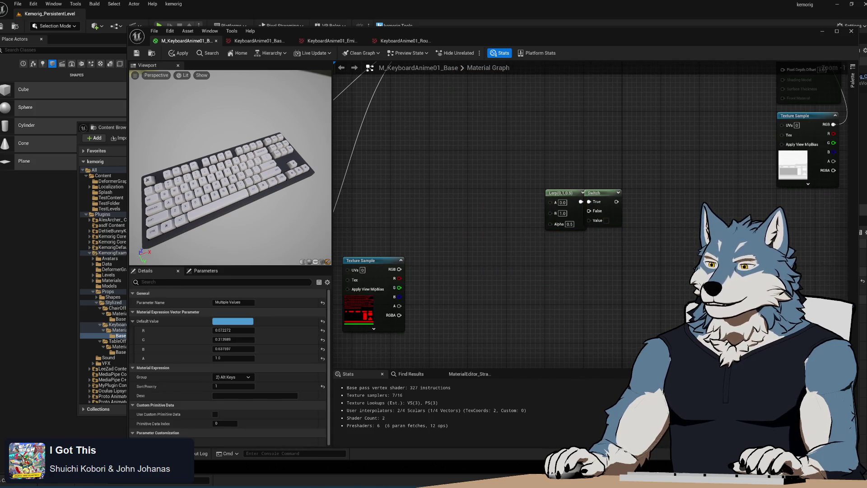
drag(601, 256, 599, 303)
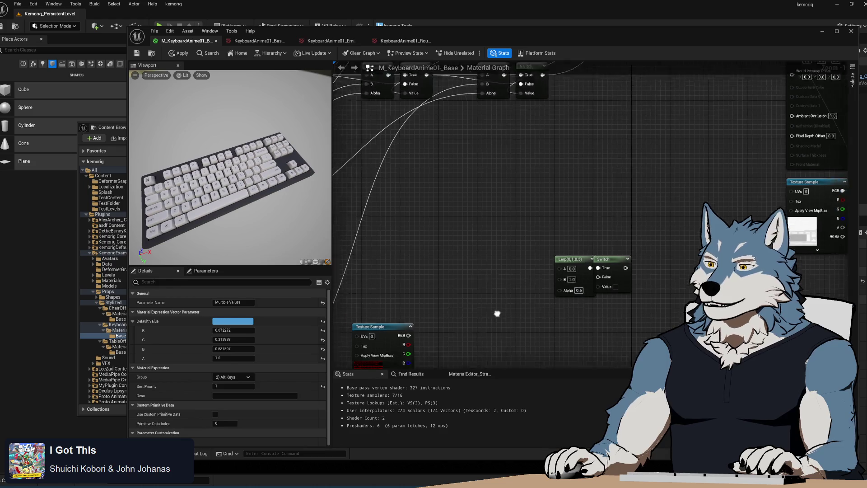
scroll(500, 272, down, 3)
scroll(510, 254, up, 2)
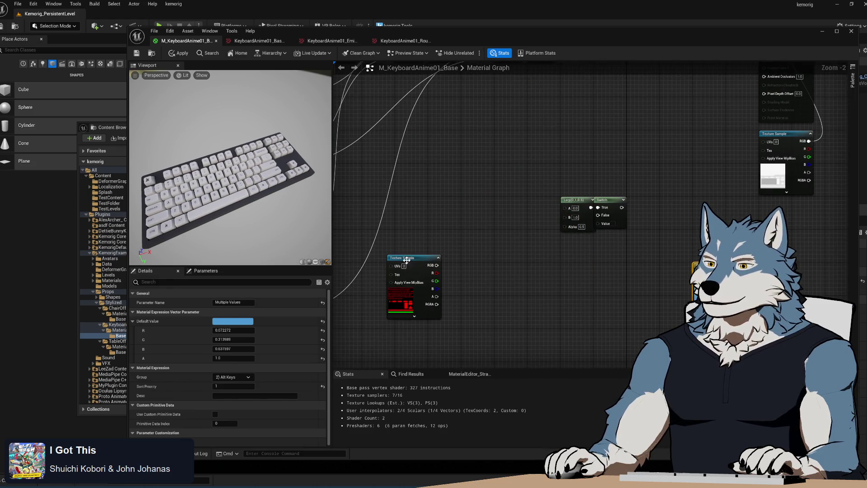
drag(412, 258, 490, 267)
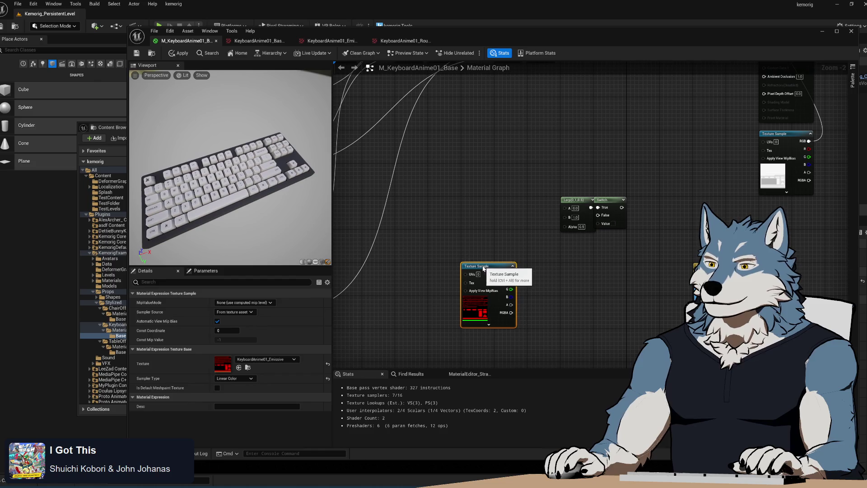
click(482, 226)
Step: Duplicate the Enable Alt Keys parameter node
scroll(483, 254, down, 2)
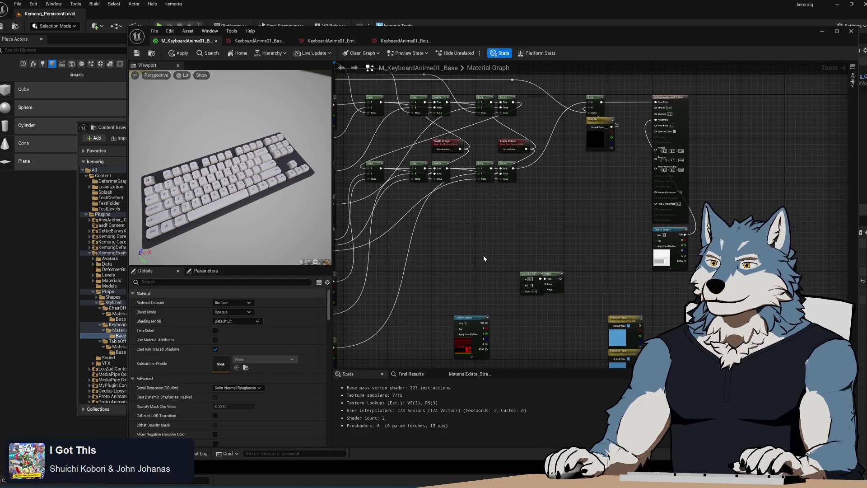
click(445, 143)
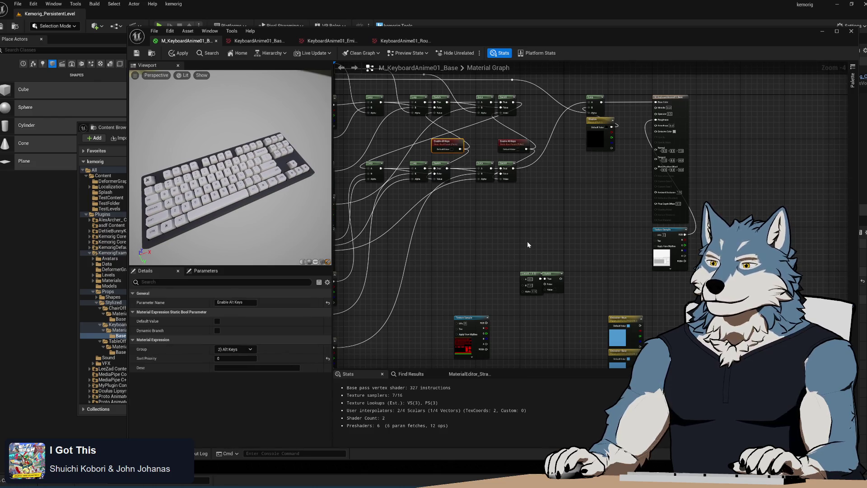
key(ctrl+v)
scroll(537, 270, up, 4)
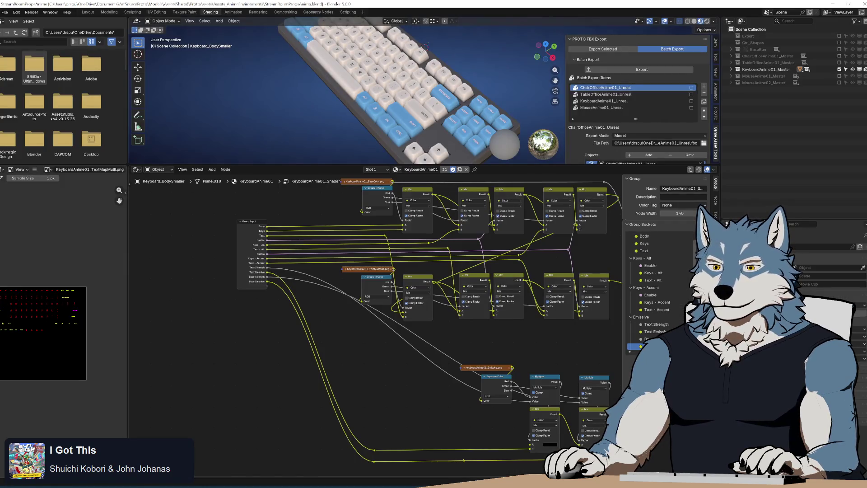
Step: Add a scalar parameter named 'Text Strength', checking socket names in Blender
click(246, 280)
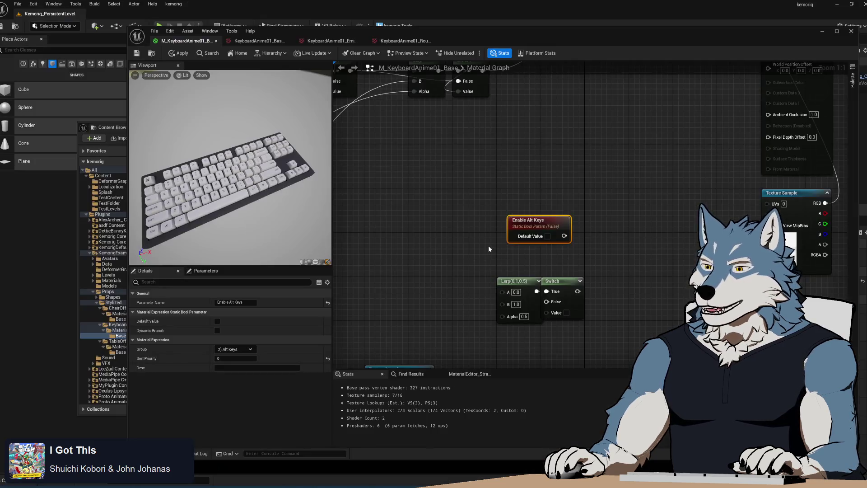
right_click(537, 254)
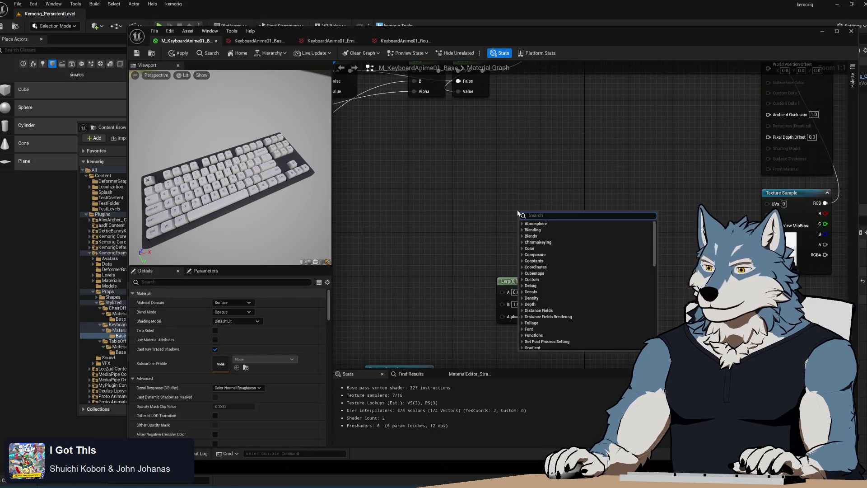
text(paramet)
scroll(536, 268, up, 4)
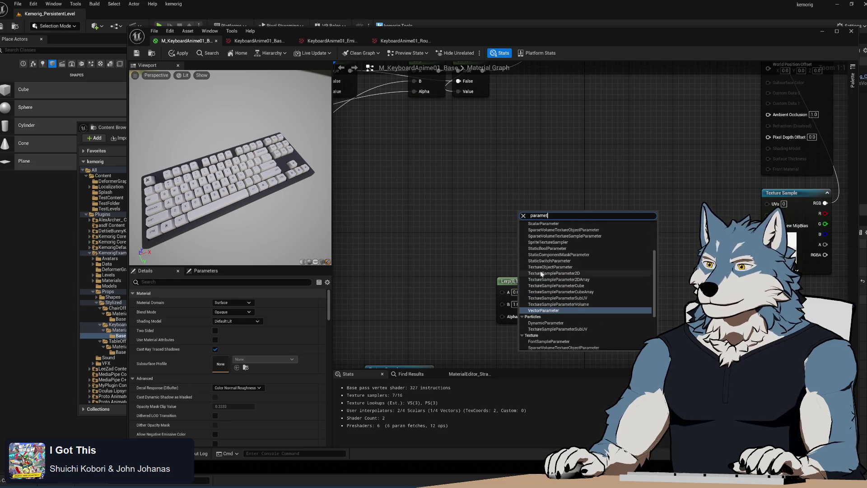
click(544, 238)
text(Emissive)
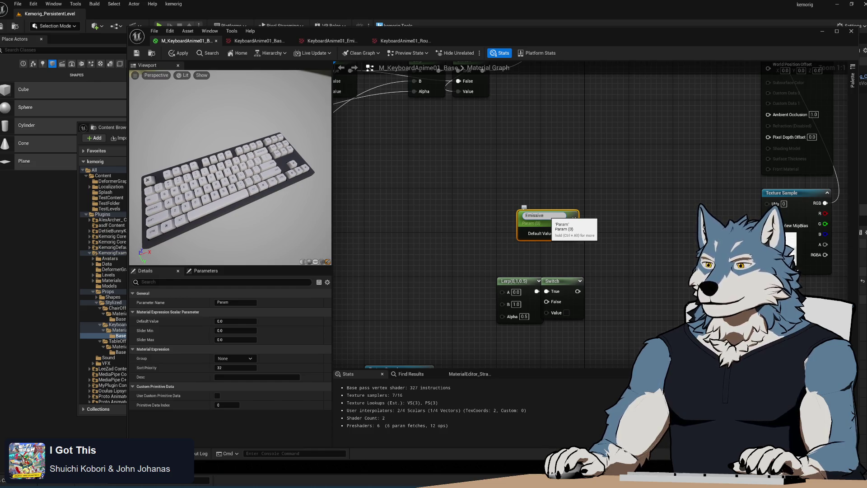
key(Return)
key(alt+Tab)
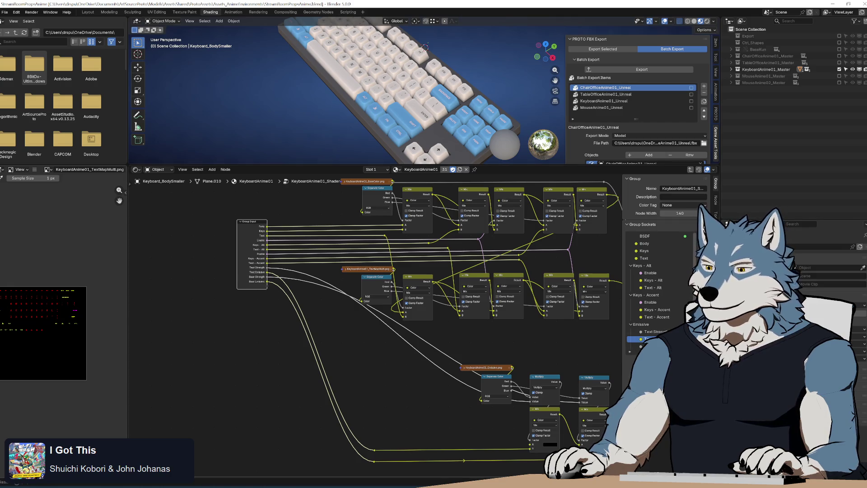
scroll(658, 328, down, 1)
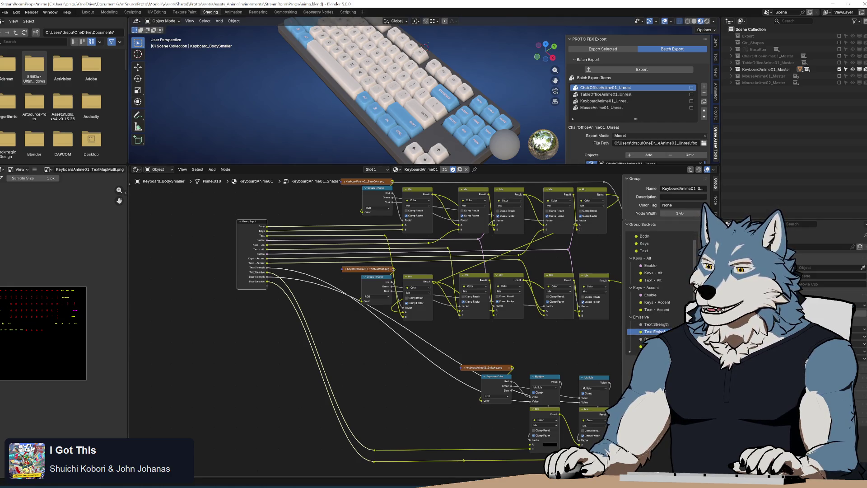
key(alt+Tab)
click(532, 214)
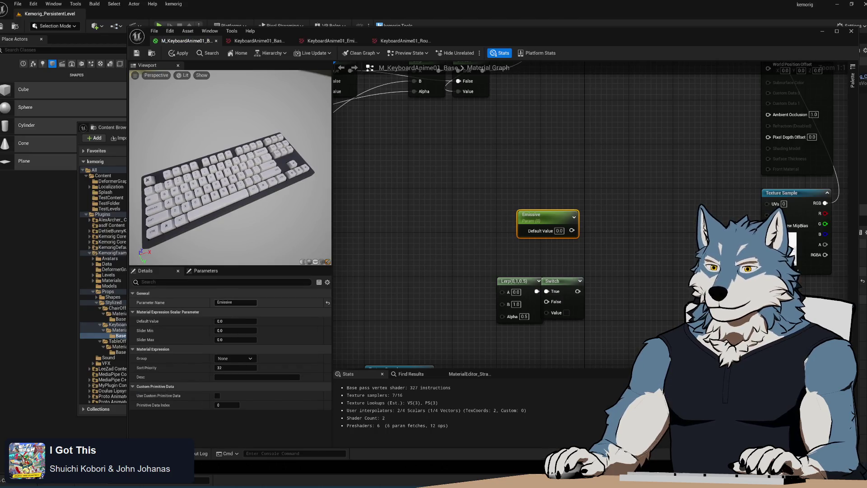
text(Text St)
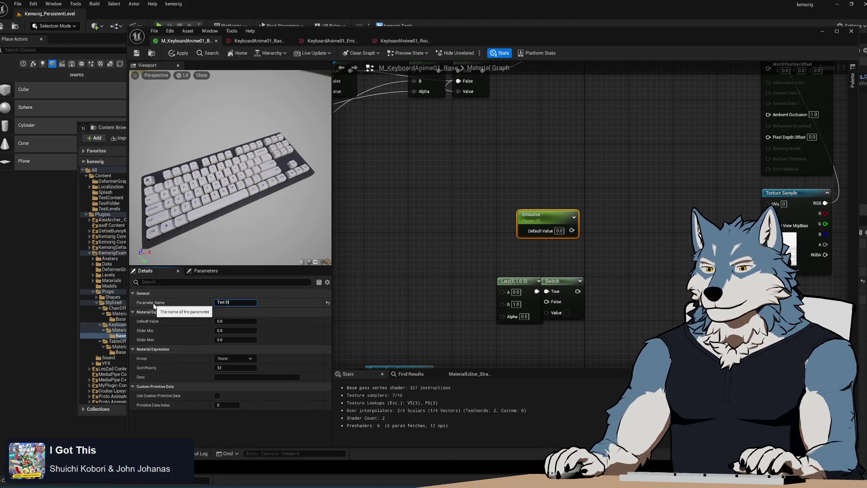
text(rength)
key(Return)
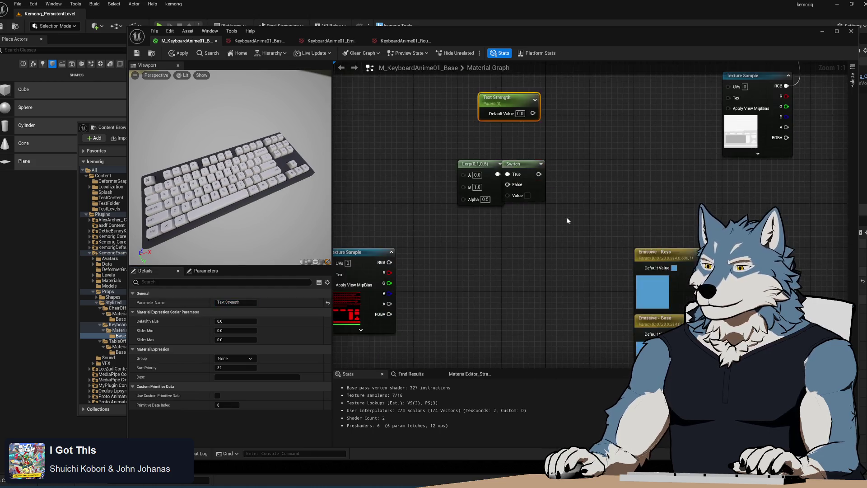
Step: Rename the Emissive - Keys colour parameter to 'Text Emissive'
click(669, 199)
text(Text Emissive)
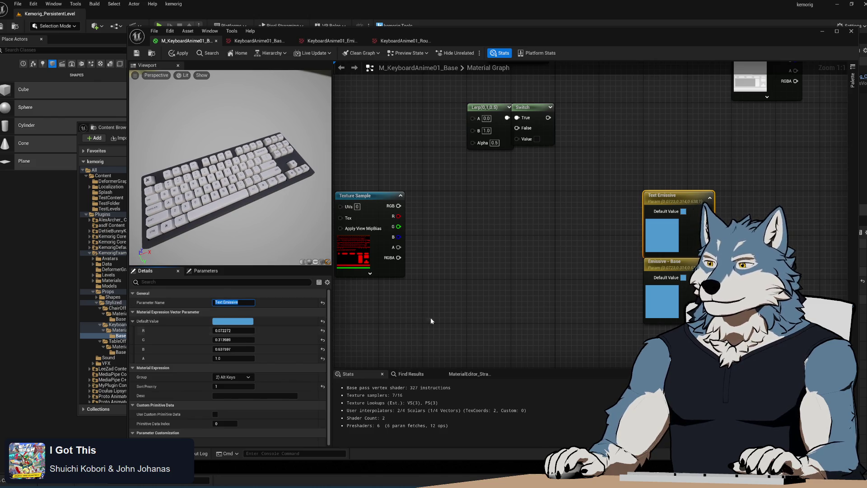
click(671, 258)
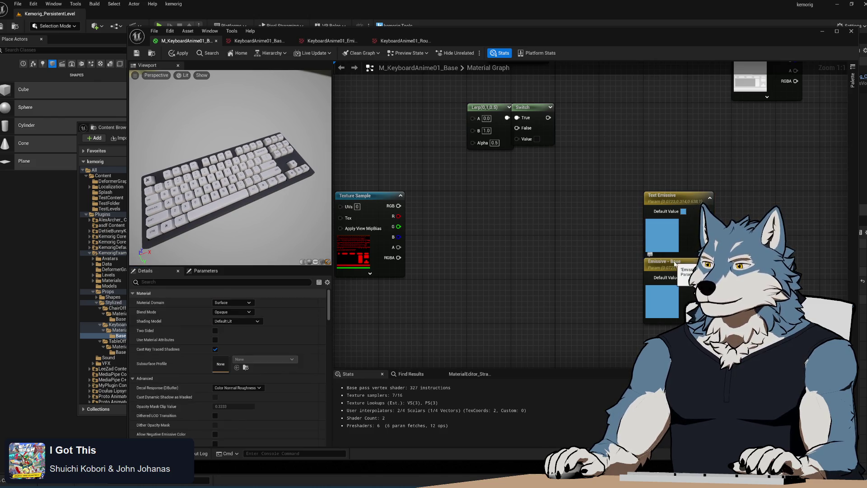
key(alt+Tab)
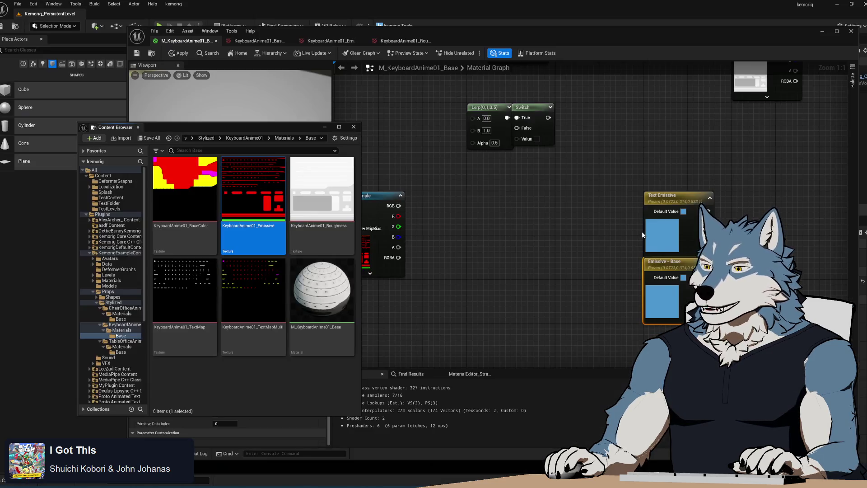
key(alt+Tab)
click(646, 264)
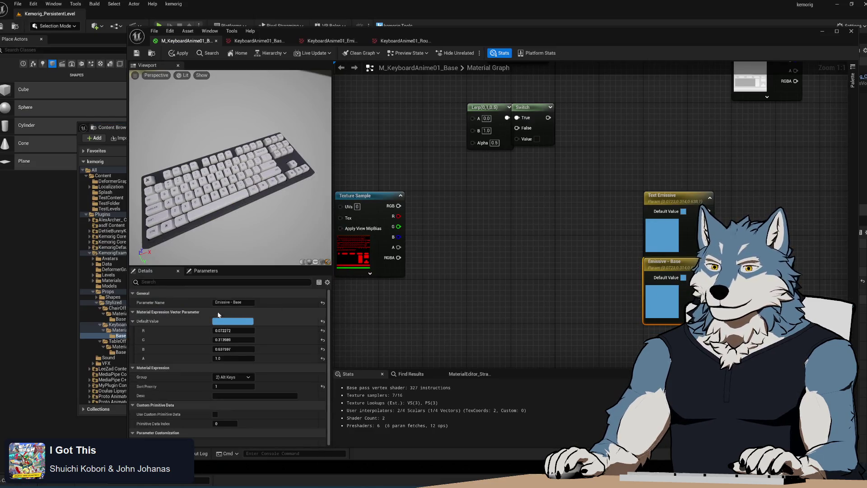
Step: Rename Emissive - Base to 'Base Emissive' and duplicate Text Strength as 'Base Strength'
click(230, 302)
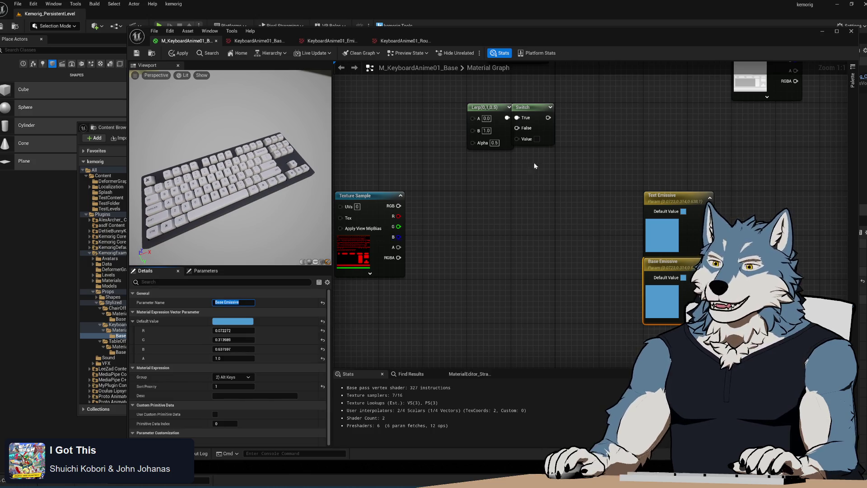
drag(534, 162, 524, 271)
click(506, 153)
key(ctrl+d)
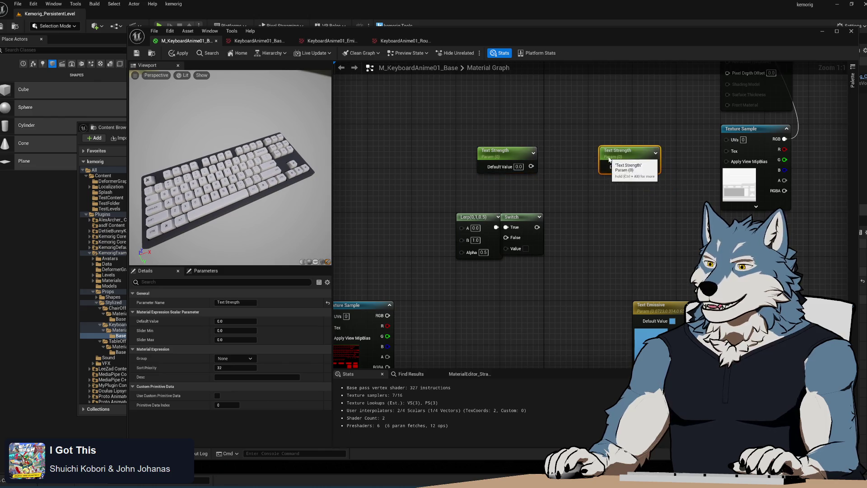
double_click(222, 302)
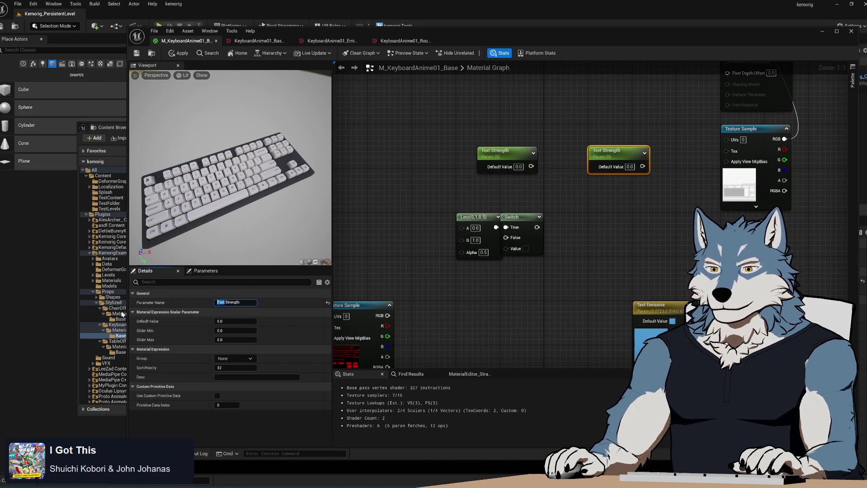
text(Base)
key(Return)
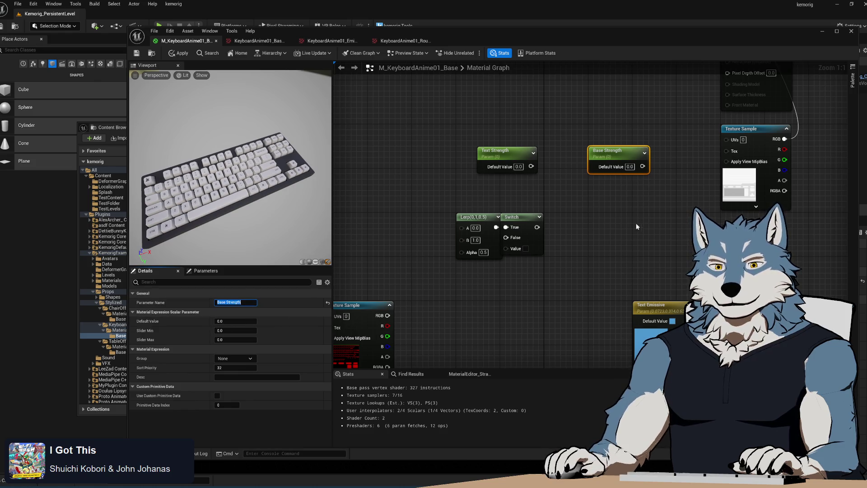
click(636, 223)
scroll(560, 262, down, 6)
scroll(524, 244, up, 2)
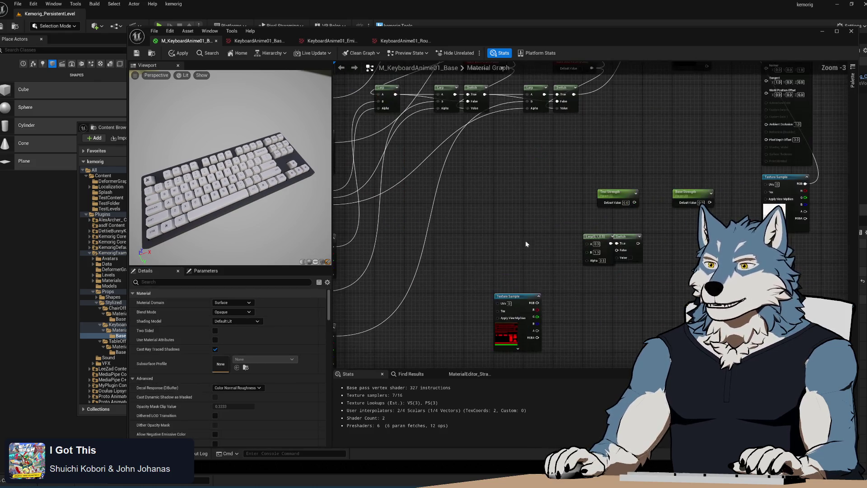
Step: Reposition the Text Strength and Lerp nodes and drag a wire from Text Strength's output
mouse_move(538, 192)
mouse_down()
mouse_move(596, 247)
mouse_move(507, 242)
mouse_move(537, 240)
mouse_up()
click(589, 224)
scroll(590, 225, up, 1)
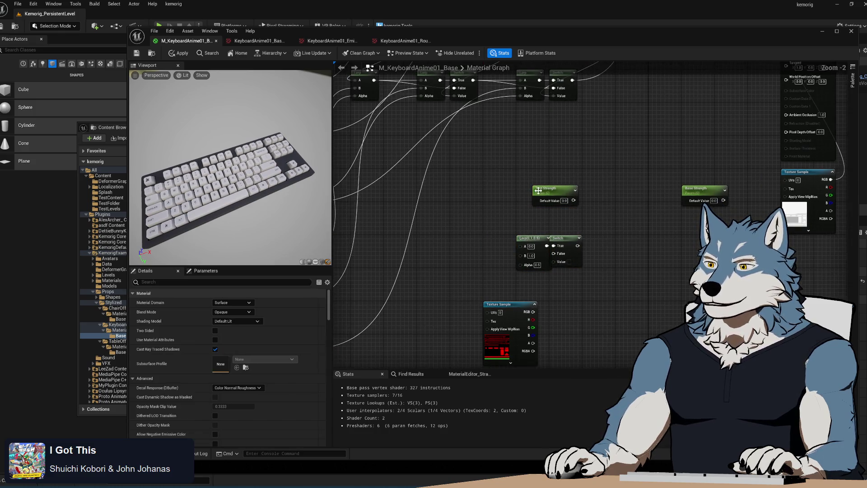
drag(551, 189, 544, 204)
scroll(600, 237, up, 1)
drag(594, 228, 599, 198)
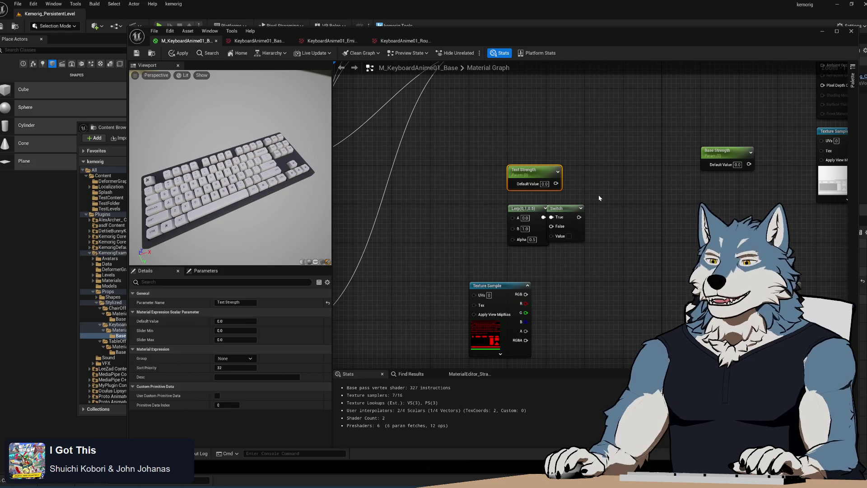
mouse_move(595, 204)
mouse_down()
mouse_move(551, 274)
mouse_move(555, 334)
mouse_move(567, 187)
mouse_up()
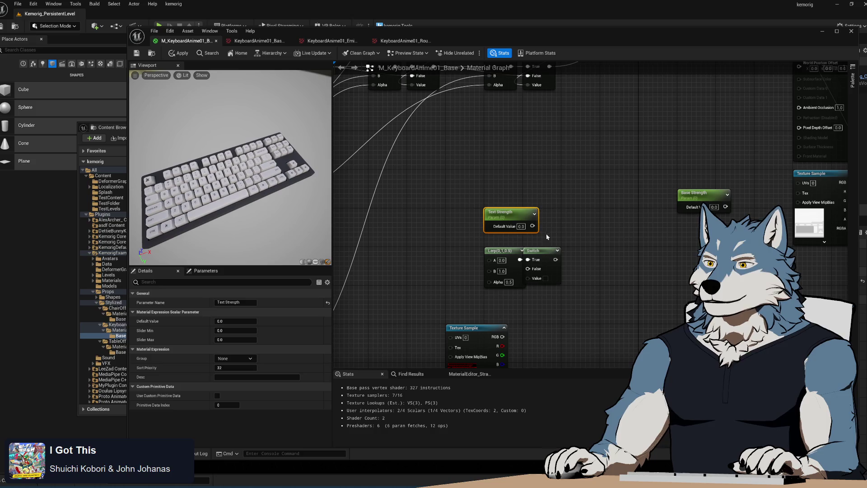
mouse_move(533, 226)
mouse_down()
mouse_move(570, 302)
mouse_move(461, 247)
mouse_move(470, 251)
mouse_move(465, 261)
mouse_move(420, 307)
mouse_move(412, 276)
mouse_move(430, 268)
mouse_move(466, 284)
mouse_up()
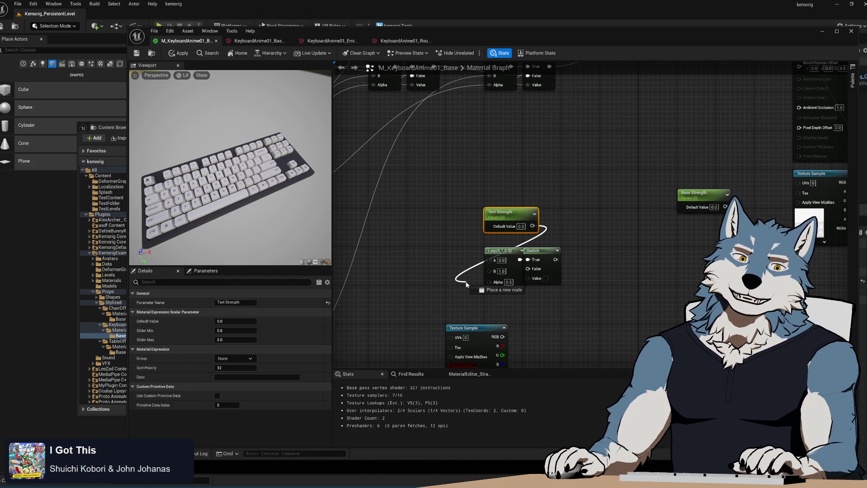
mouse_move(466, 284)
mouse_down()
mouse_move(668, 199)
mouse_move(488, 283)
mouse_move(388, 283)
mouse_move(611, 271)
mouse_move(649, 285)
mouse_move(528, 278)
mouse_move(575, 243)
mouse_move(573, 184)
mouse_move(461, 256)
mouse_move(472, 302)
mouse_up()
scroll(473, 299, down, 3)
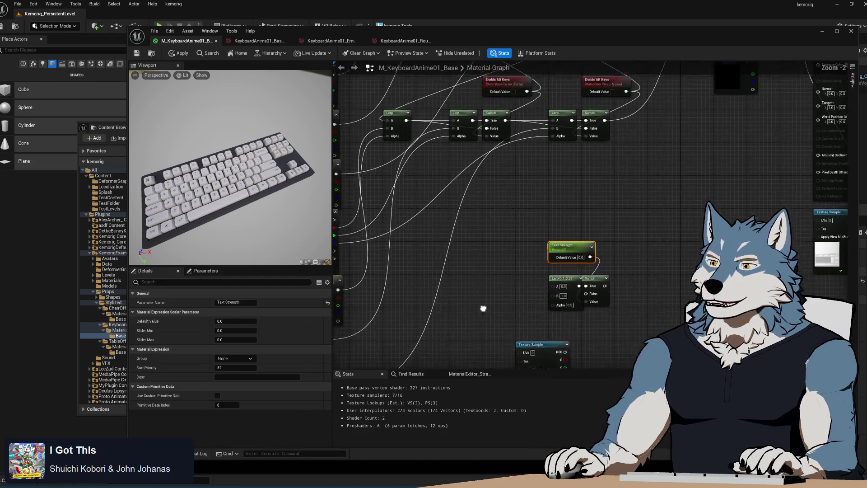
scroll(524, 151, up, 2)
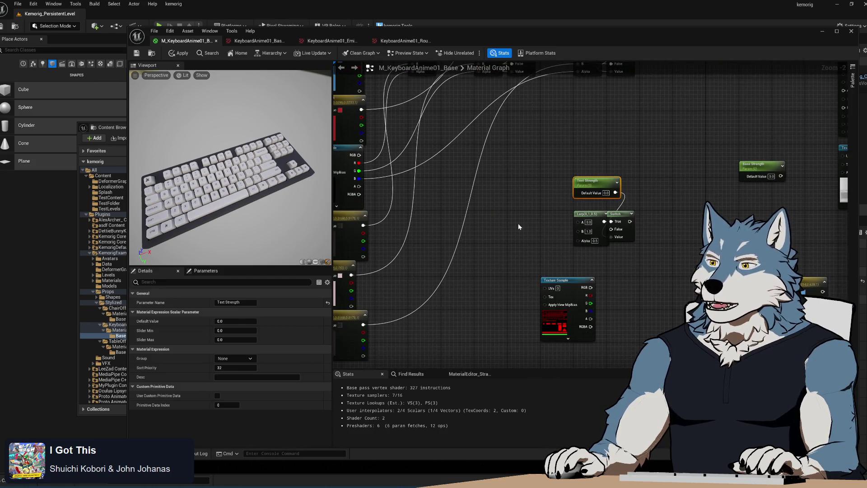
drag(519, 223, 517, 227)
mouse_move(522, 295)
mouse_down()
mouse_move(528, 234)
mouse_move(355, 238)
mouse_move(607, 197)
mouse_move(505, 265)
mouse_move(408, 152)
mouse_move(511, 216)
mouse_move(511, 274)
mouse_move(429, 144)
mouse_move(406, 131)
mouse_up()
Step: Place Text Emissive under the Lerp node and Base Emissive under Base Strength, then bring up the Content Browser
drag(582, 310, 582, 255)
drag(587, 230, 655, 317)
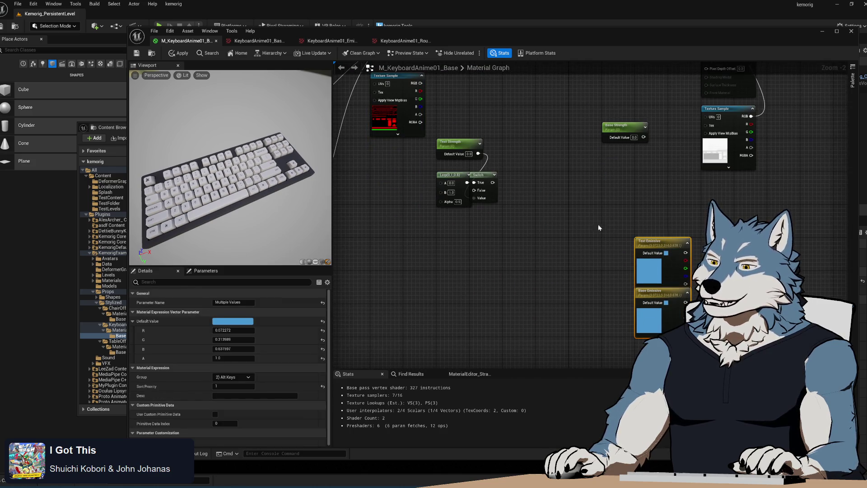
drag(655, 242, 458, 242)
drag(650, 292, 647, 292)
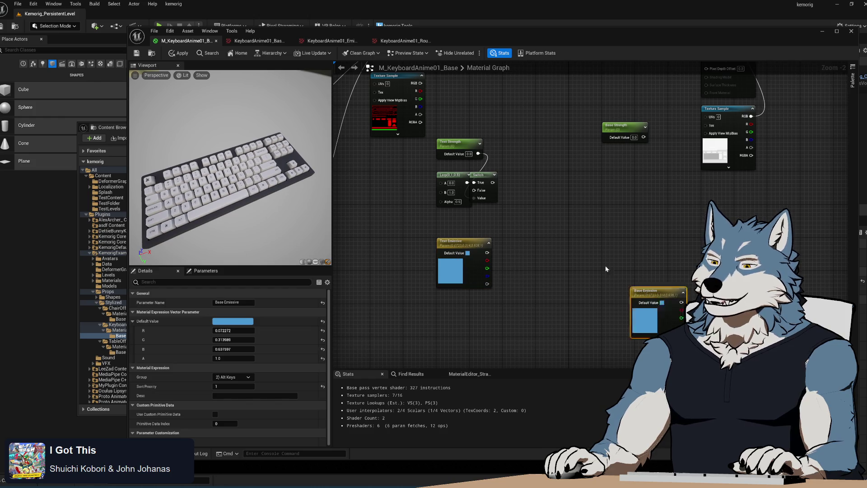
scroll(605, 269, up, 1)
mouse_move(397, 224)
mouse_down()
mouse_move(455, 267)
mouse_move(510, 326)
mouse_move(461, 219)
mouse_up()
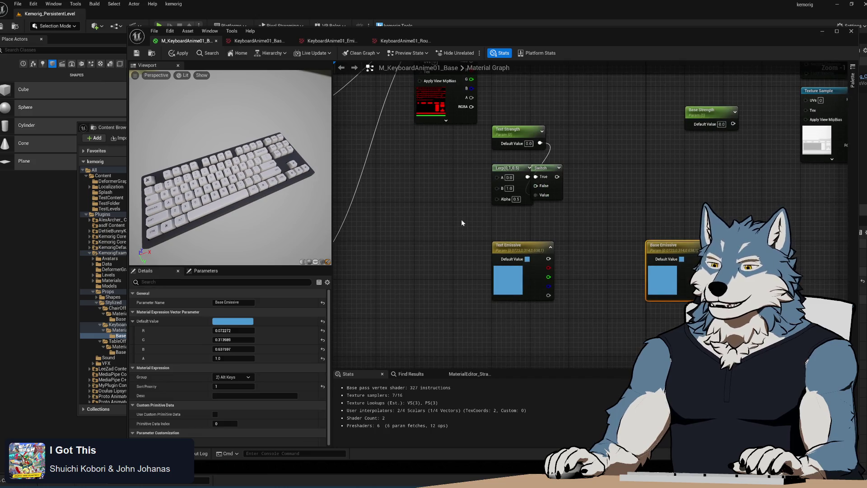
key(ctrl+space)
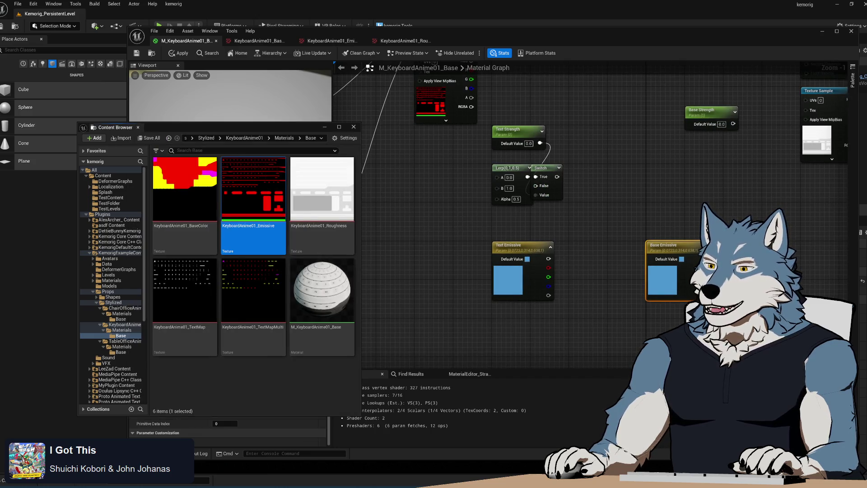
Step: Inspect Blender's emissive Separate Color, Multiply and Mix nodes, then return to Unreal
key(alt+Tab)
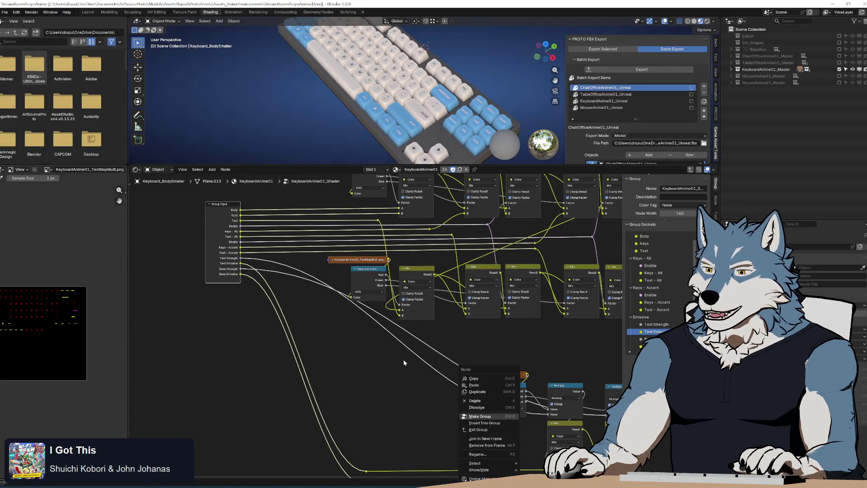
drag(501, 436, 412, 367)
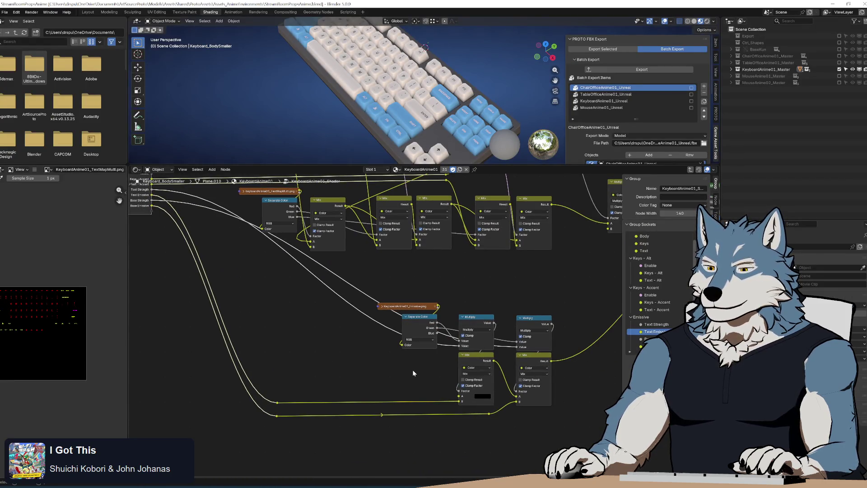
scroll(438, 357, up, 1)
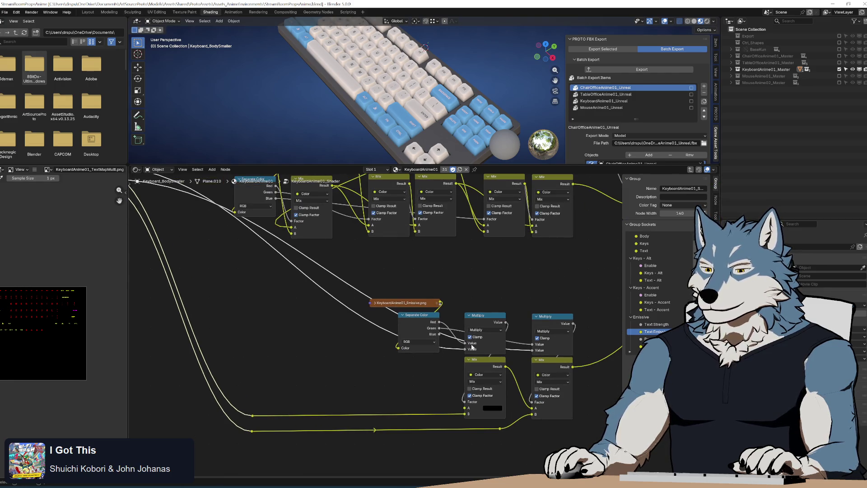
scroll(261, 280, down, 2)
scroll(328, 324, up, 2)
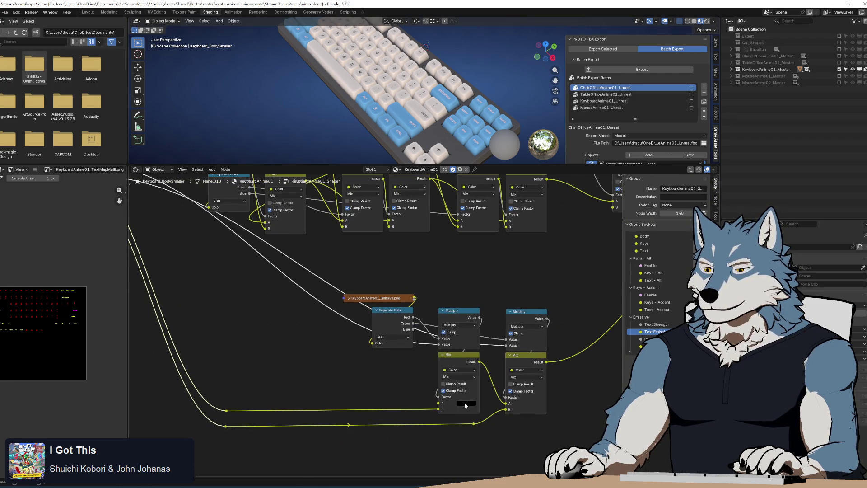
key(alt+Tab)
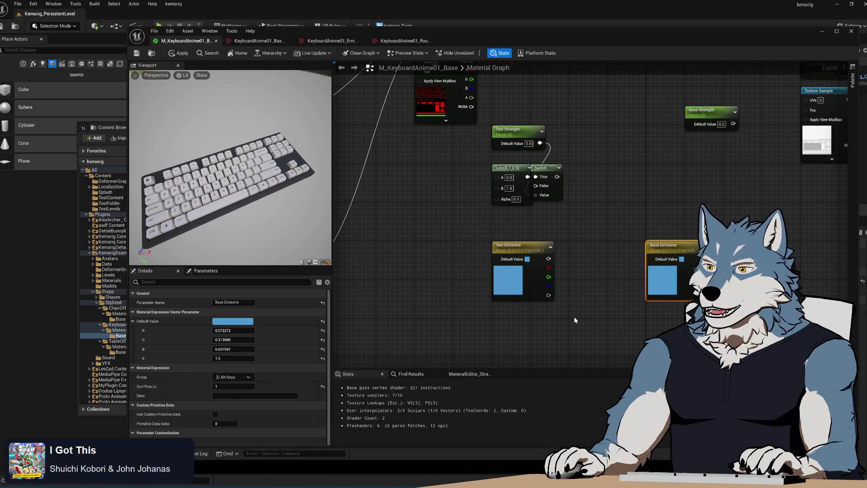
Step: Connect Text Emissive to the Lerp's B input
scroll(583, 311, down, 2)
scroll(569, 257, up, 2)
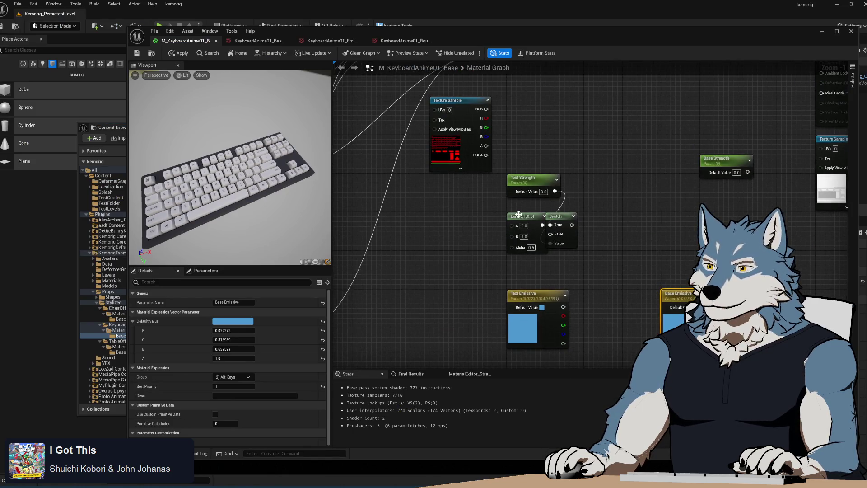
mouse_move(564, 307)
mouse_down()
mouse_move(582, 326)
mouse_move(512, 235)
mouse_up()
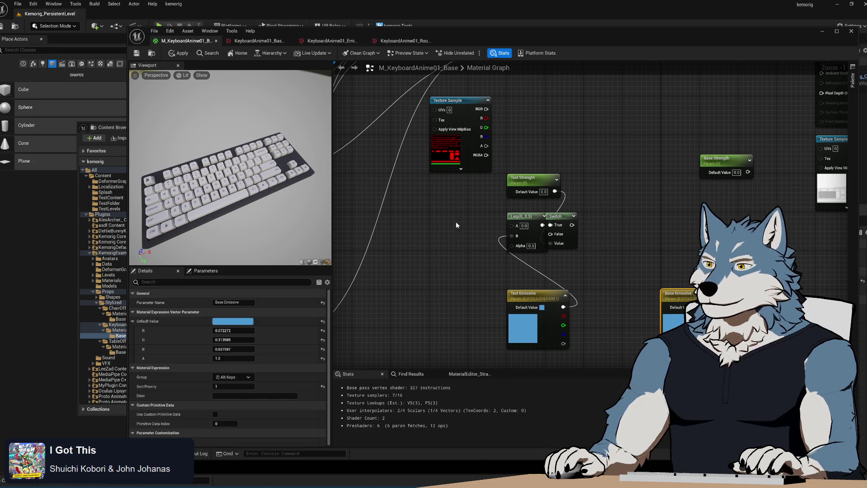
scroll(457, 225, down, 3)
scroll(540, 259, up, 2)
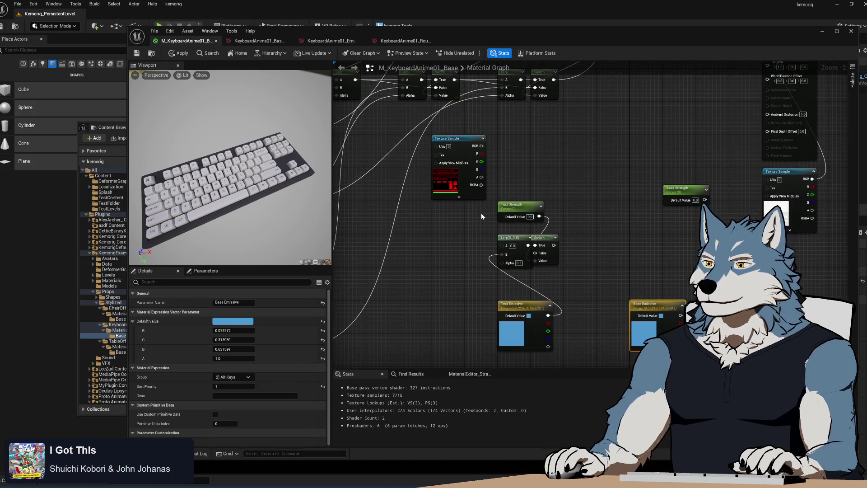
scroll(474, 234, up, 1)
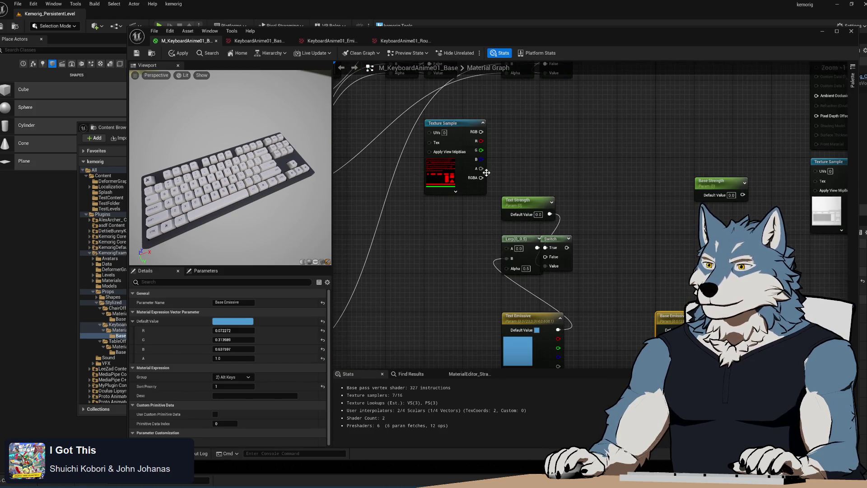
Step: Multiply the texture's R channel by Text Strength and feed the result into the Lerp's Alpha
drag(481, 141, 535, 149)
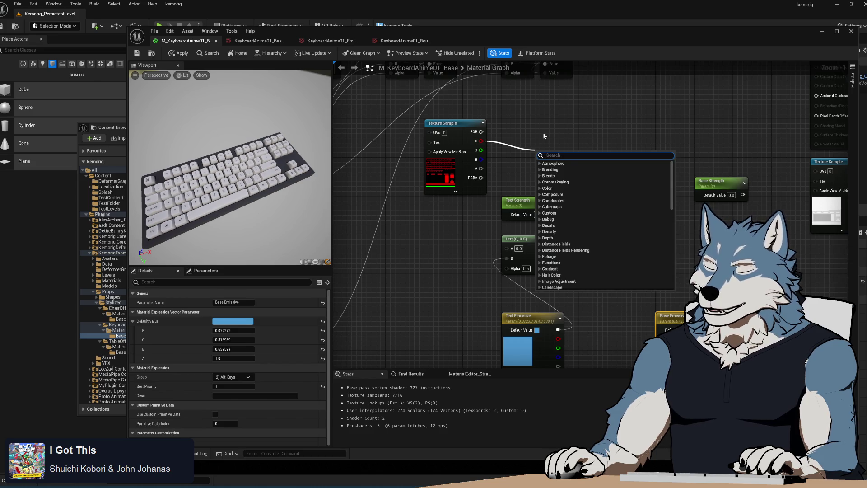
text(multiply)
key(Return)
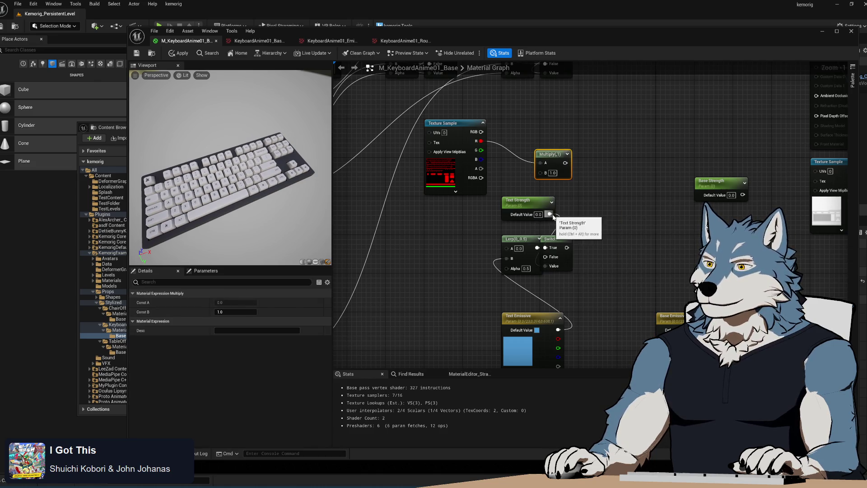
mouse_move(547, 155)
mouse_down()
mouse_move(512, 199)
mouse_move(536, 173)
mouse_up()
click(560, 198)
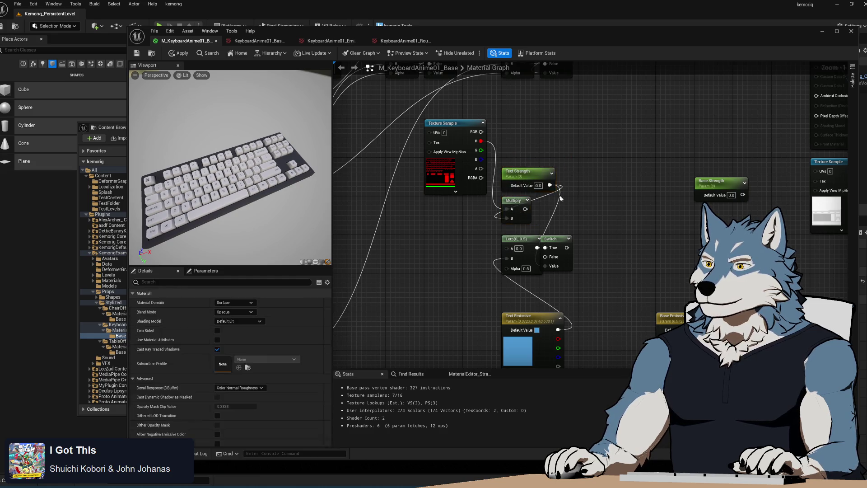
mouse_move(525, 209)
mouse_down()
mouse_move(531, 280)
mouse_move(507, 268)
mouse_move(531, 246)
mouse_move(492, 217)
mouse_move(520, 214)
mouse_up()
Step: Delete the Switch node and arrange Text Strength, Multiply and Text Emissive beside the Lerp
click(524, 215)
key(Delete)
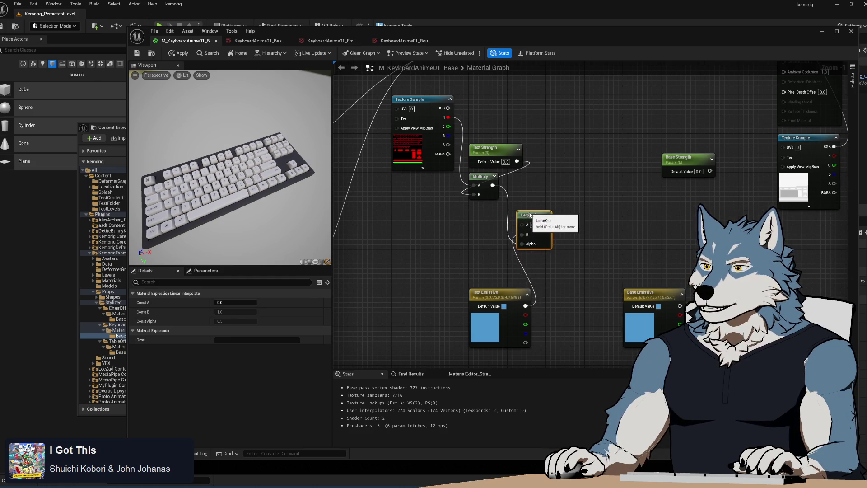
drag(464, 141, 554, 191)
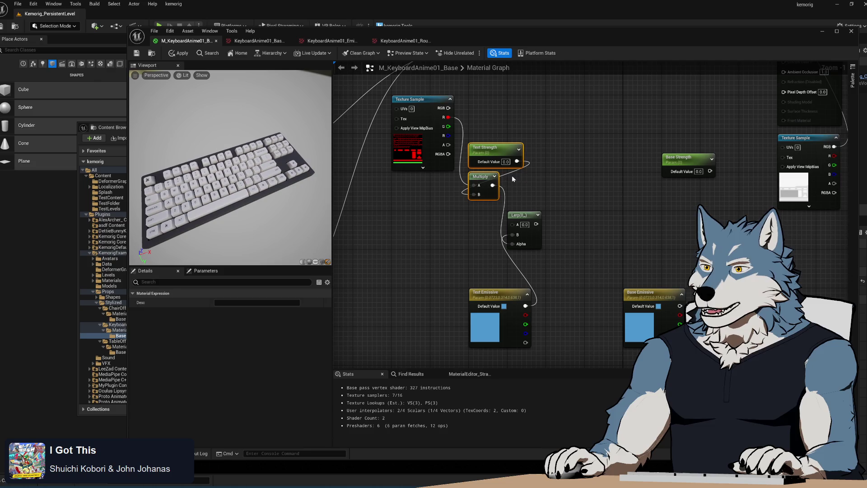
drag(479, 176, 478, 215)
click(567, 288)
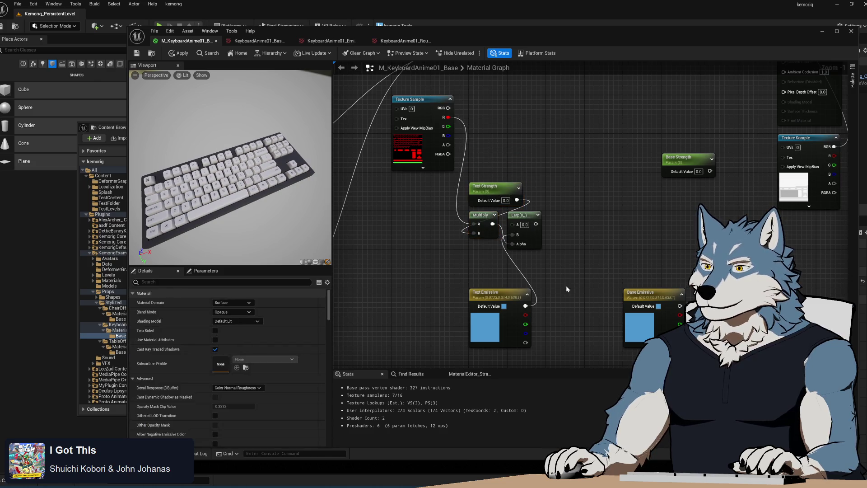
drag(499, 292, 533, 273)
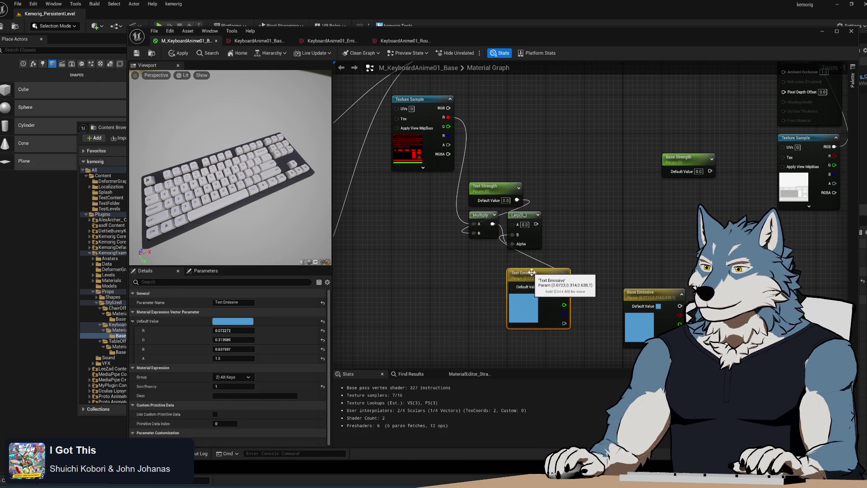
Step: Duplicate the Multiply and Lerp nodes below Base Strength, aligned with the originals
scroll(611, 214, up, 1)
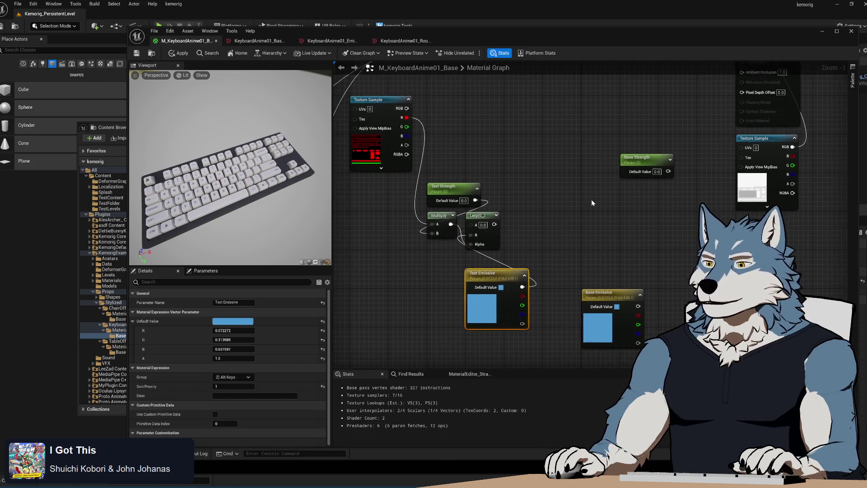
drag(671, 163, 601, 189)
drag(562, 218, 401, 252)
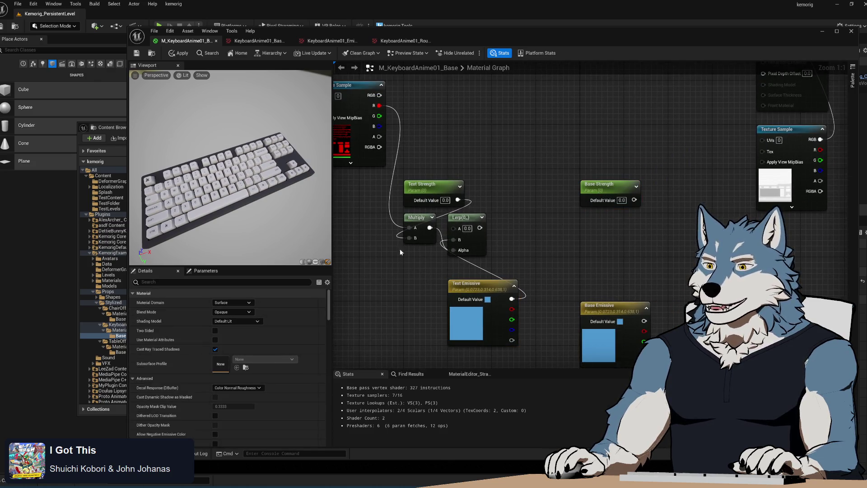
key(ctrl+c)
key(ctrl+v)
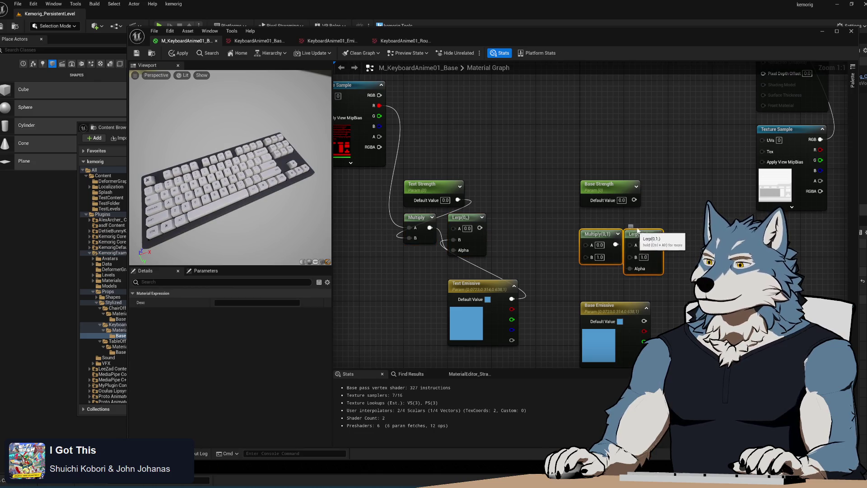
drag(622, 231, 623, 214)
click(542, 228)
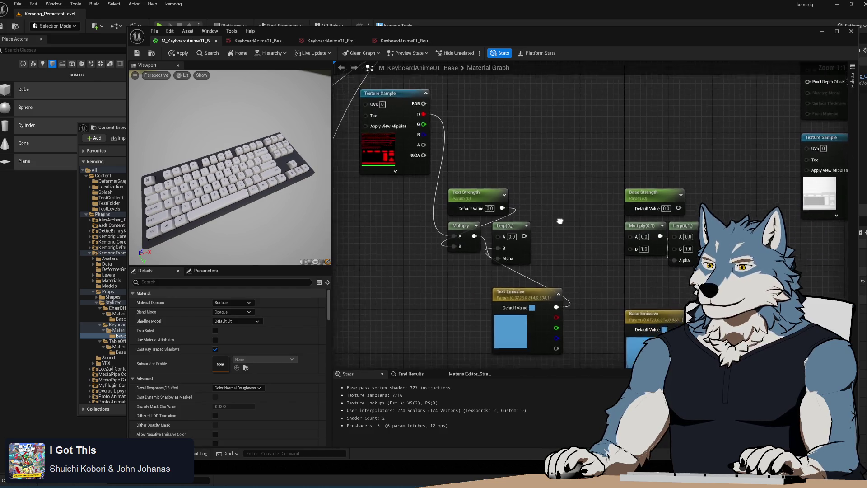
Step: Chain the text Lerp into the base Lerp, with texture G times Base Strength as its alpha
mouse_move(463, 207)
mouse_down()
mouse_move(521, 236)
mouse_move(619, 237)
mouse_move(614, 212)
mouse_up()
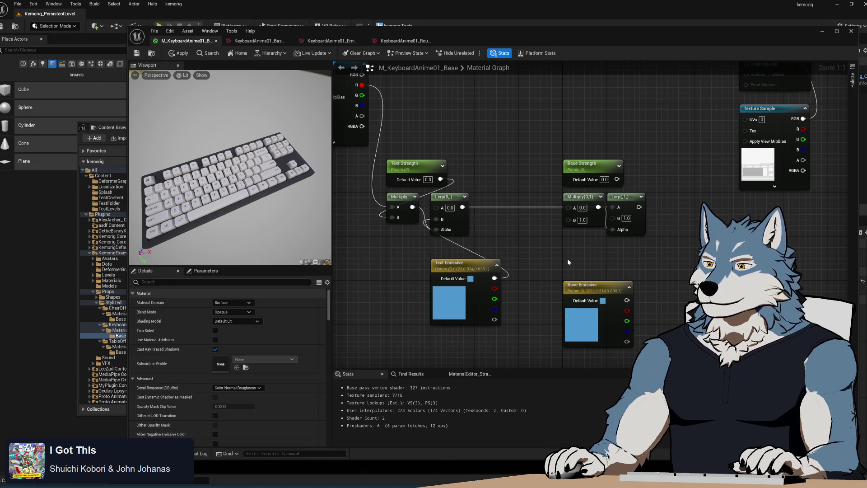
mouse_move(618, 180)
mouse_down()
mouse_move(619, 190)
mouse_move(568, 207)
mouse_move(570, 220)
mouse_up()
drag(362, 95, 568, 207)
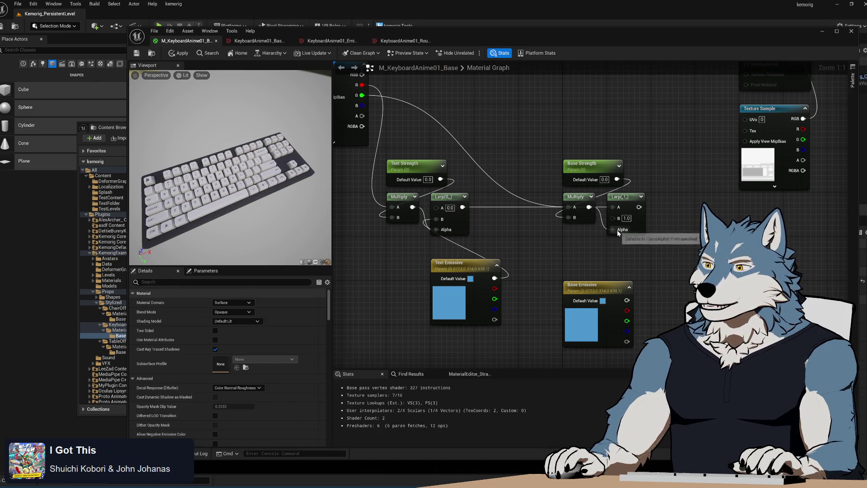
mouse_move(596, 288)
mouse_down()
mouse_move(649, 254)
mouse_move(640, 267)
mouse_up()
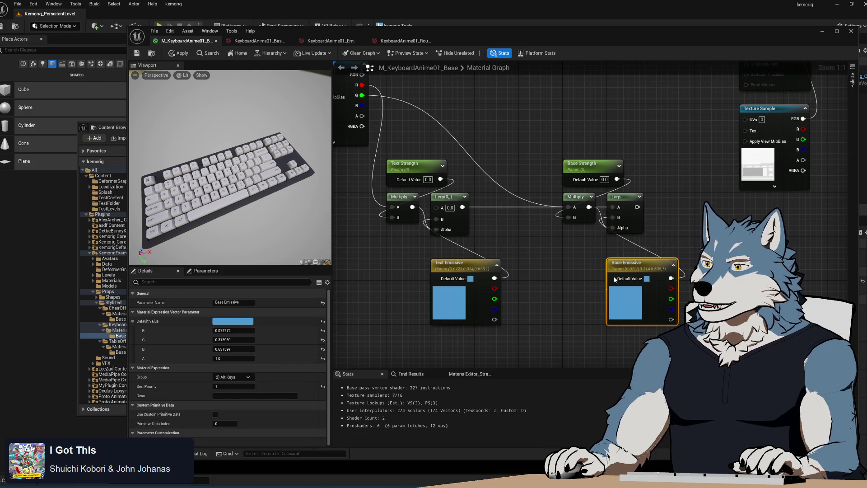
Step: Connect the base Lerp output to Emissive Color and apply the material
drag(693, 194, 589, 329)
scroll(589, 326, down, 1)
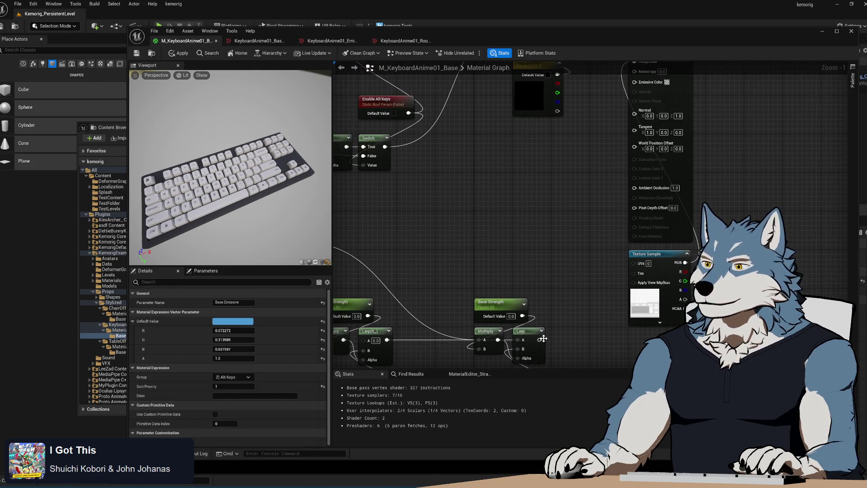
drag(540, 340, 634, 81)
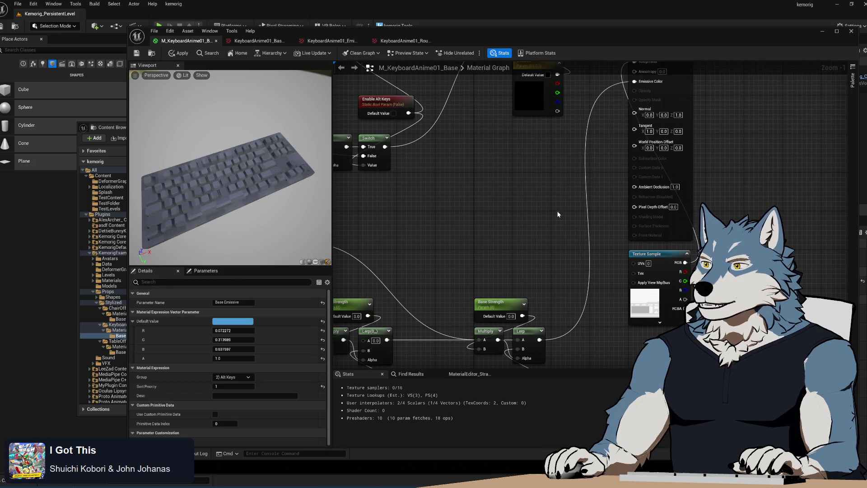
click(522, 219)
click(137, 54)
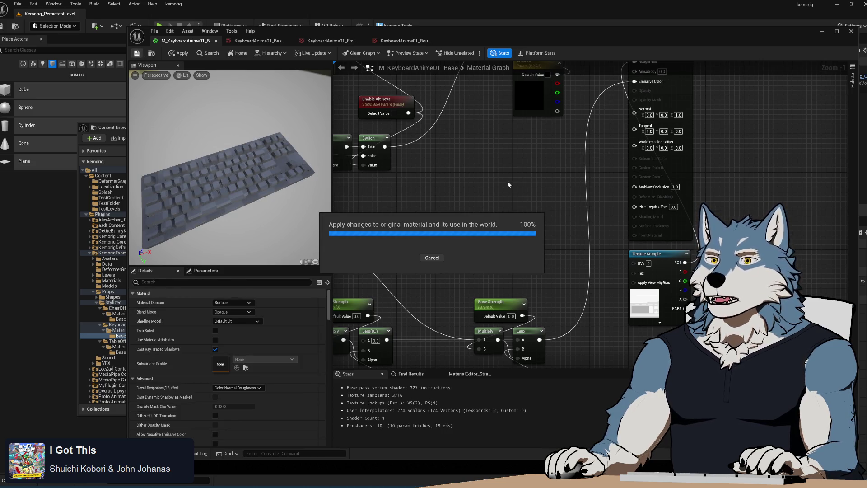
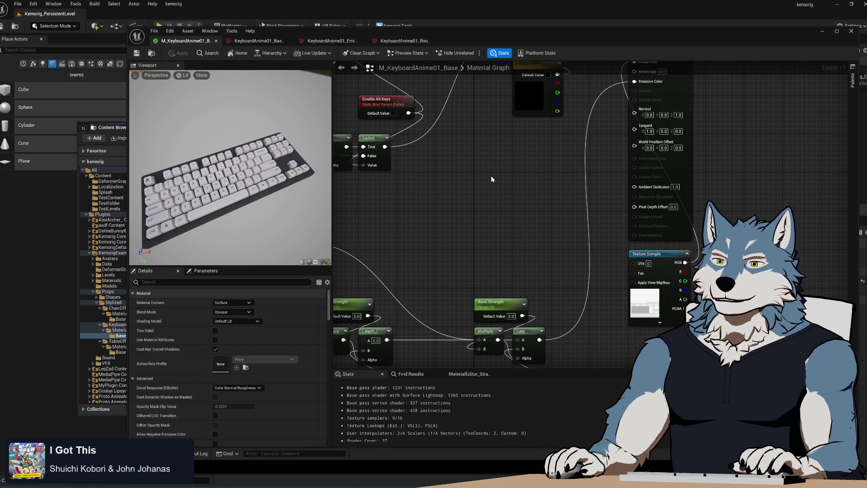
Step: Create a material instance of M_KeyboardAnime01_Base named M_KeyboardAnime01_Default
drag(492, 179, 551, 188)
click(115, 131)
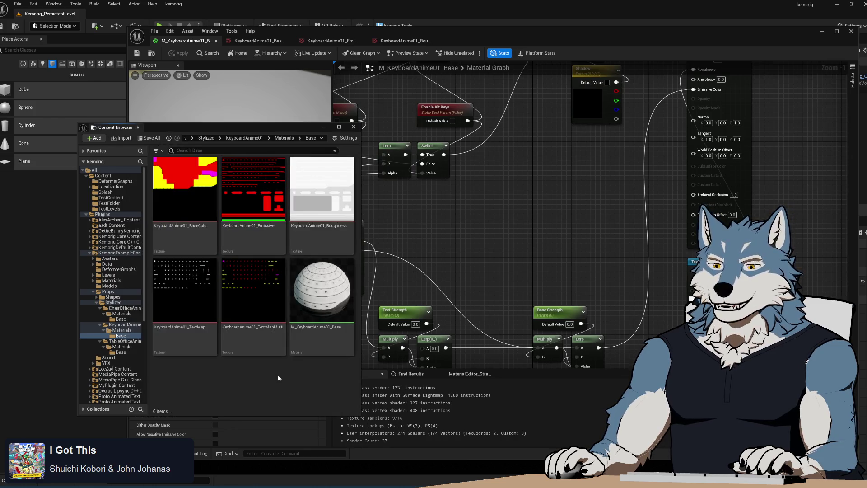
click(124, 330)
click(119, 336)
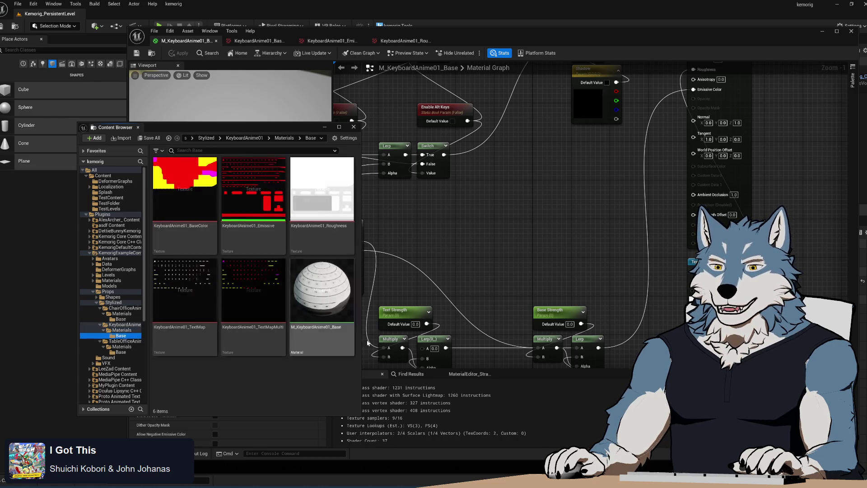
right_click(316, 294)
click(363, 122)
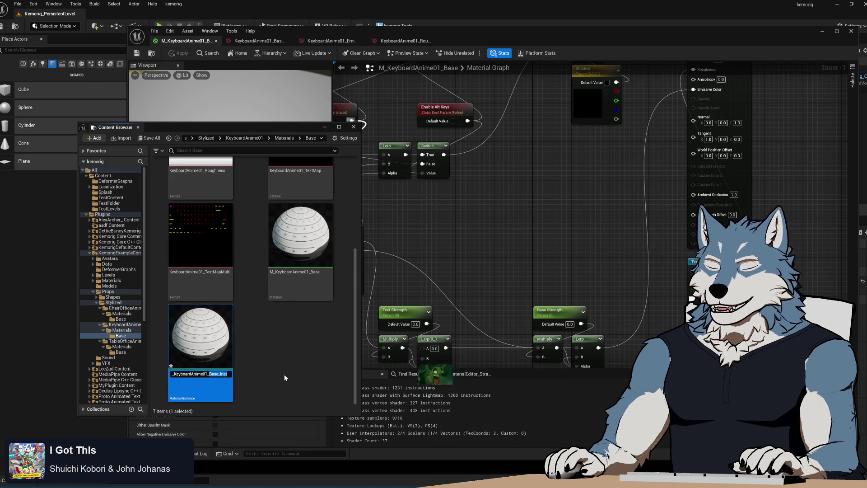
text(Befault)
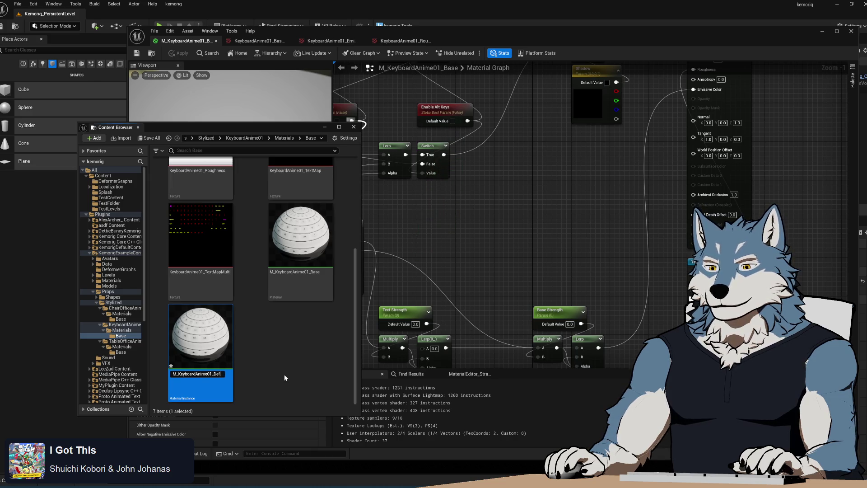
key(Return)
click(275, 362)
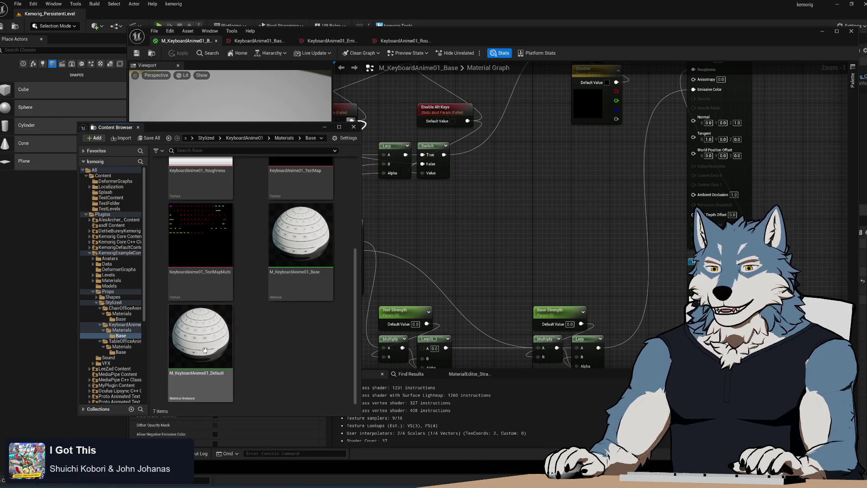
Step: Move M_KeyboardAnime01_Default into the Materials folder and open it
drag(206, 350, 124, 332)
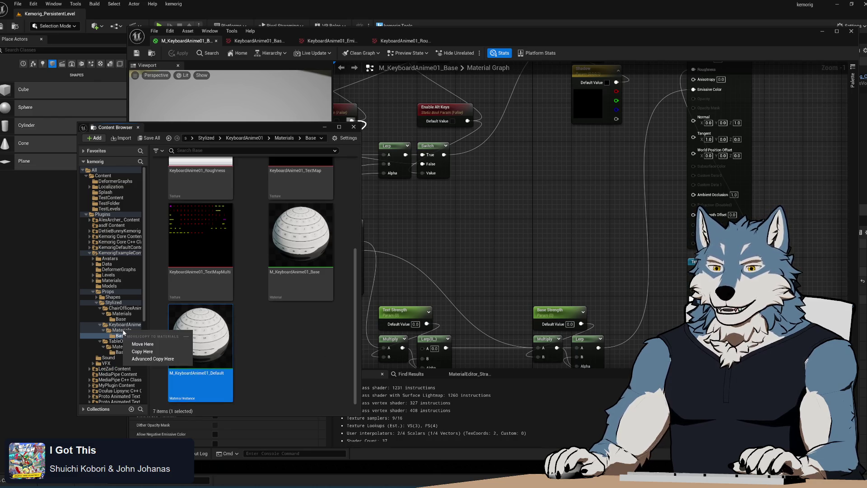
click(143, 344)
click(122, 330)
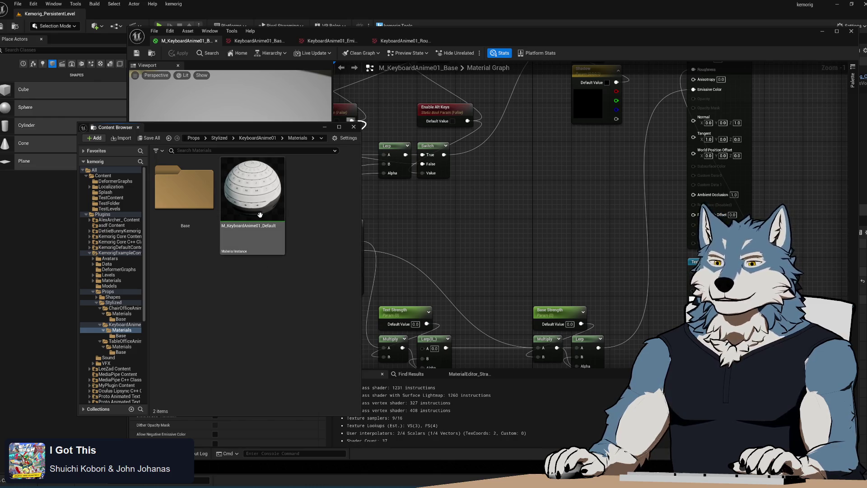
click(341, 315)
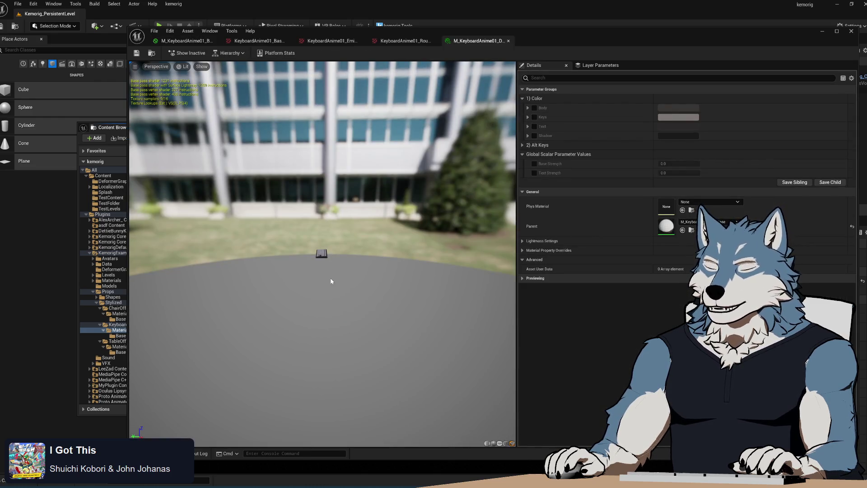
Step: Tick the Body, Keys, Text and Shadow overrides under 1) Color, then return to M_KeyboardAnime01_Base
drag(319, 251, 339, 280)
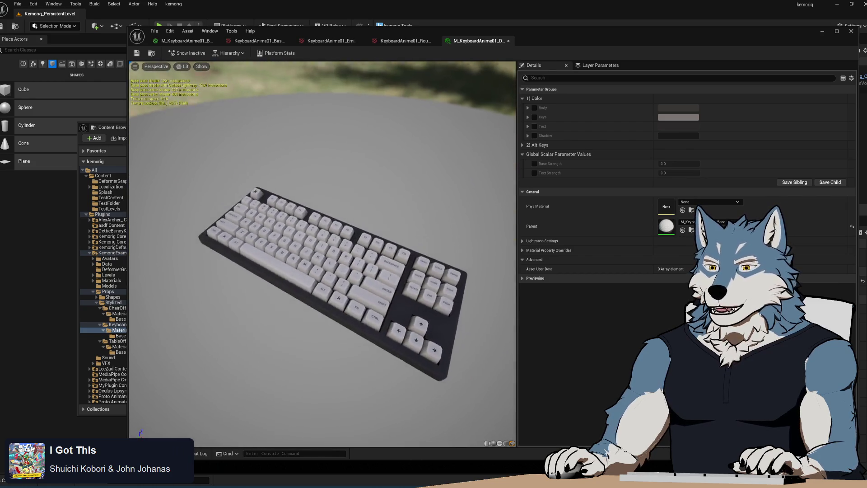
click(535, 107)
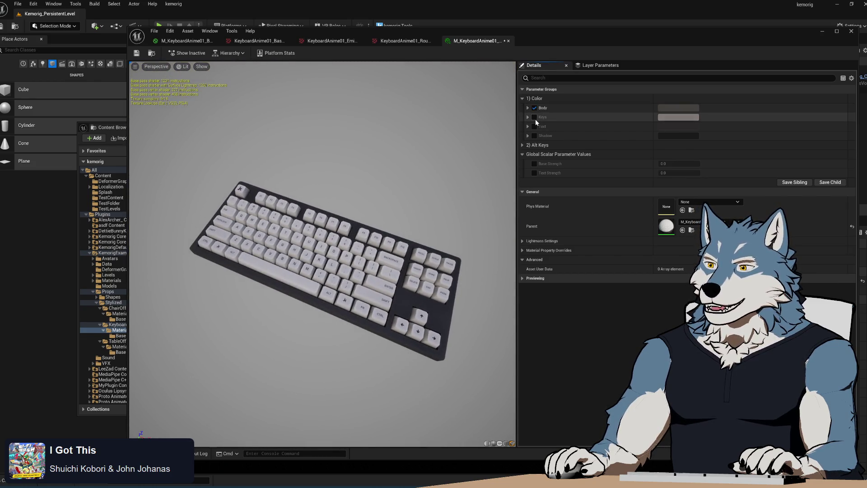
click(535, 117)
click(534, 126)
click(535, 135)
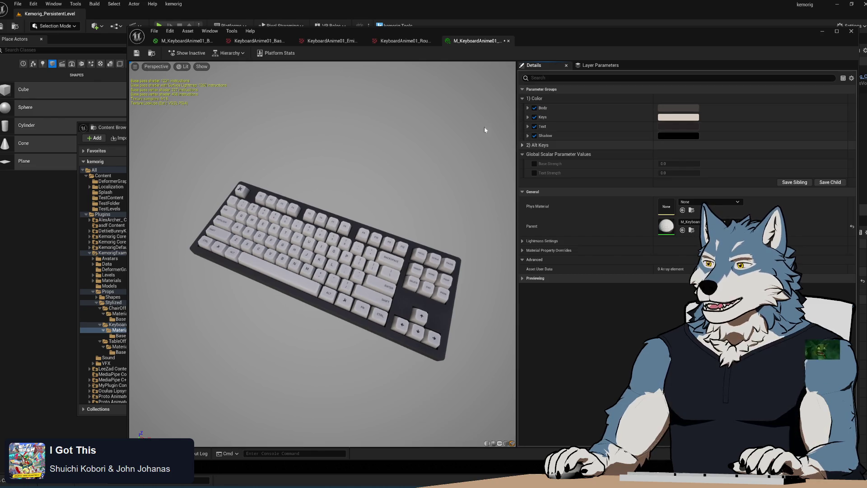
click(185, 41)
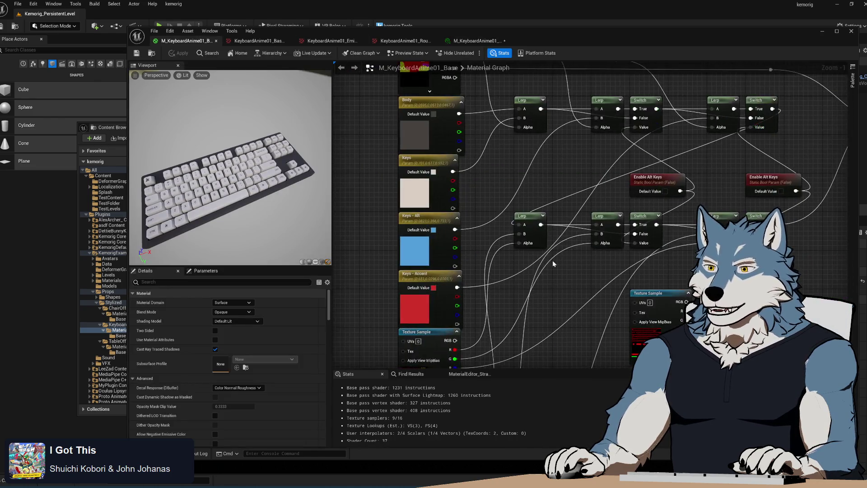
Step: Move the right Enable Alt Keys switch into 3) Accent Keys and rename it Enable Accent Keys
click(429, 282)
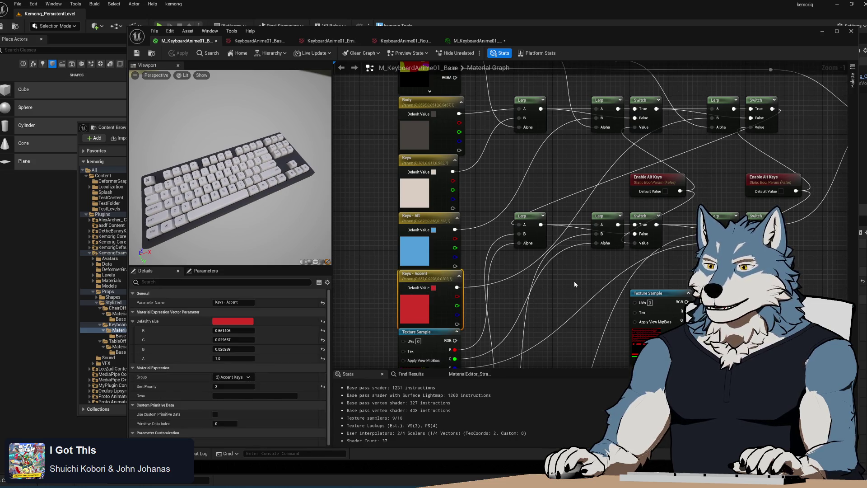
mouse_move(722, 162)
mouse_down()
mouse_move(617, 240)
mouse_move(619, 204)
mouse_up()
click(665, 223)
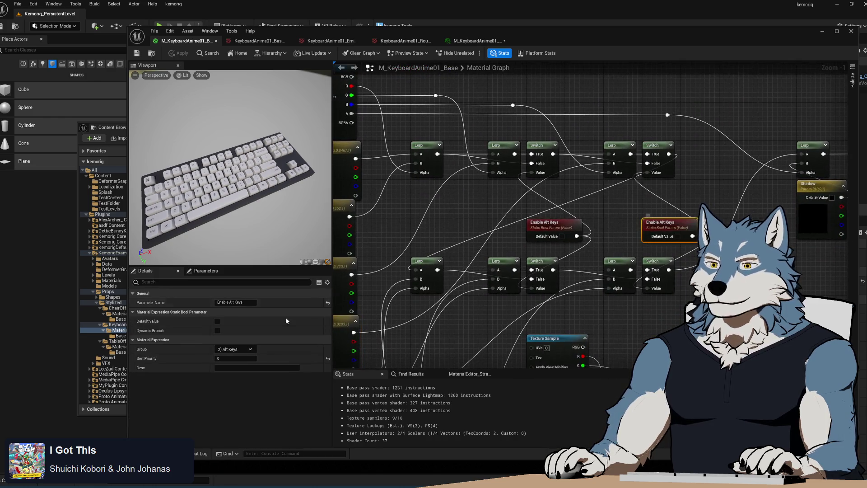
click(251, 348)
click(242, 365)
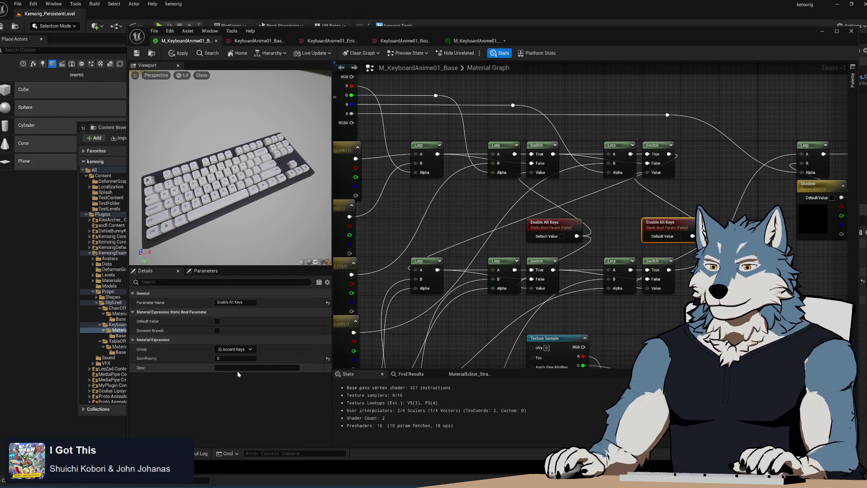
drag(621, 220, 729, 123)
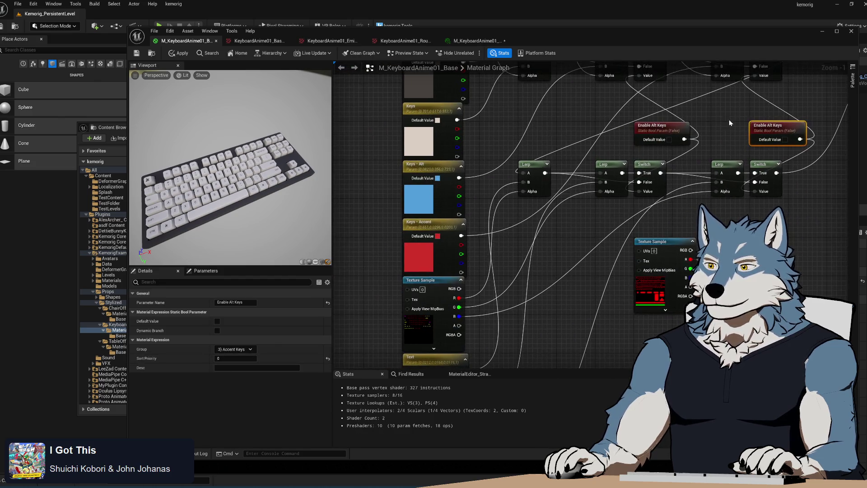
click(668, 126)
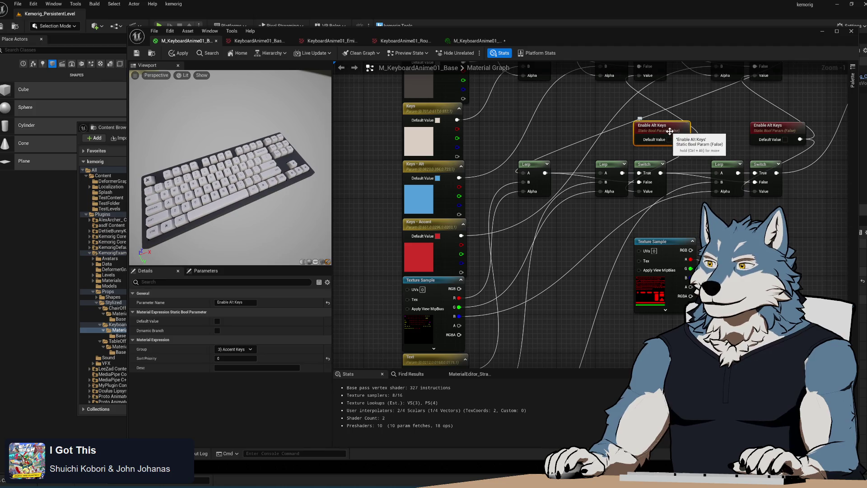
click(785, 124)
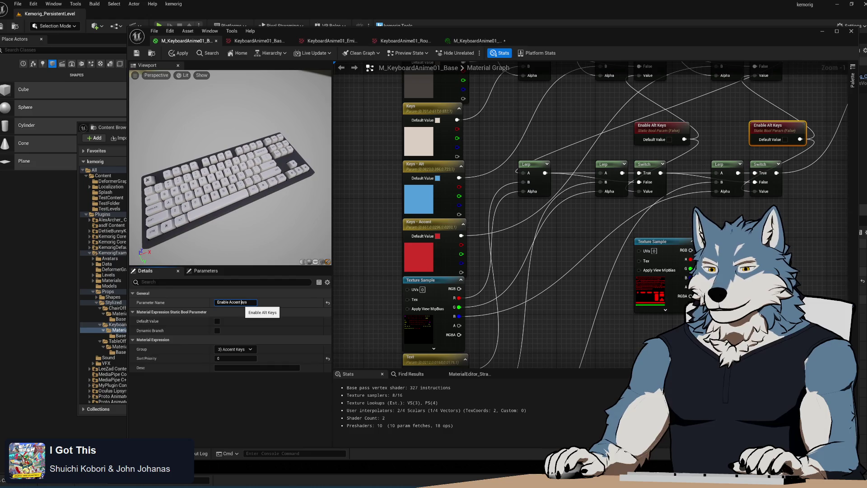
key(Return)
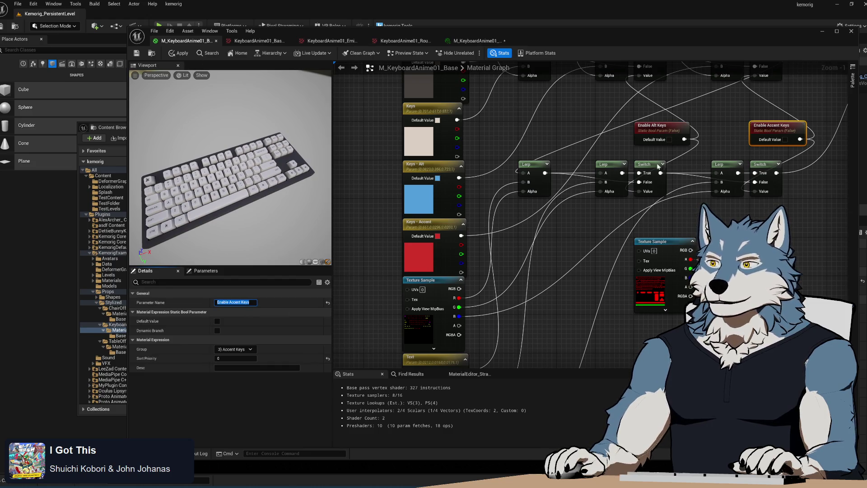
Step: Put the remaining Enable Alt Keys switch back in the 2) Alt Keys group
click(657, 127)
click(225, 362)
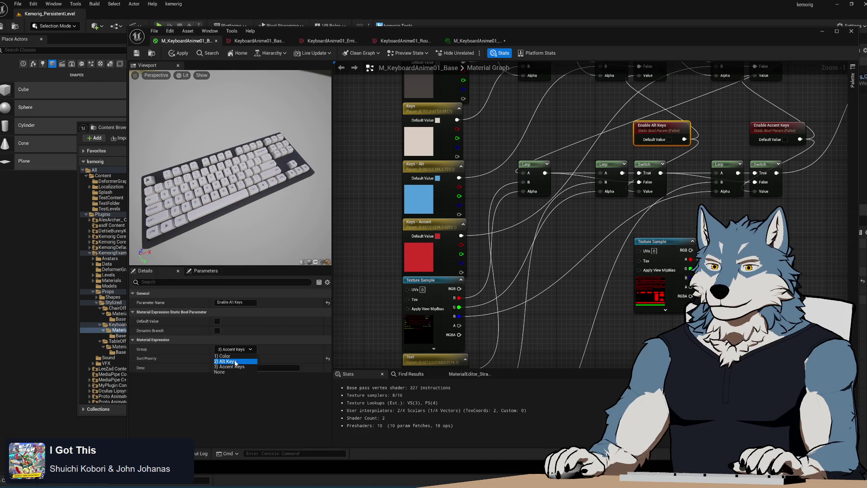
click(560, 226)
drag(593, 236, 464, 230)
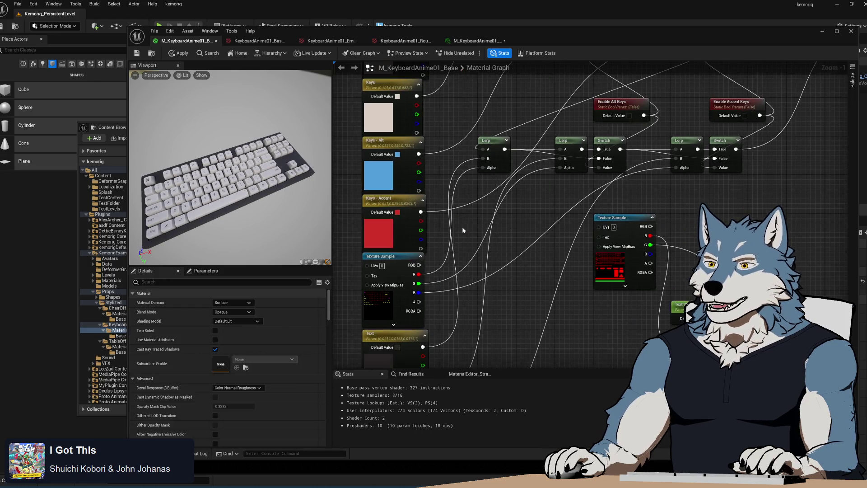
click(385, 200)
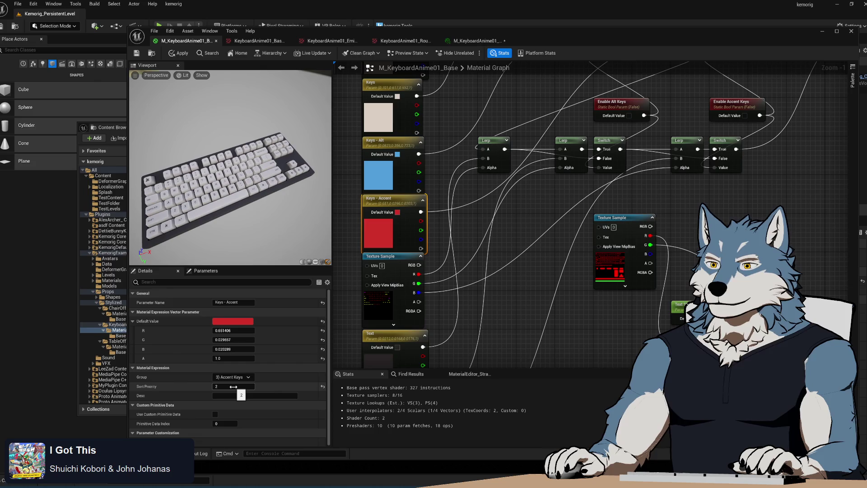
click(524, 320)
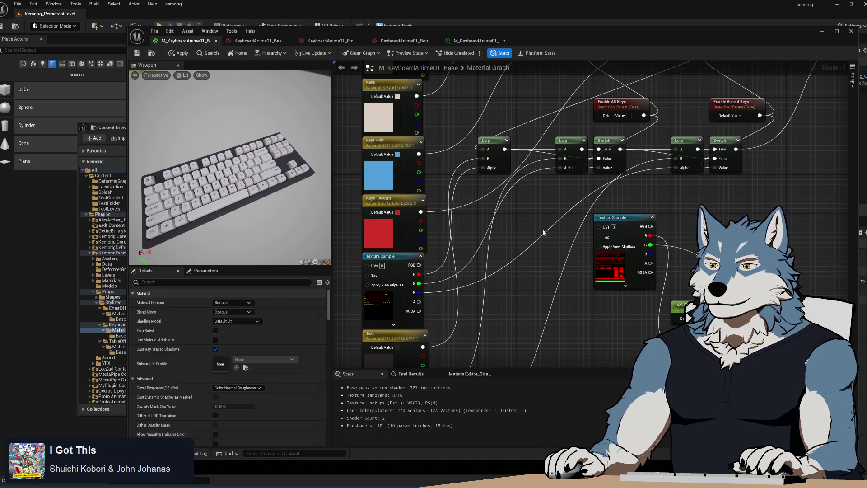
Step: Check the Text - Accent, Text - Alt and Keys - Alt parameters, then apply the base material
drag(524, 321, 538, 172)
click(430, 313)
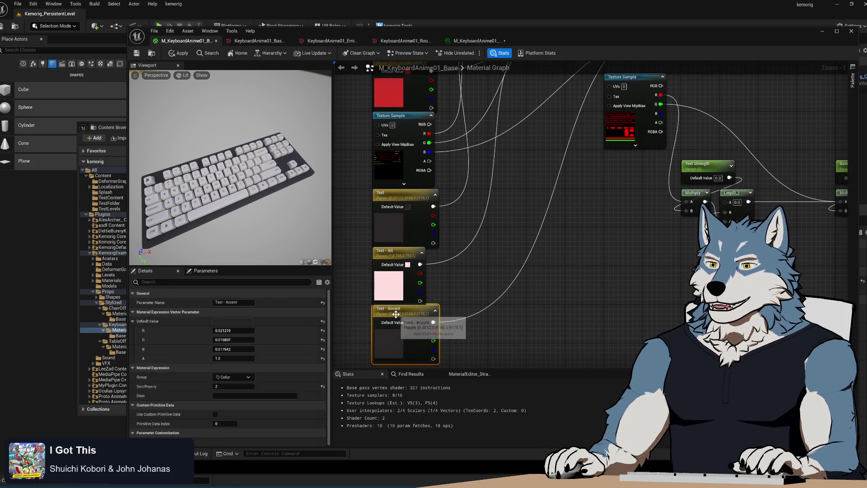
click(465, 329)
click(399, 251)
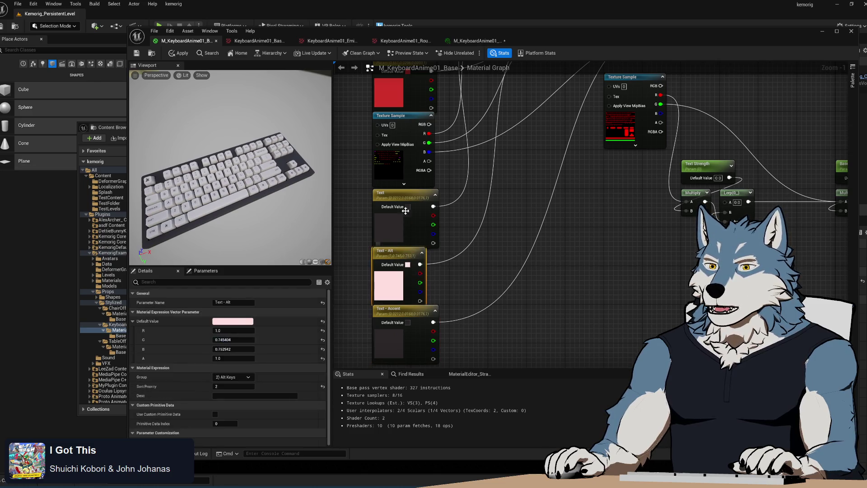
drag(406, 212, 389, 421)
click(387, 209)
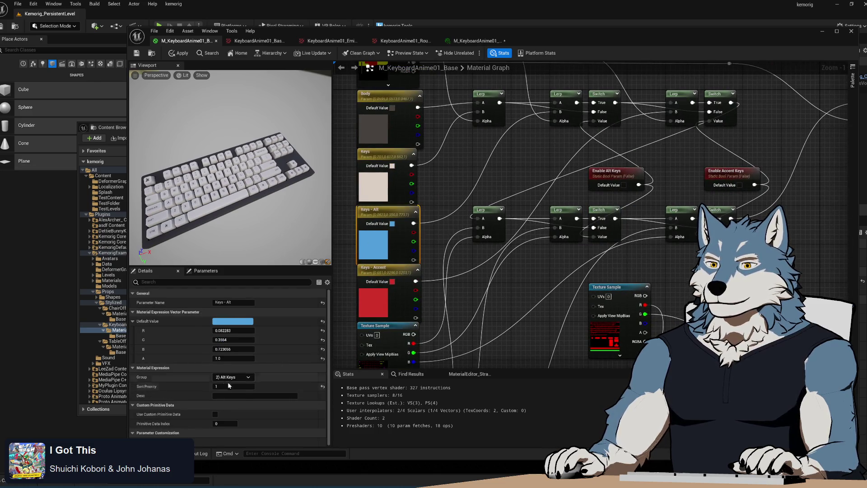
click(593, 174)
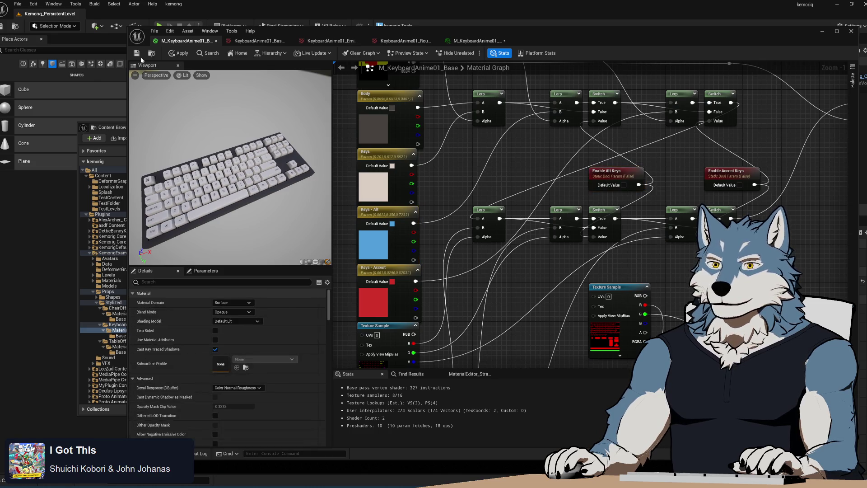
click(178, 53)
click(474, 41)
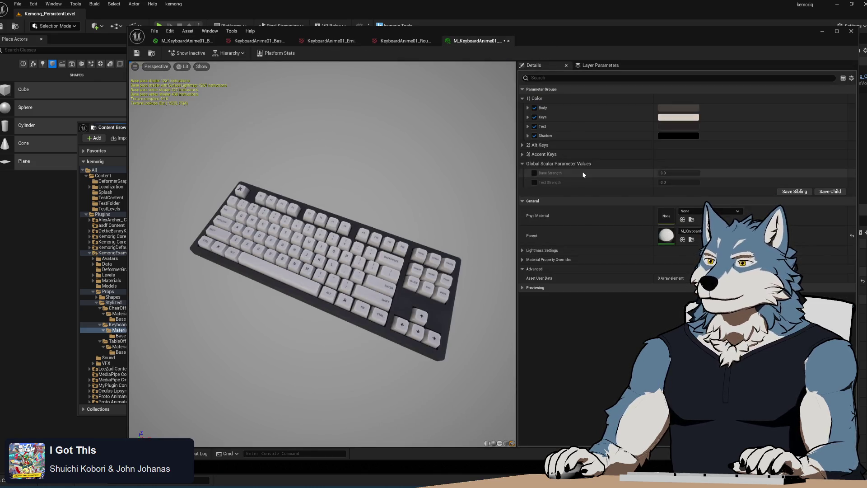
click(524, 145)
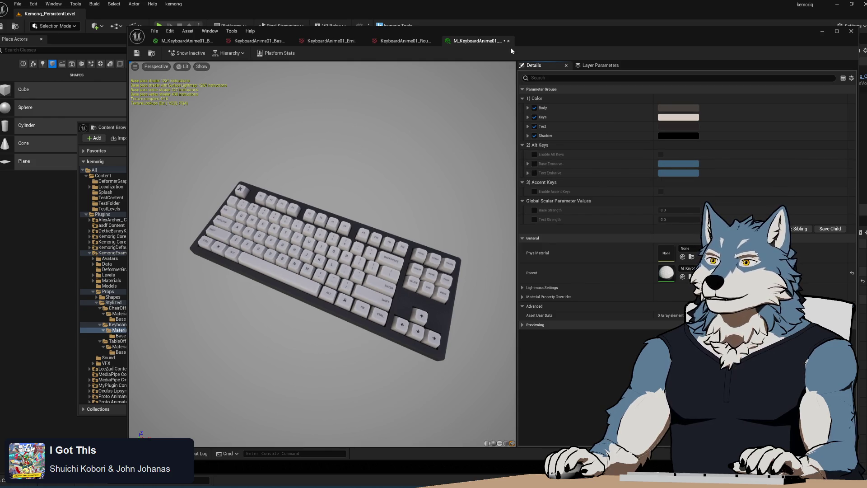
click(185, 41)
drag(531, 318, 519, 207)
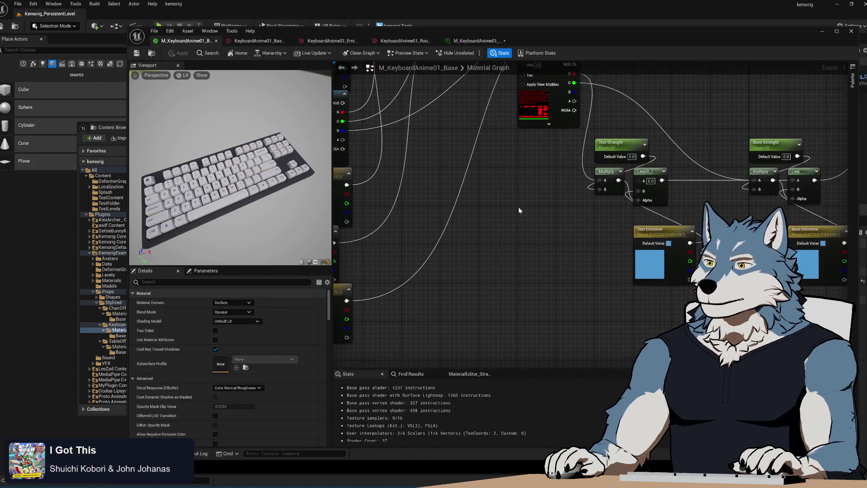
Step: Create a 4) Emissive group and assign the Text Emissive parameter to it
scroll(518, 207, down, 1)
drag(590, 319, 549, 276)
click(549, 275)
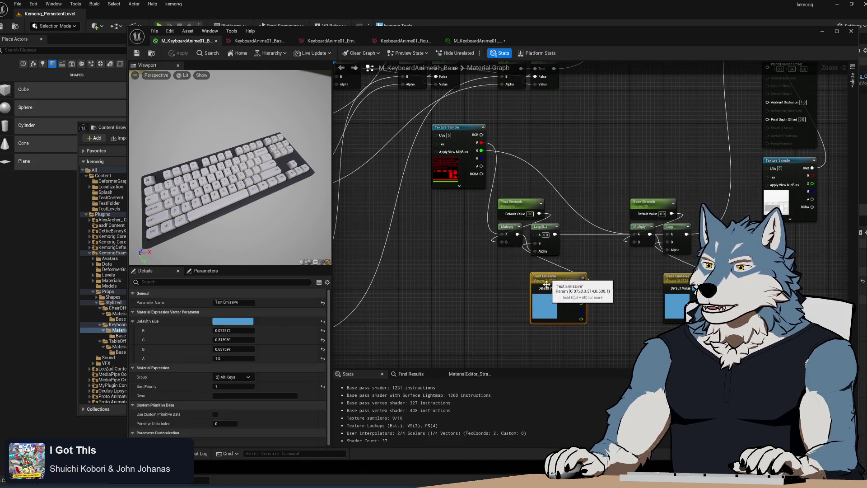
click(232, 377)
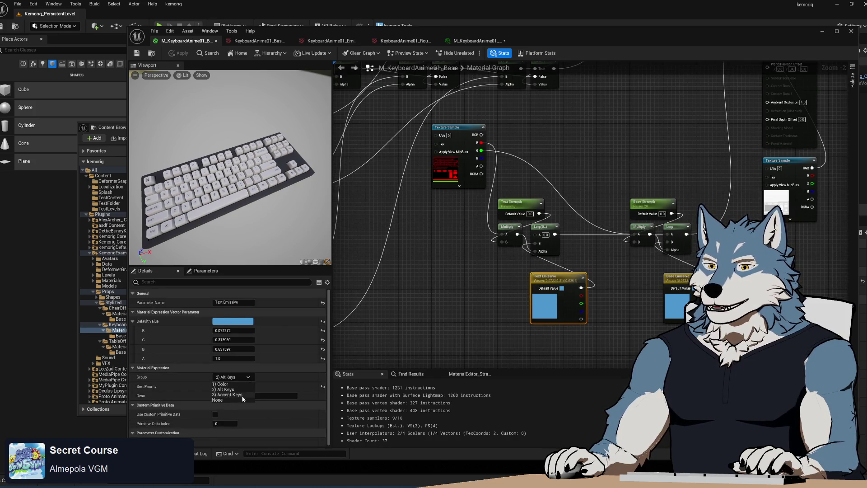
click(217, 377)
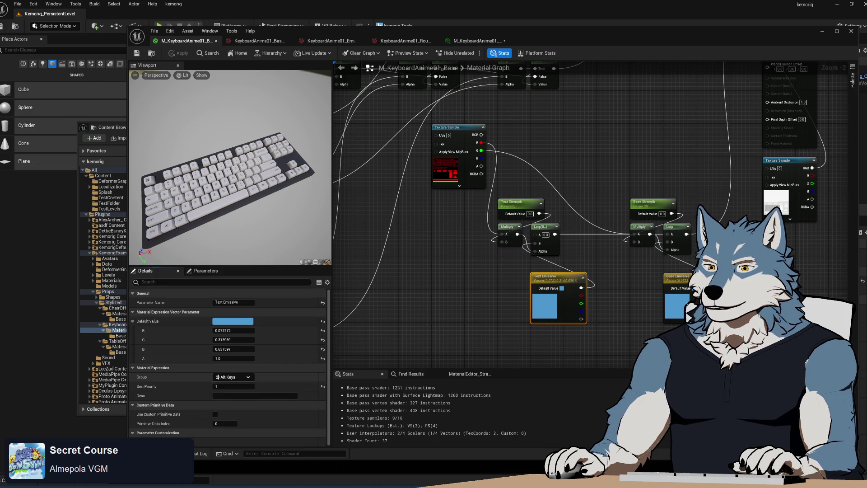
text(4)
key(shift+End)
text(Emissive)
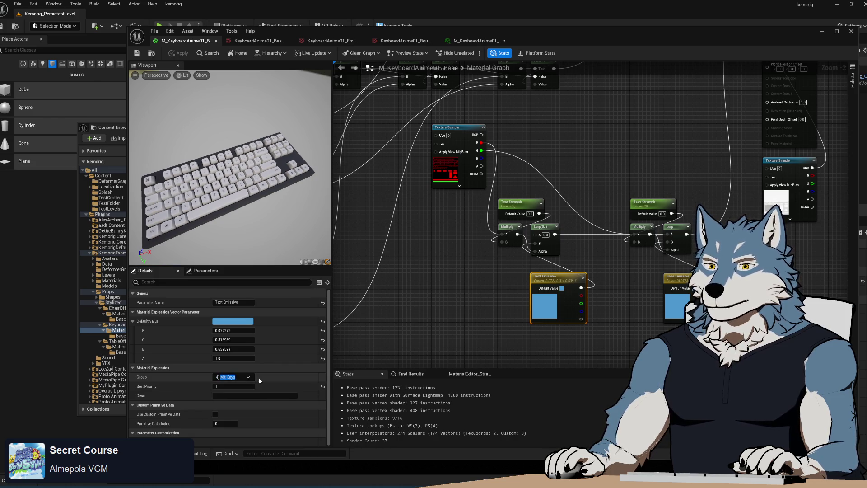
key(Return)
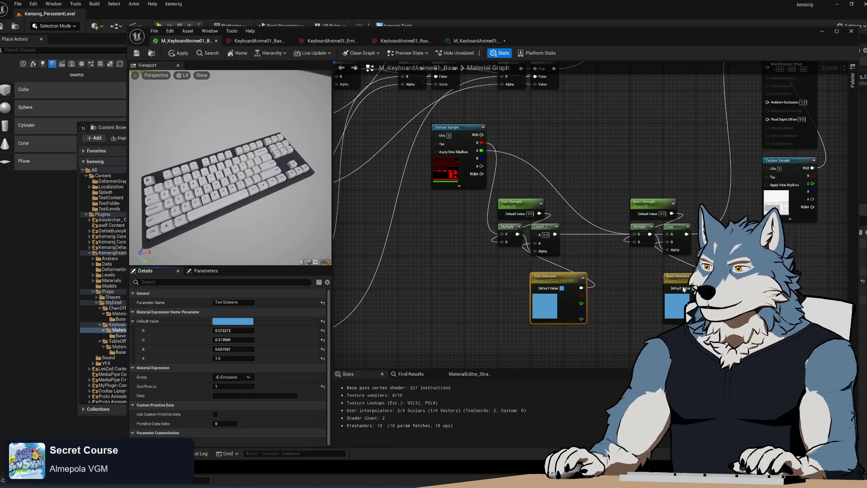
Step: Put Text Strength into 4) Emissive and give Text Emissive sort priority 1
click(676, 278)
click(233, 376)
click(233, 402)
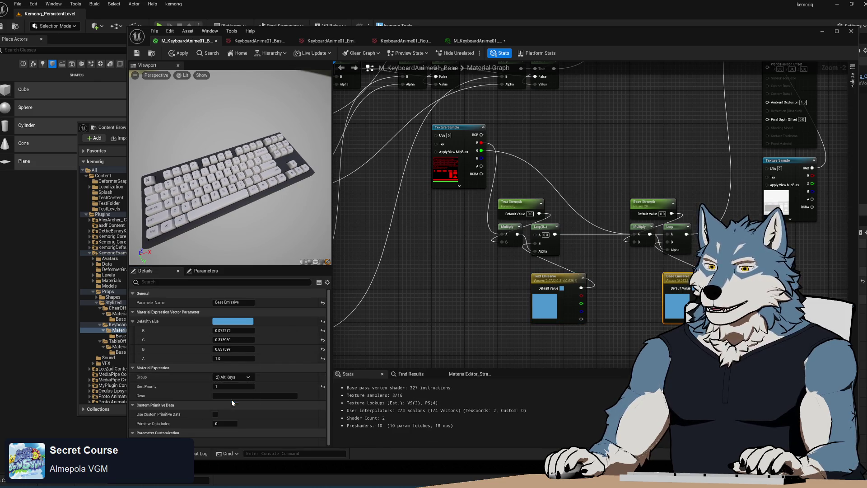
click(517, 202)
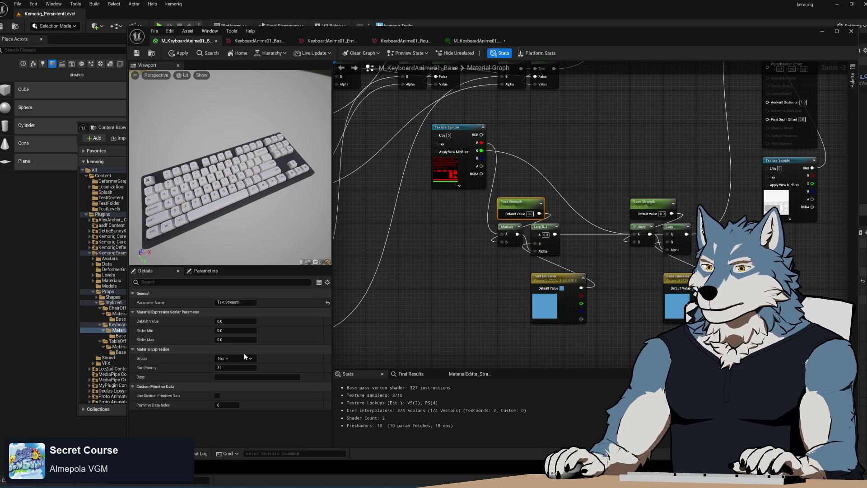
click(244, 357)
click(230, 381)
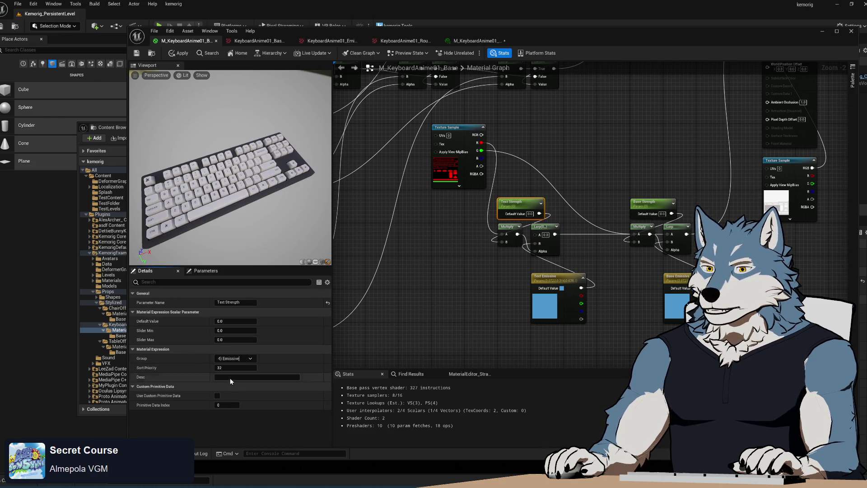
click(232, 368)
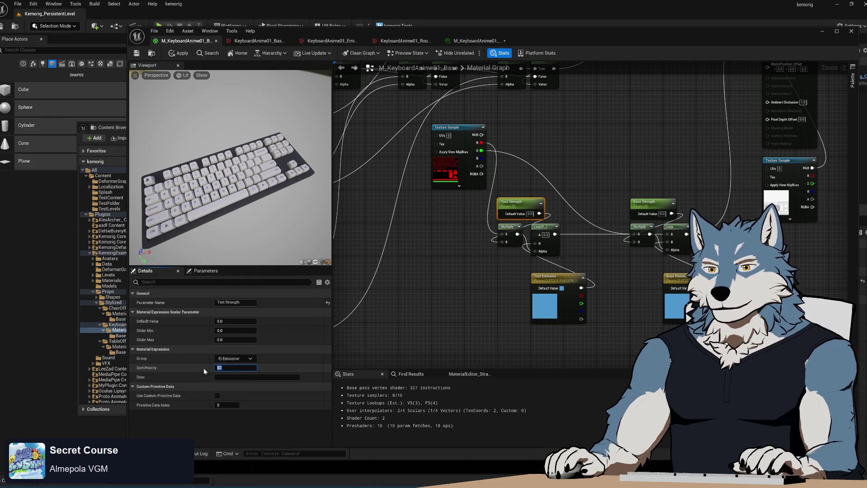
click(556, 277)
click(234, 386)
text(1)
key(Return)
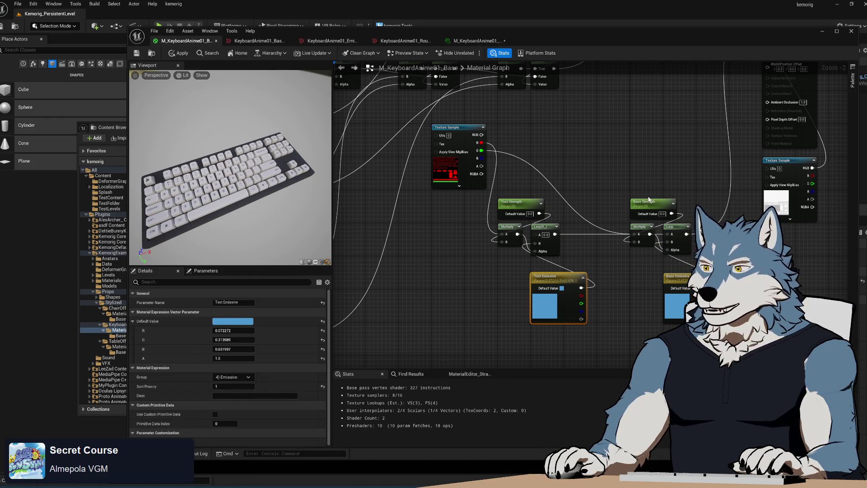
Step: Put Base Strength into 4) Emissive, set Base Emissive sort priority 3, and apply the material
click(649, 201)
click(235, 358)
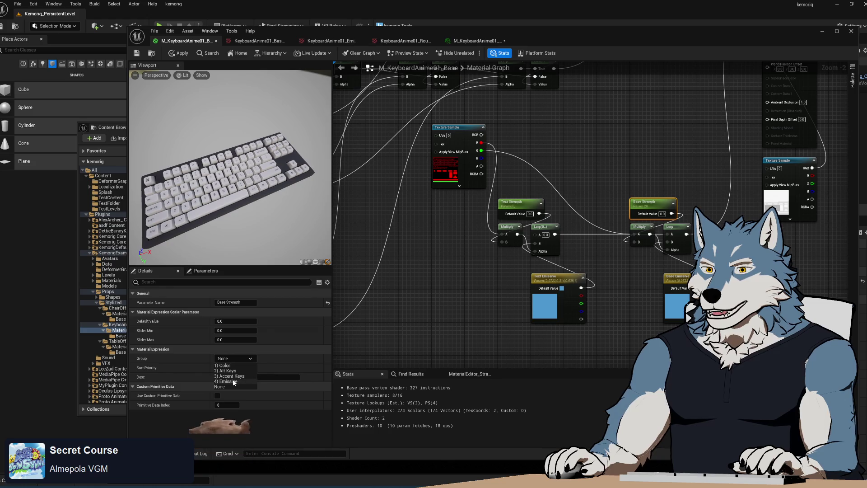
click(234, 382)
click(643, 332)
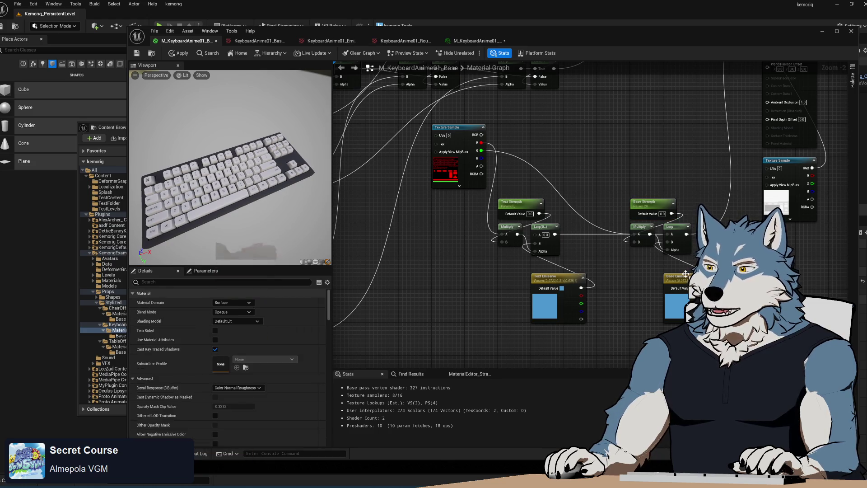
click(685, 274)
click(233, 387)
text(3)
key(Return)
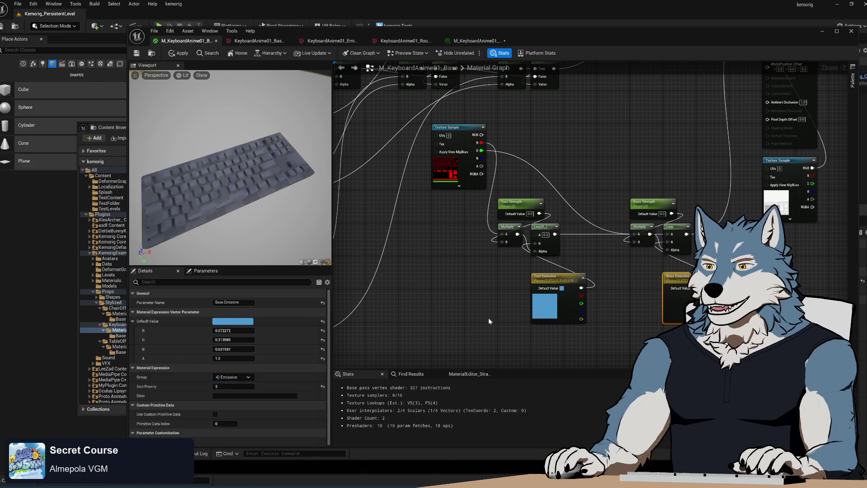
click(489, 319)
click(137, 54)
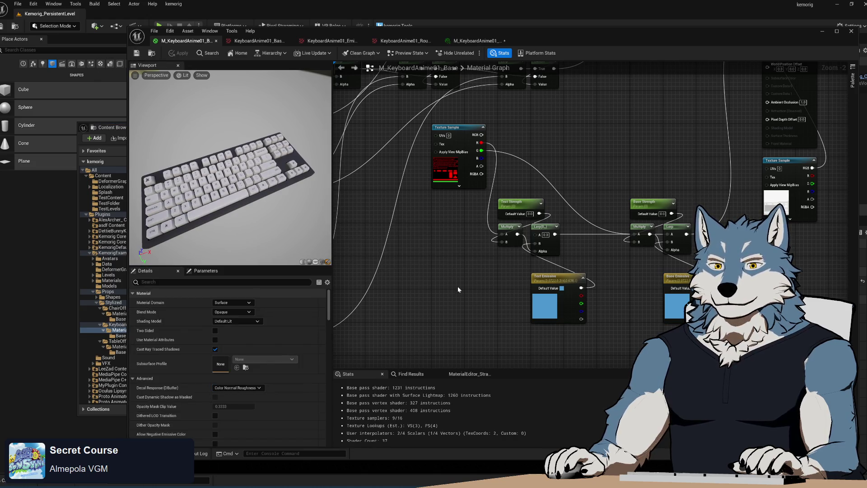
click(477, 40)
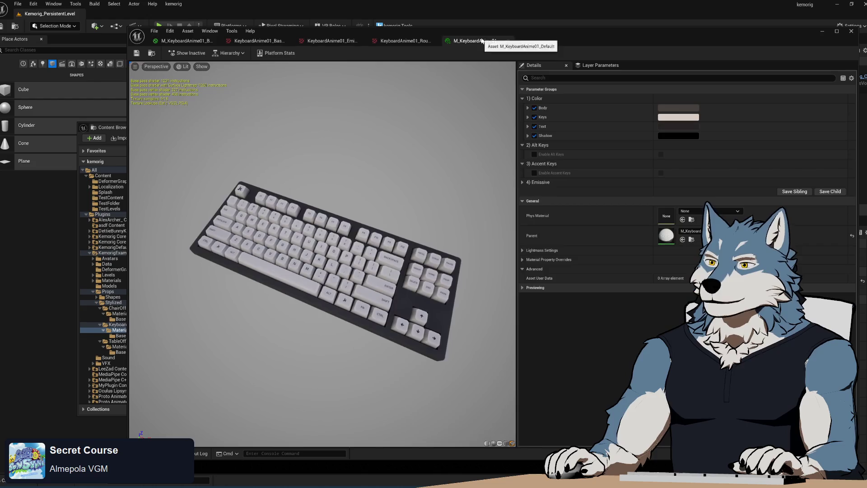
Step: Colour the keyboard body light pink
drag(402, 317, 510, 207)
click(523, 181)
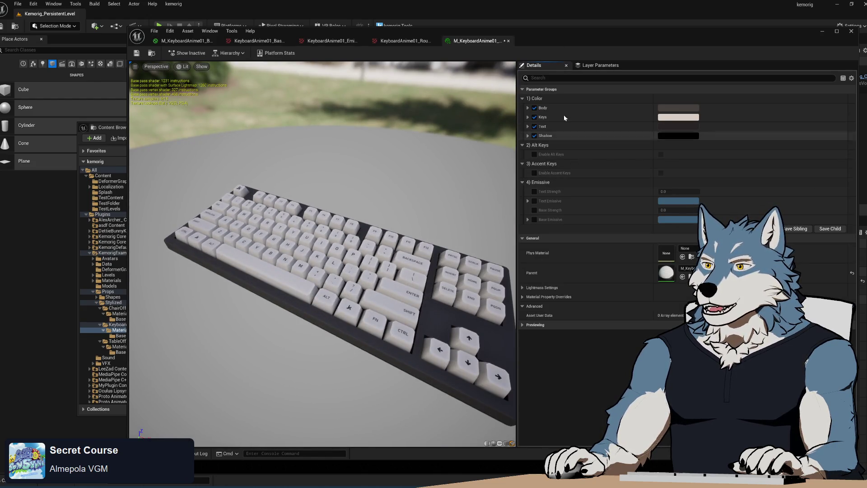
click(679, 108)
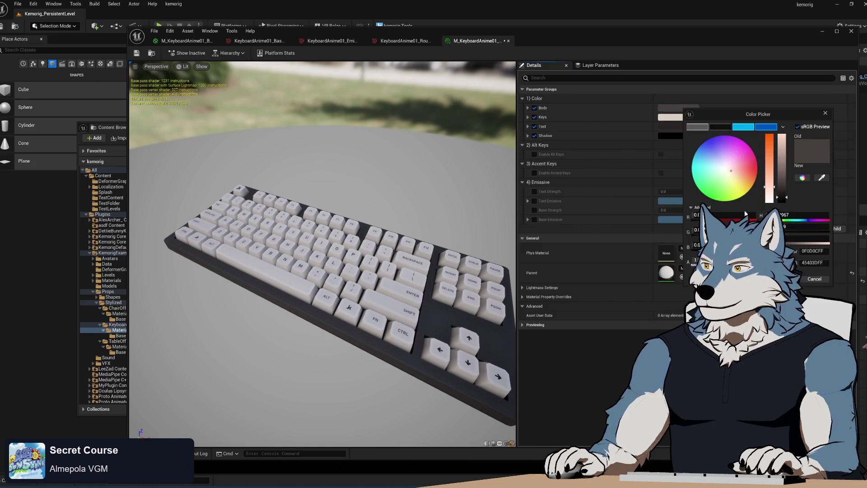
click(732, 157)
mouse_move(728, 161)
mouse_down()
mouse_move(748, 151)
mouse_move(740, 159)
mouse_up()
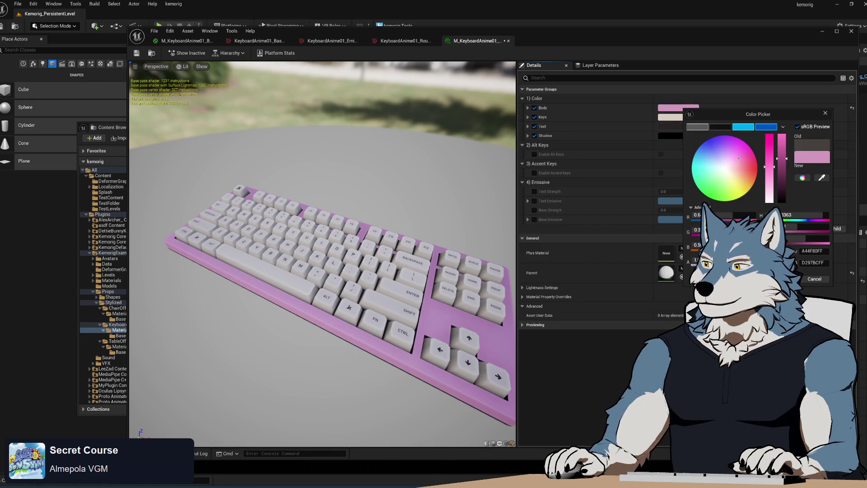
click(783, 279)
Step: Make the keys a darker, desaturated greyish blue
click(694, 118)
drag(741, 178, 717, 162)
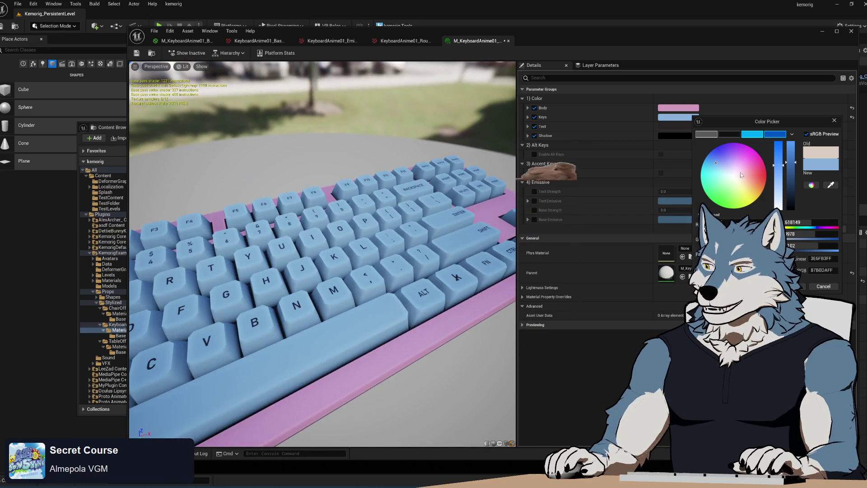
mouse_move(795, 162)
mouse_down()
mouse_move(795, 184)
mouse_move(775, 160)
mouse_up()
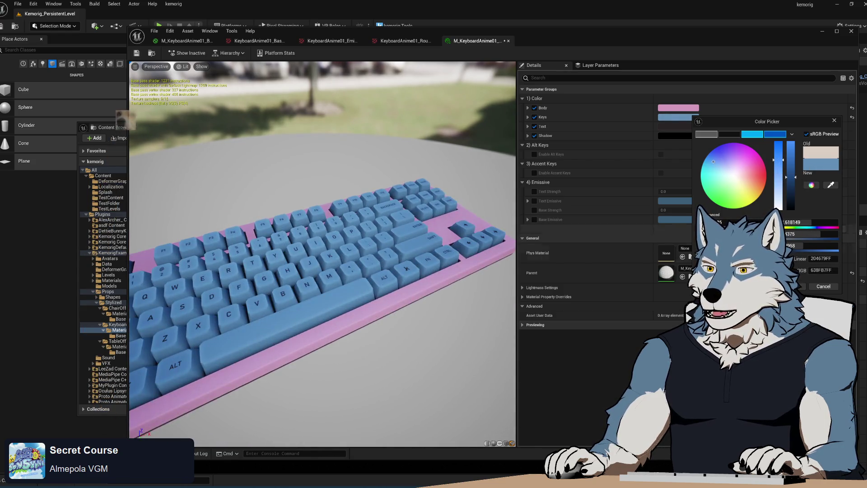
drag(775, 161, 781, 174)
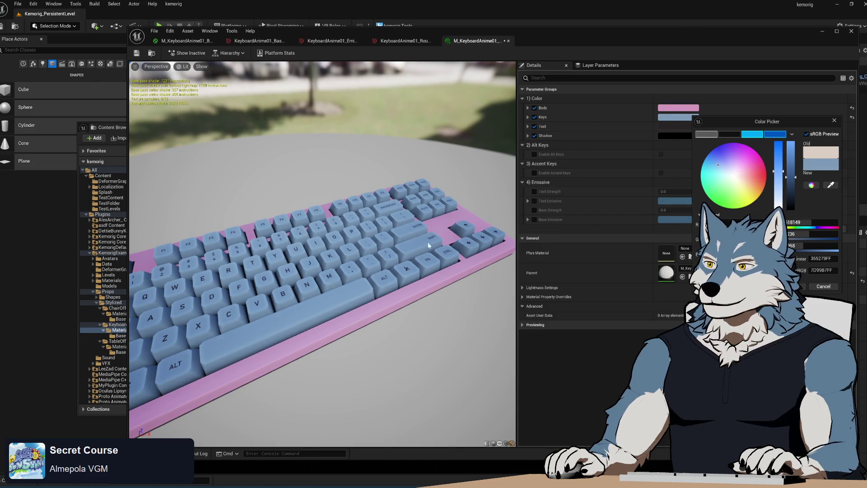
click(803, 290)
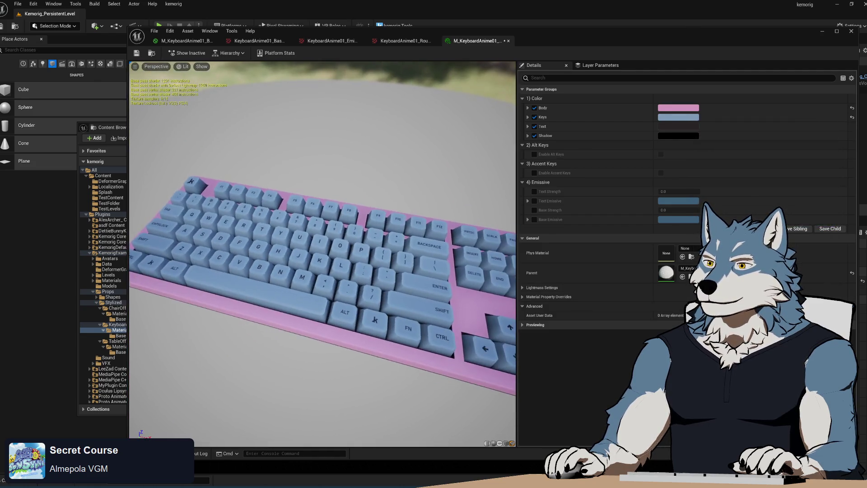
Step: Set the key text colour to pink
click(691, 127)
mouse_move(788, 218)
mouse_down()
mouse_move(793, 140)
mouse_move(792, 213)
mouse_move(792, 190)
mouse_move(791, 212)
mouse_move(774, 158)
mouse_up()
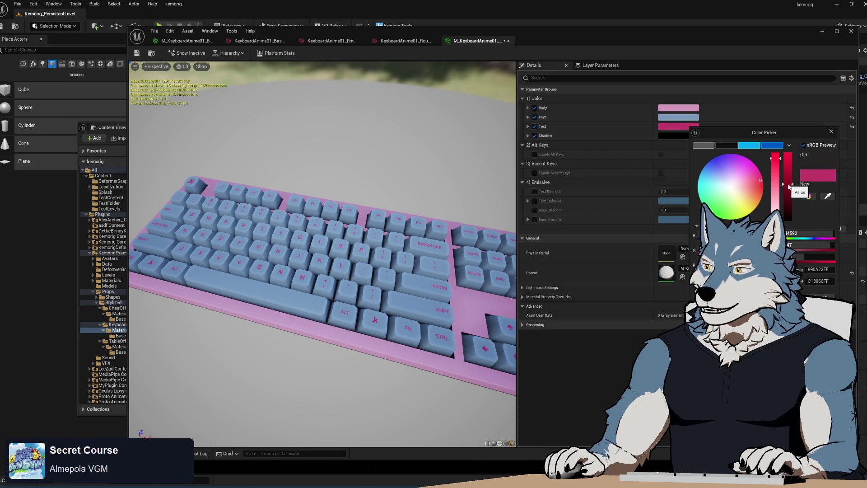
click(818, 297)
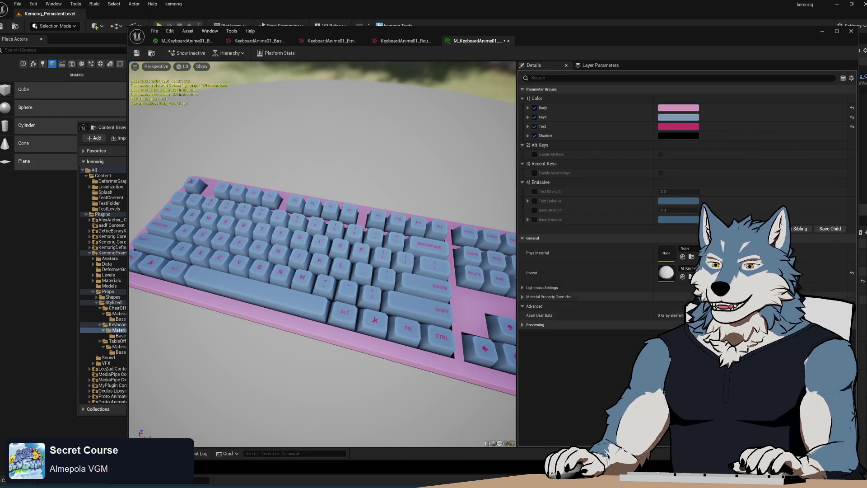
Step: Try near-white, grey and dark blue Shadow colours while inspecting the keyboard preview
click(666, 135)
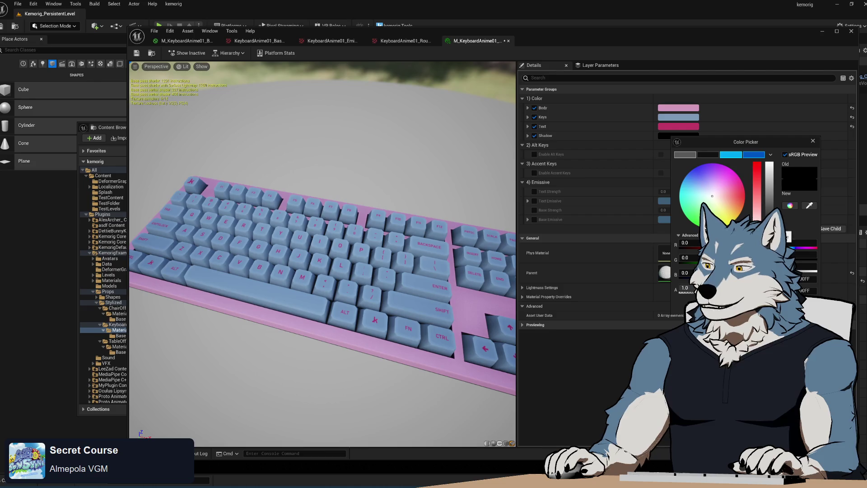
drag(769, 212, 770, 179)
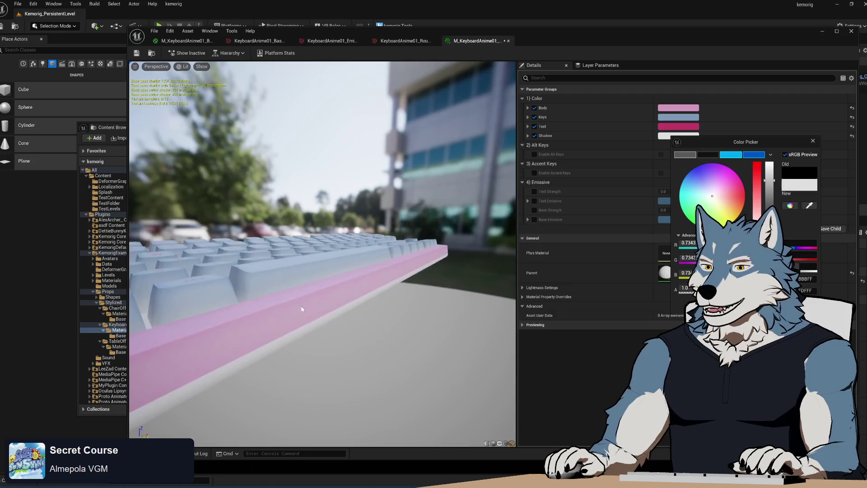
drag(318, 293, 319, 293)
drag(419, 265, 419, 265)
drag(770, 181, 770, 211)
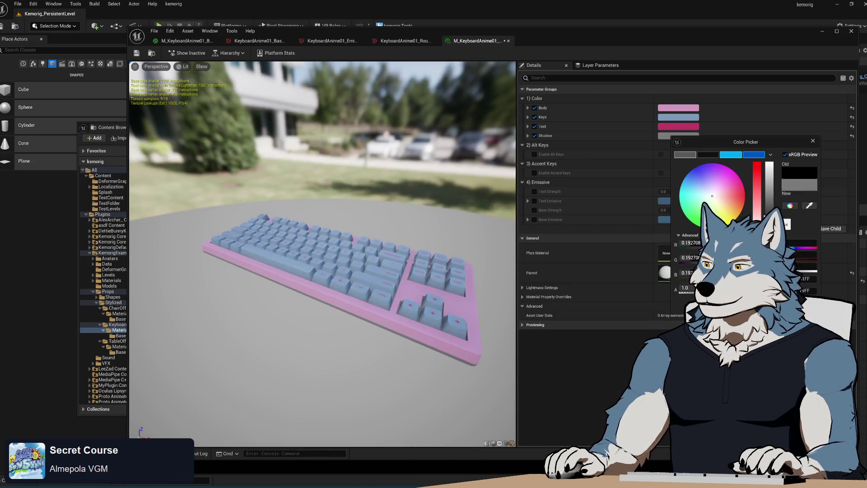
drag(713, 202, 696, 179)
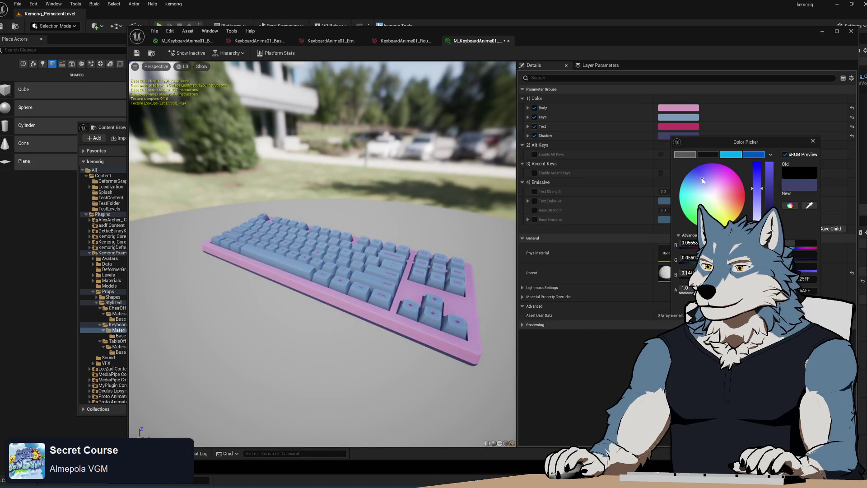
drag(343, 280, 343, 280)
scroll(322, 253, up, 5)
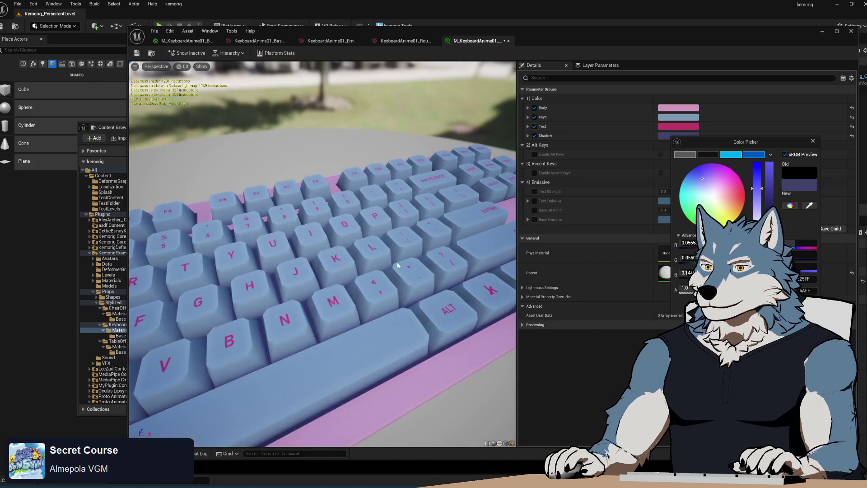
scroll(323, 253, down, 5)
scroll(322, 253, up, 3)
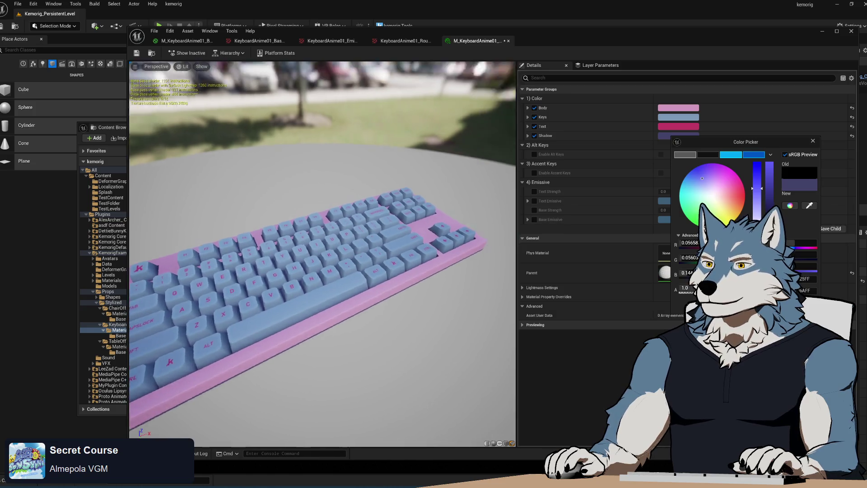
mouse_move(322, 253)
mouse_down()
mouse_move(322, 208)
mouse_move(335, 199)
mouse_move(344, 235)
mouse_up()
mouse_move(397, 268)
mouse_down()
mouse_move(397, 253)
mouse_move(397, 268)
mouse_up()
Step: Try grey, dark grey and dark red shadows, then cancel to keep it black
click(716, 201)
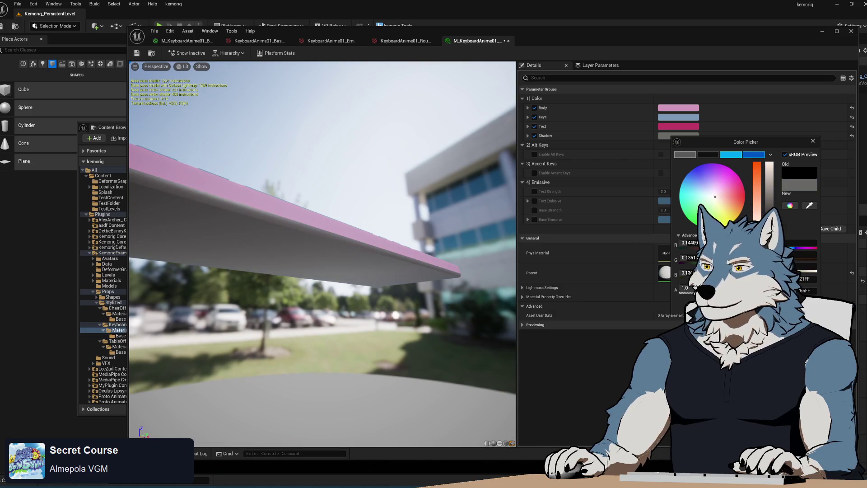
drag(770, 219, 777, 178)
mouse_move(335, 246)
mouse_down()
mouse_move(336, 275)
mouse_move(312, 282)
mouse_up()
drag(774, 188, 774, 215)
drag(711, 195, 733, 196)
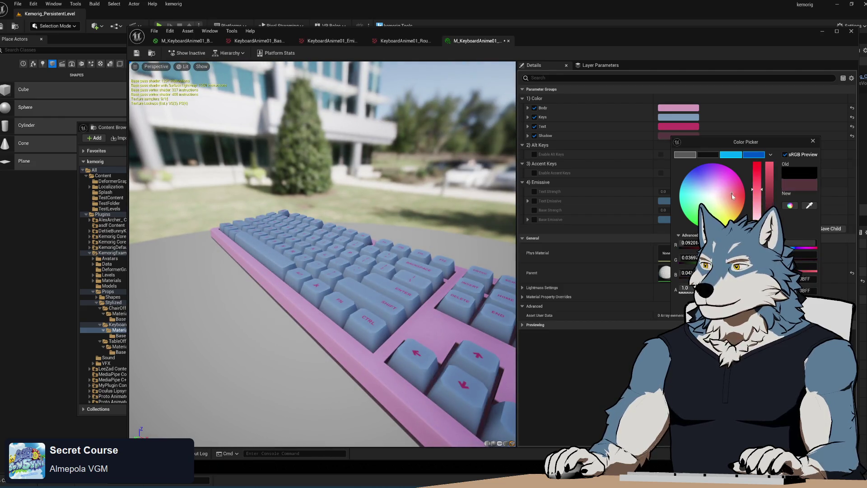
drag(323, 253, 316, 289)
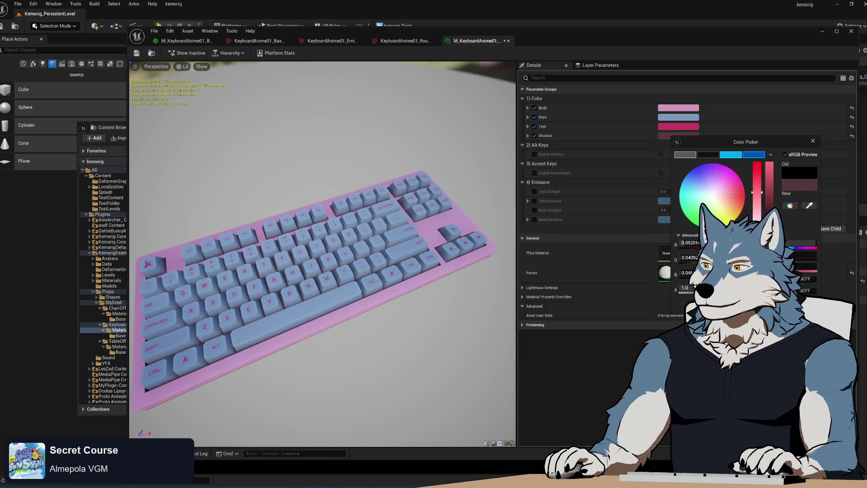
key(Escape)
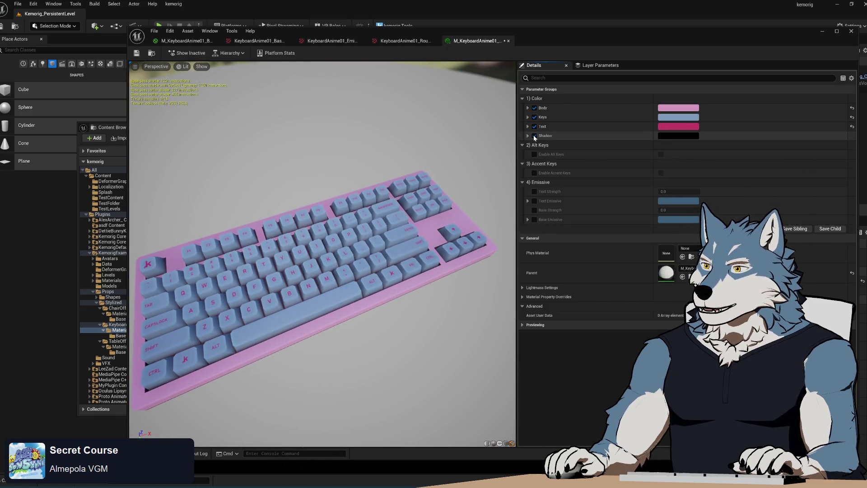
Step: Uncheck the Shadow override and enable both Enable Alt Keys and Enable Accent Keys
click(535, 136)
mouse_move(493, 182)
mouse_down()
mouse_move(488, 213)
mouse_move(470, 194)
mouse_move(493, 182)
mouse_up()
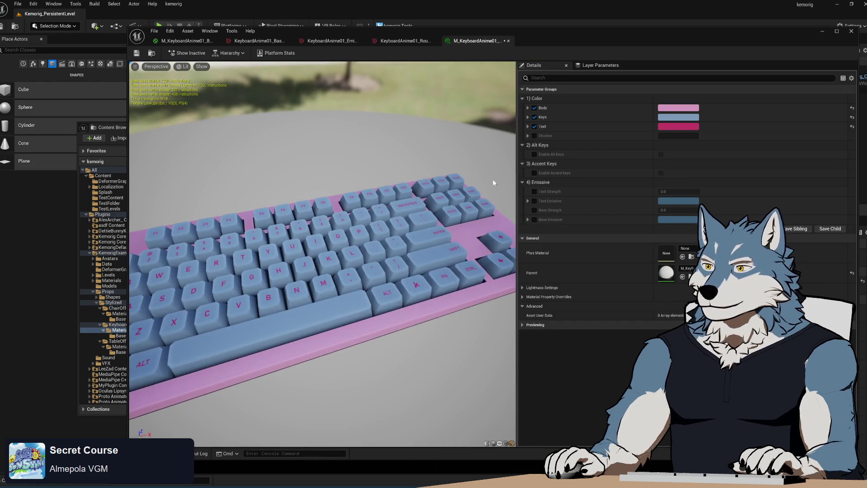
click(660, 155)
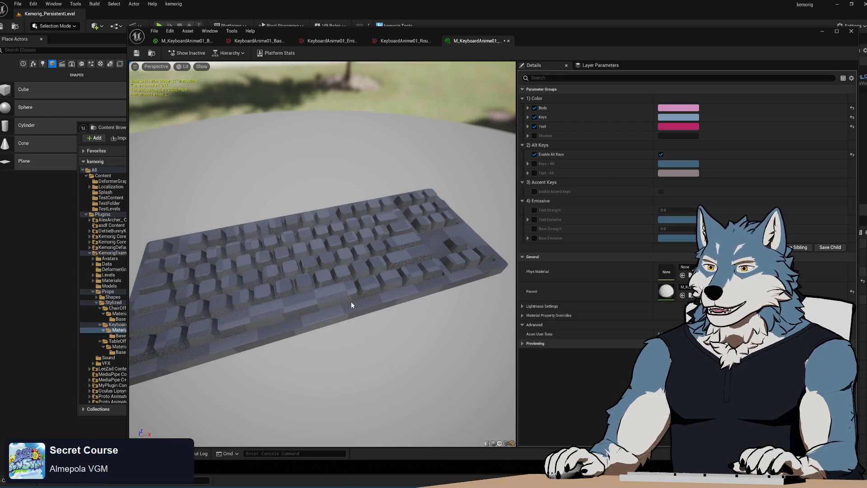
mouse_move(351, 302)
mouse_down()
mouse_move(280, 312)
mouse_move(267, 305)
mouse_up()
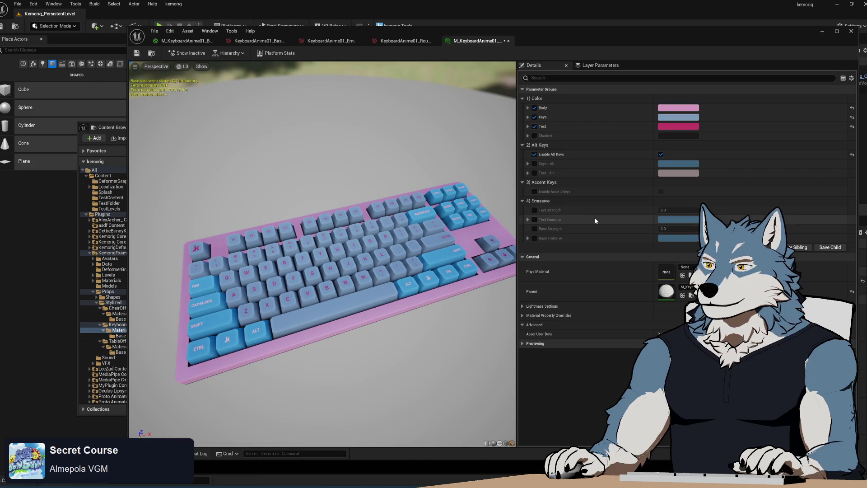
click(535, 191)
click(661, 192)
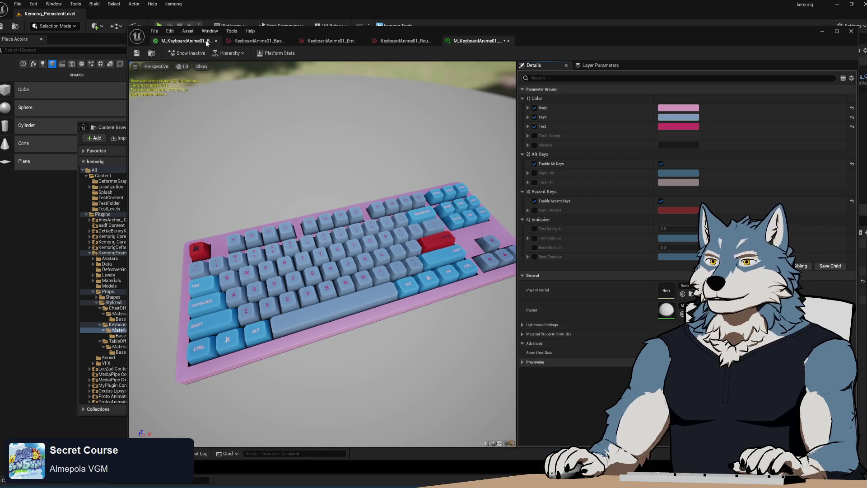
click(187, 40)
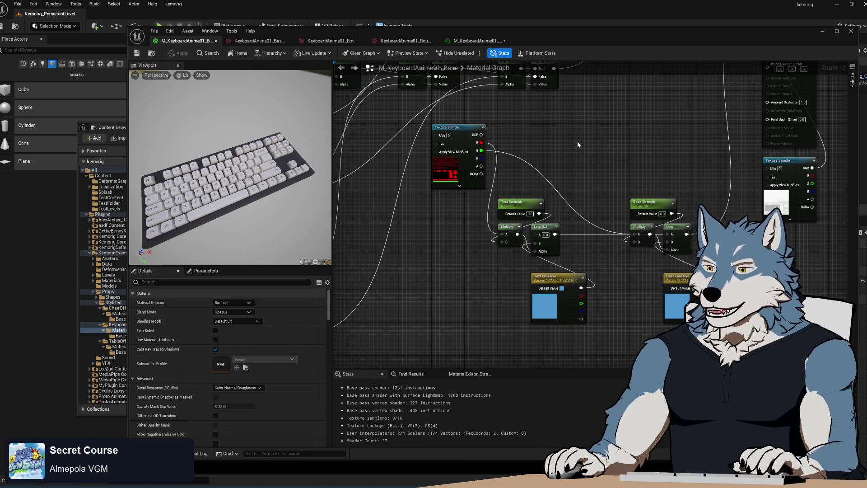
Step: Assign the Text - Accent node to the 3) Accent Keys group and apply the base material
mouse_move(578, 141)
mouse_down()
mouse_move(523, 188)
mouse_move(487, 306)
mouse_up()
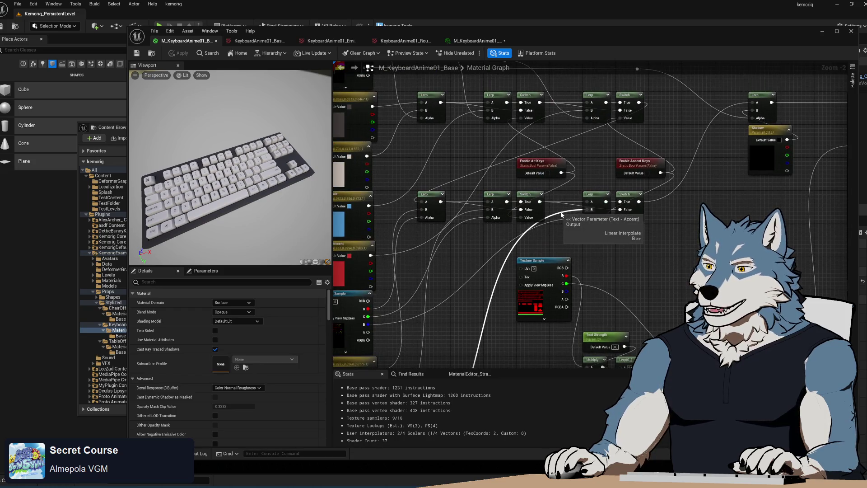
scroll(564, 226, up, 2)
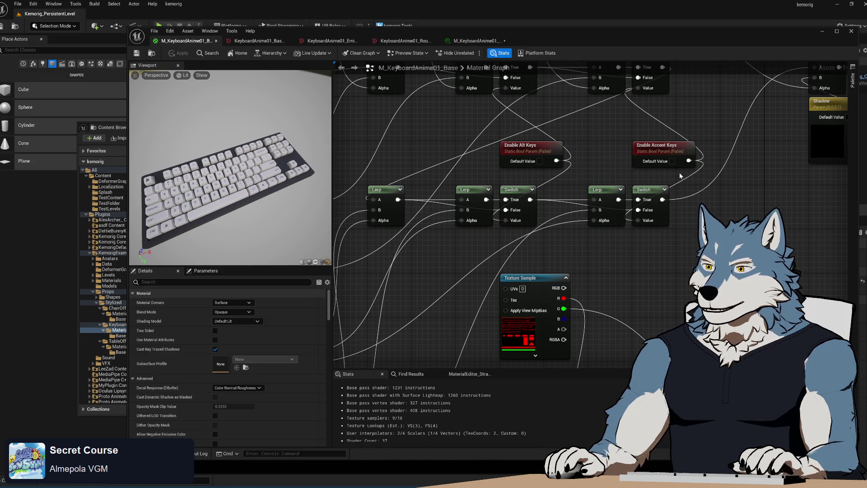
drag(722, 123, 676, 161)
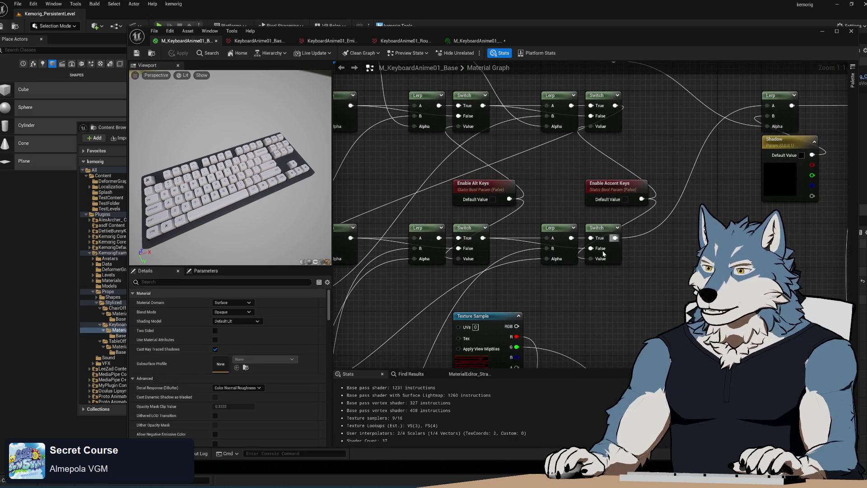
mouse_move(524, 289)
mouse_down()
mouse_move(709, 128)
mouse_move(734, 37)
mouse_up()
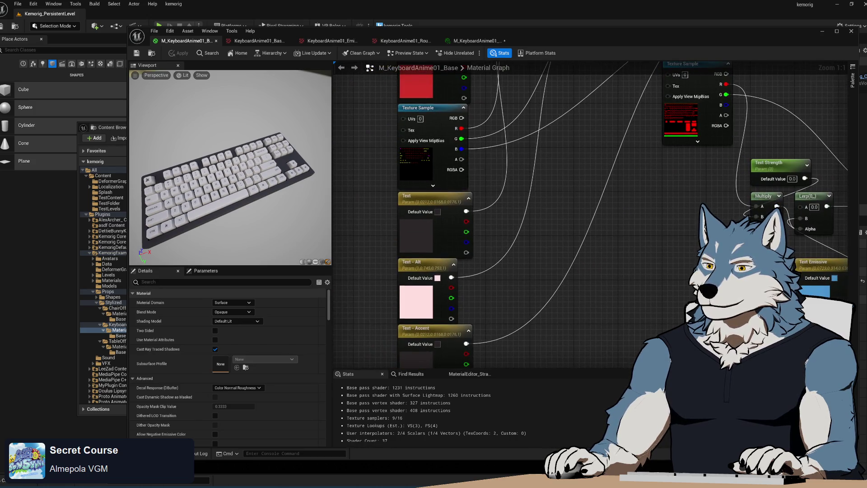
click(432, 329)
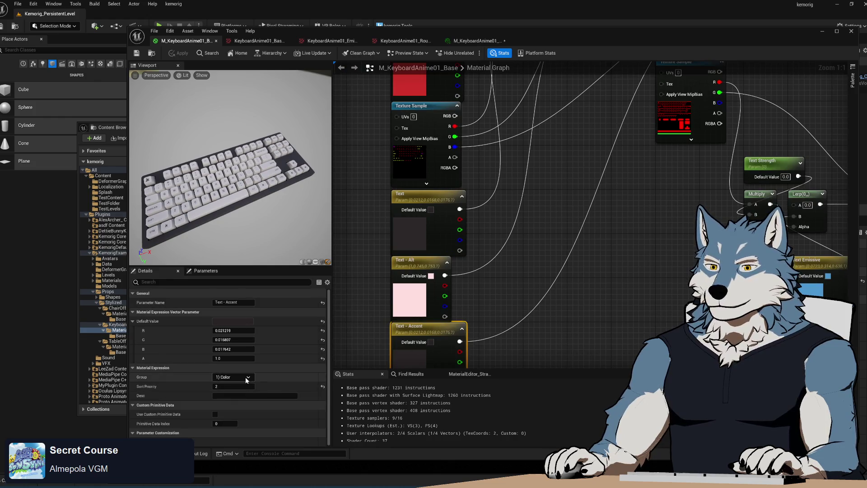
click(234, 396)
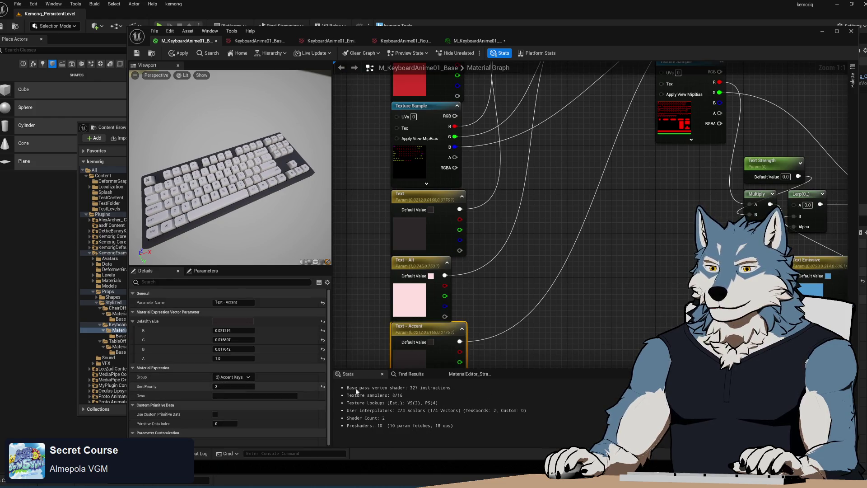
click(180, 53)
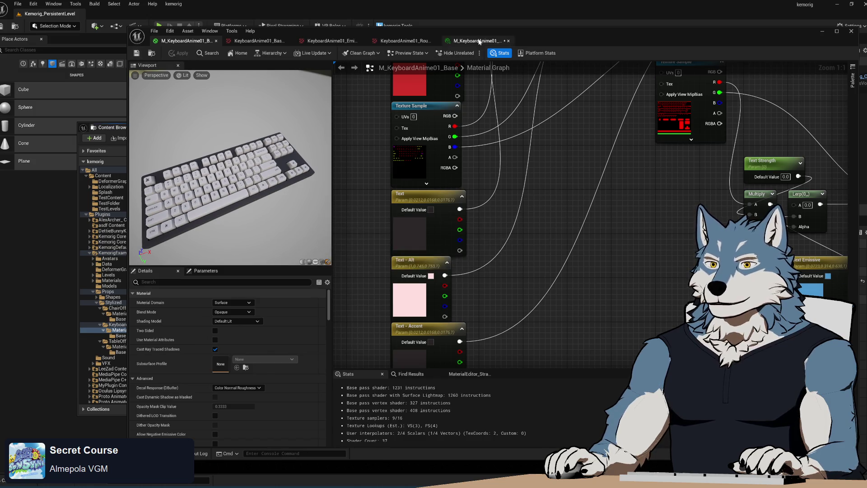
Step: Override Keys - Accent and Text - Accent and make the accent keys pure white
click(475, 41)
click(534, 201)
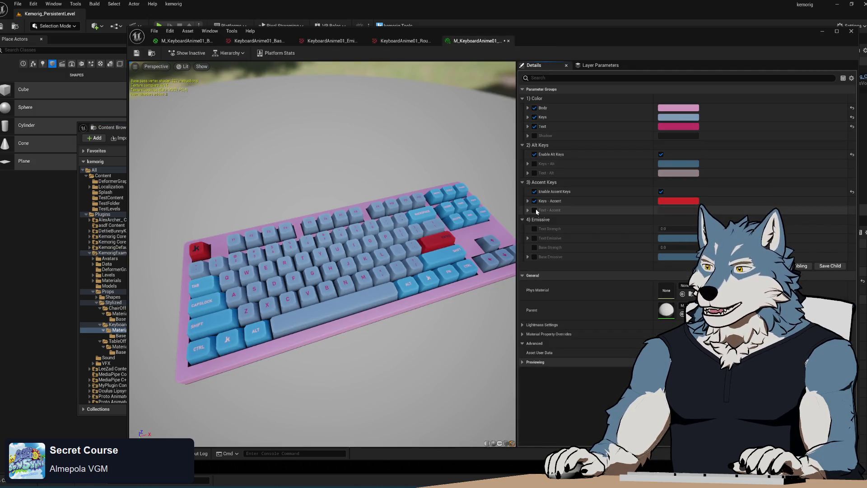
click(534, 210)
click(679, 201)
click(721, 246)
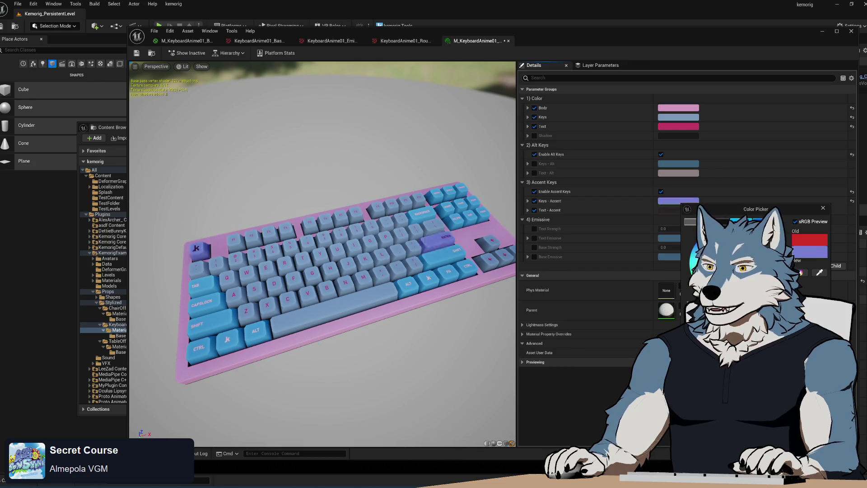
drag(720, 247, 723, 244)
drag(785, 244, 787, 211)
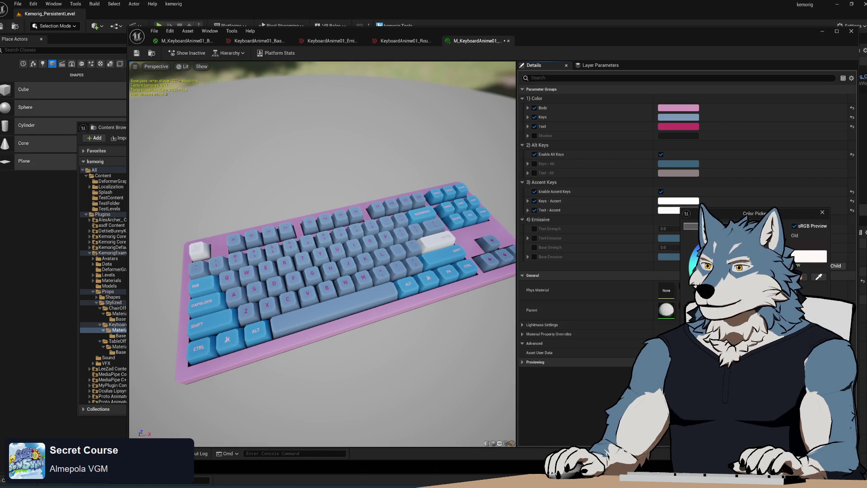
mouse_move(407, 241)
mouse_down()
mouse_move(388, 244)
mouse_move(425, 242)
mouse_move(409, 241)
mouse_up()
Step: Override Keys - Alt and Text - Alt, colour alt keys green with dark blue text
click(535, 163)
click(535, 173)
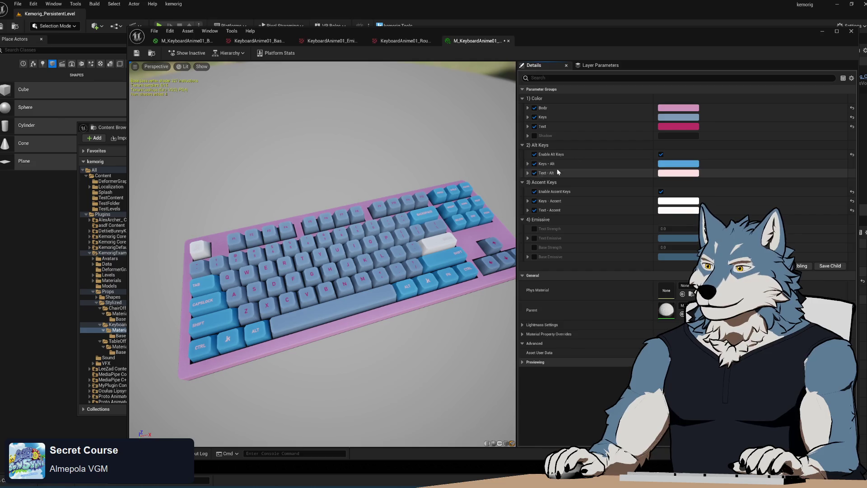
click(692, 164)
click(718, 246)
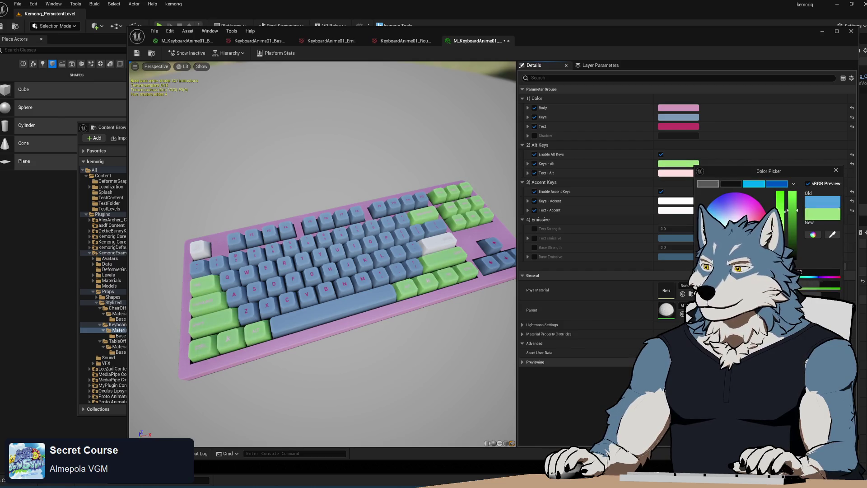
mouse_move(789, 213)
mouse_down()
mouse_move(789, 226)
mouse_move(788, 216)
mouse_up()
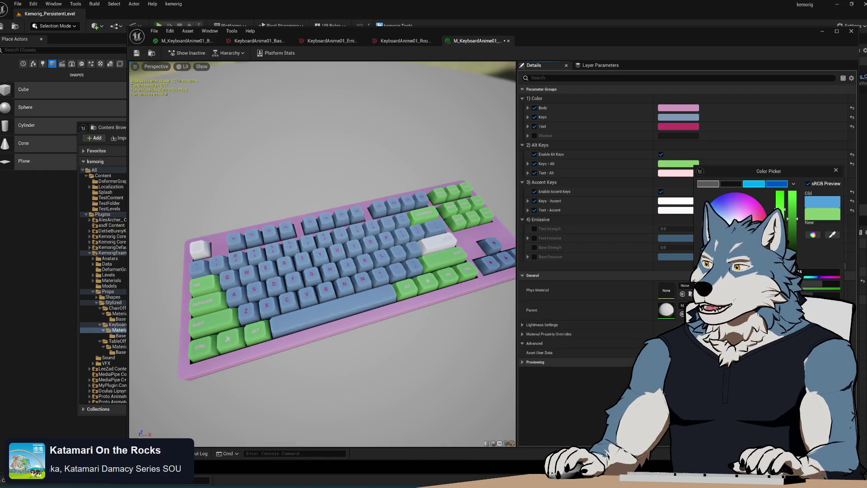
click(677, 172)
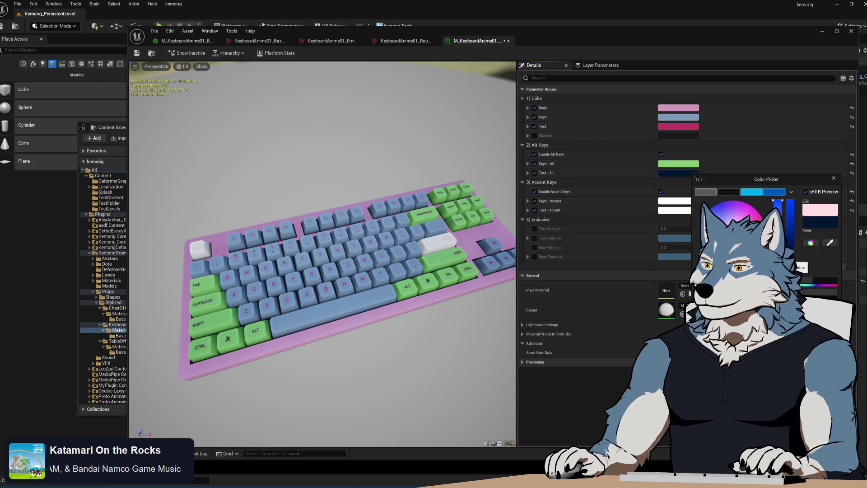
scroll(425, 336, down, 3)
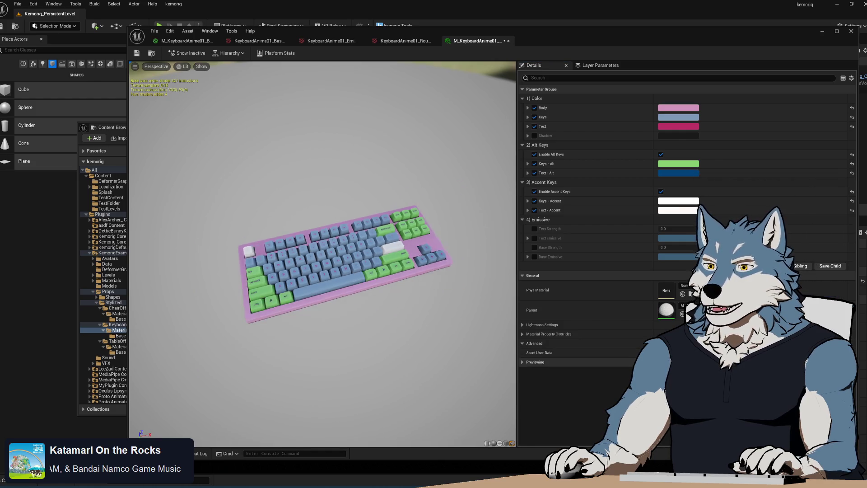
scroll(425, 336, up, 1)
drag(425, 336, 400, 277)
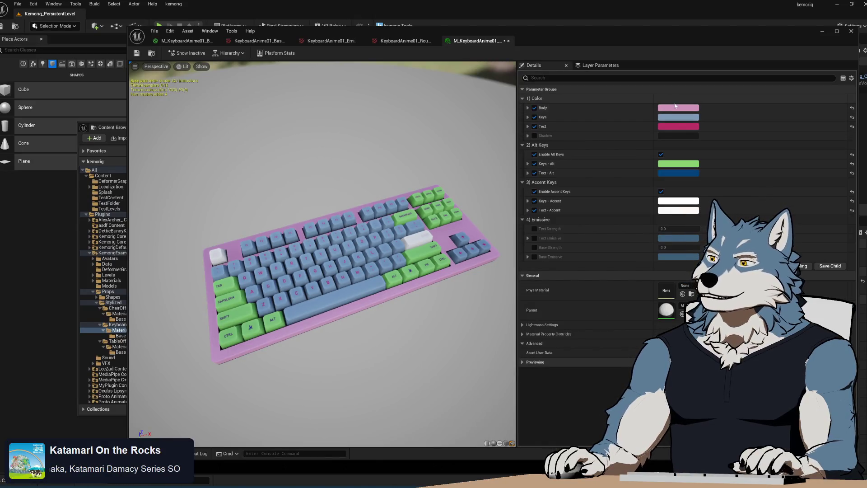
Step: Make the keyboard body and the keys white
click(675, 107)
drag(777, 165, 774, 144)
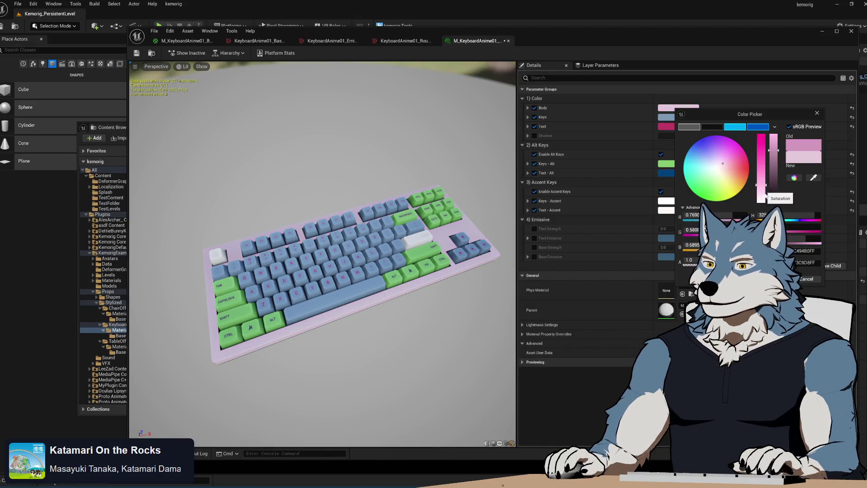
drag(762, 185, 762, 201)
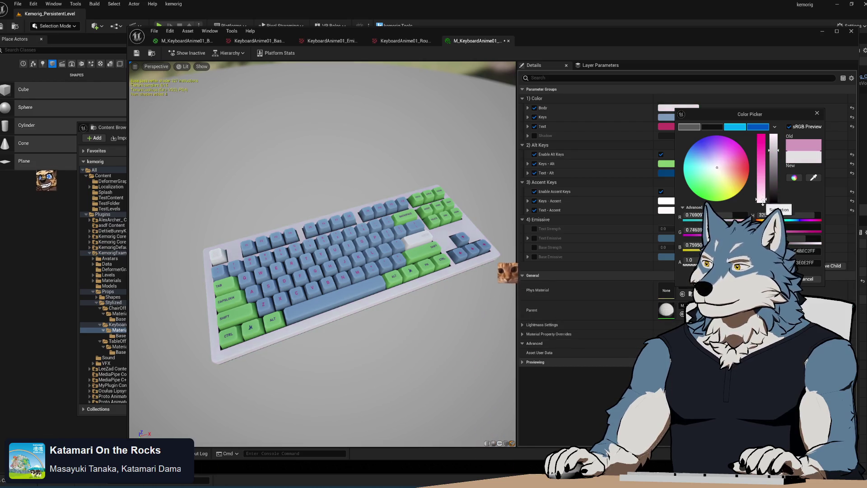
click(684, 117)
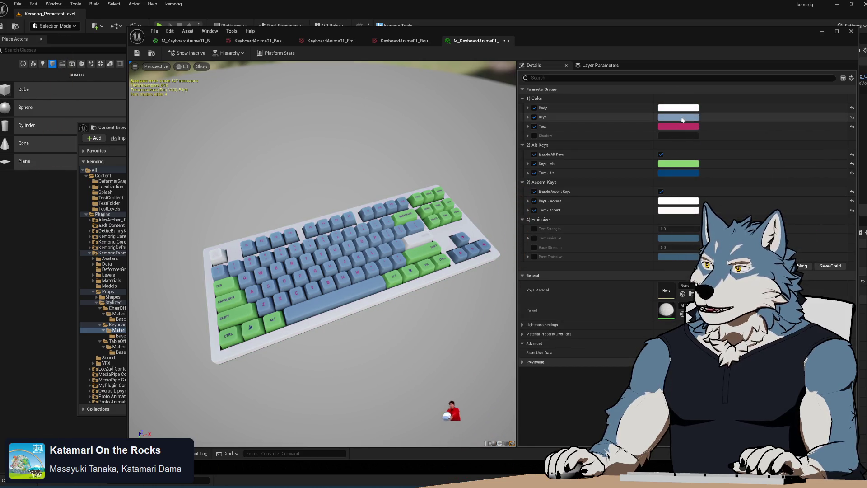
click(684, 117)
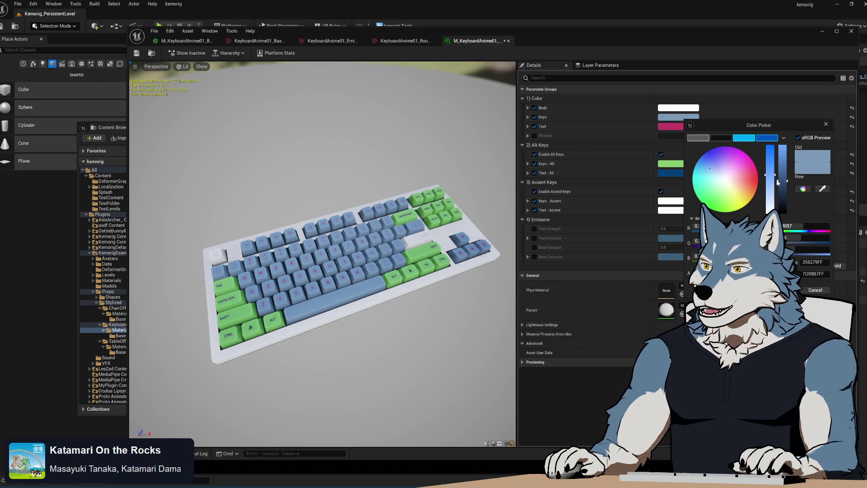
mouse_move(770, 175)
mouse_down()
mouse_move(771, 211)
mouse_move(784, 148)
mouse_move(788, 187)
mouse_move(791, 136)
mouse_up()
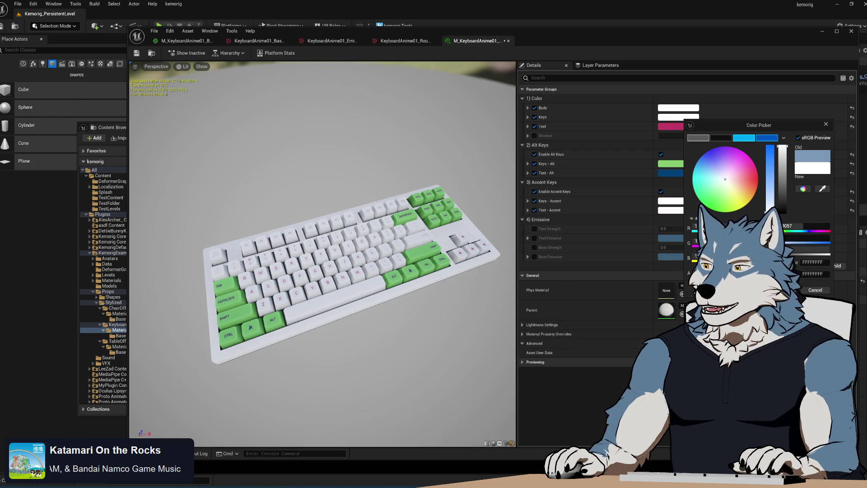
key(Return)
Step: Make the alt keys light grey and turn off Enable Accent Keys
click(694, 130)
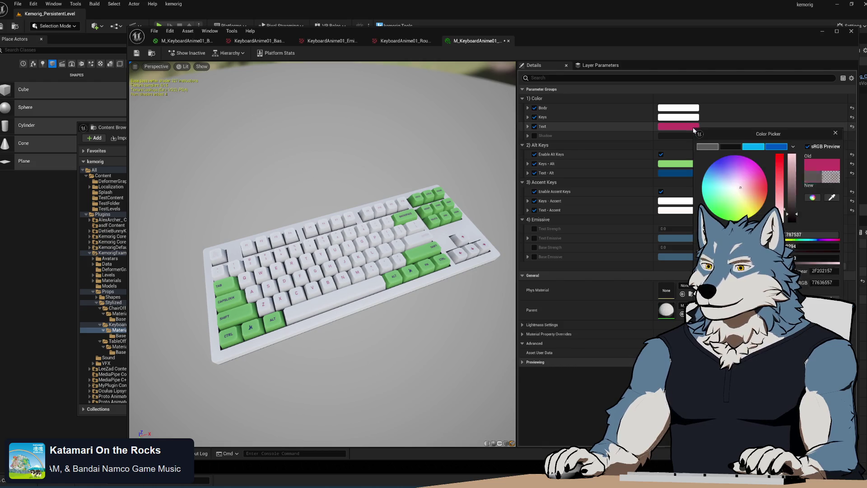
key(Return)
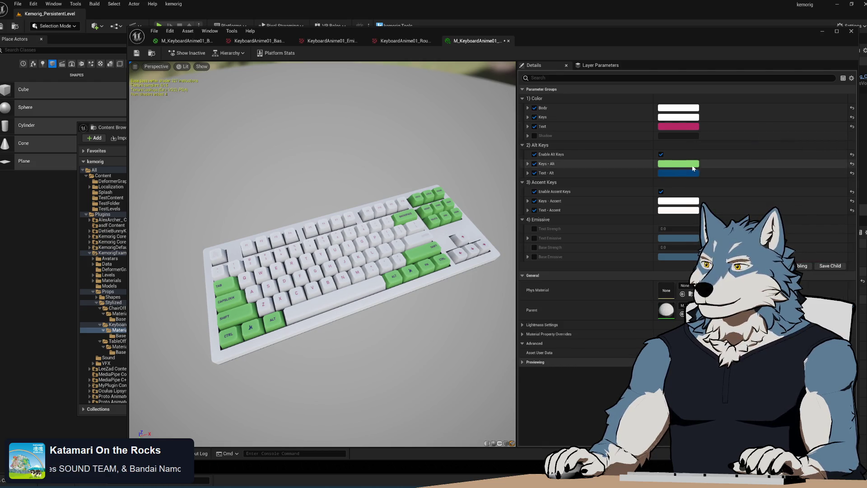
click(678, 163)
mouse_move(778, 209)
mouse_down()
mouse_move(778, 247)
mouse_move(794, 229)
mouse_up()
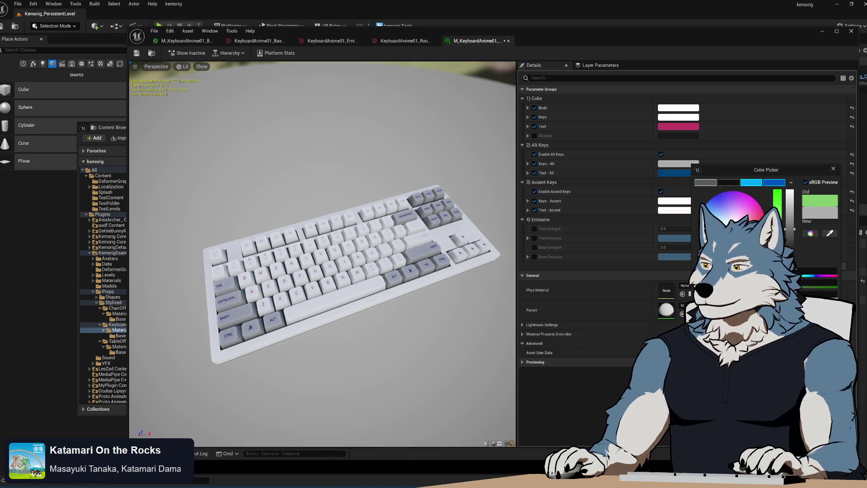
key(Return)
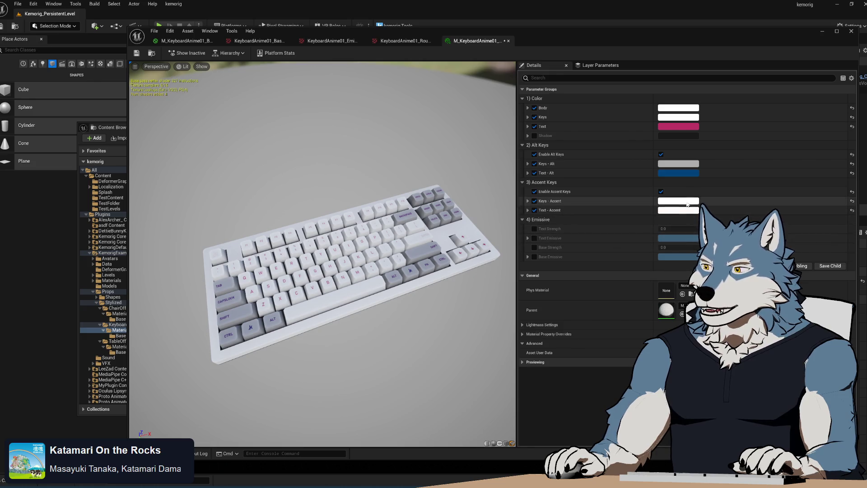
click(688, 204)
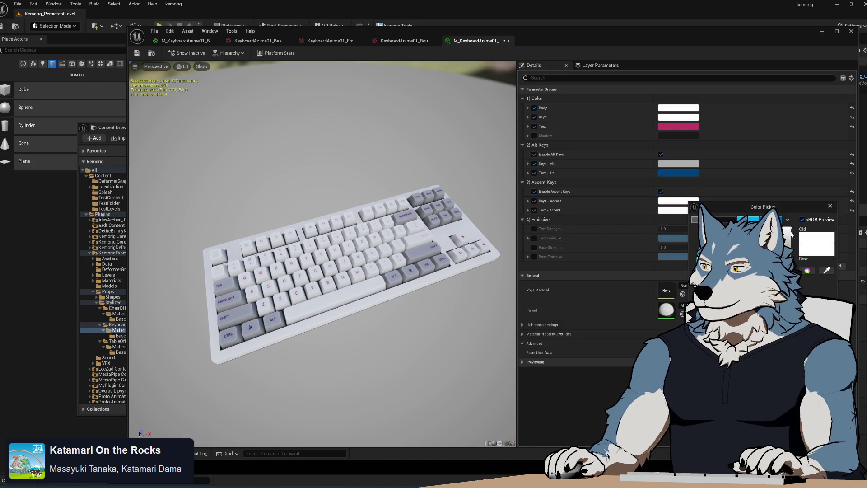
drag(794, 226, 795, 282)
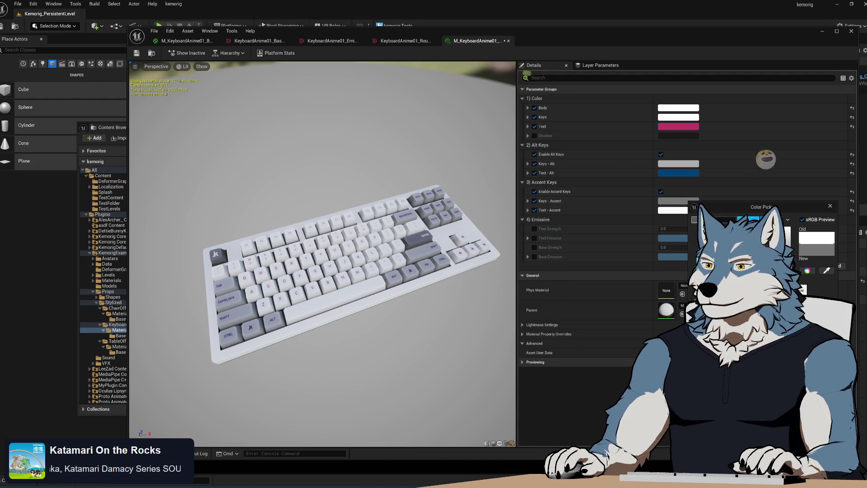
click(646, 192)
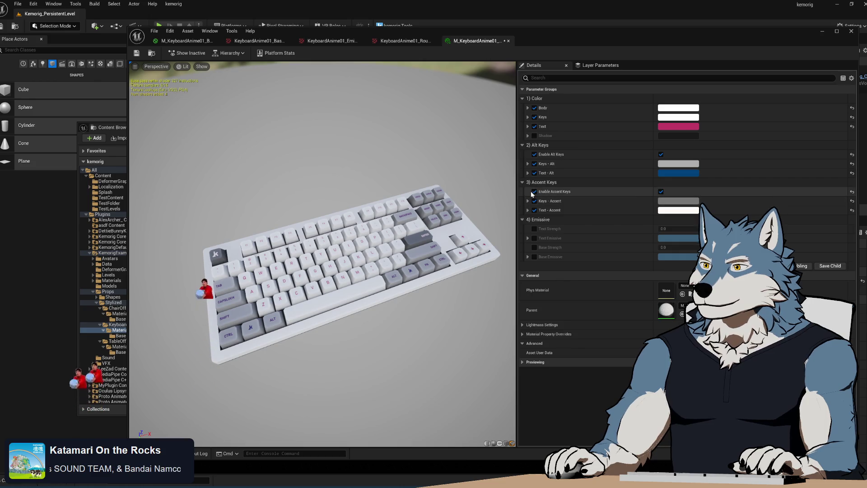
click(661, 191)
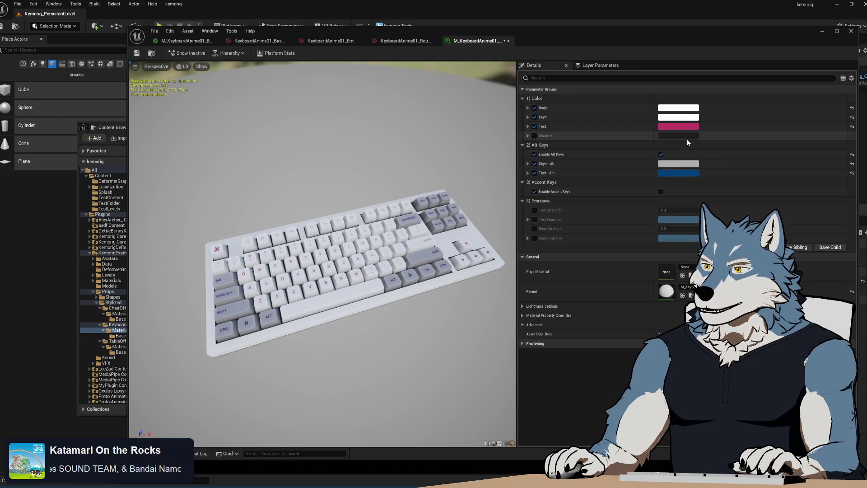
Step: Set both Text and Text - Alt colours to black
click(685, 127)
mouse_move(776, 190)
mouse_down()
mouse_move(775, 217)
mouse_move(788, 220)
mouse_up()
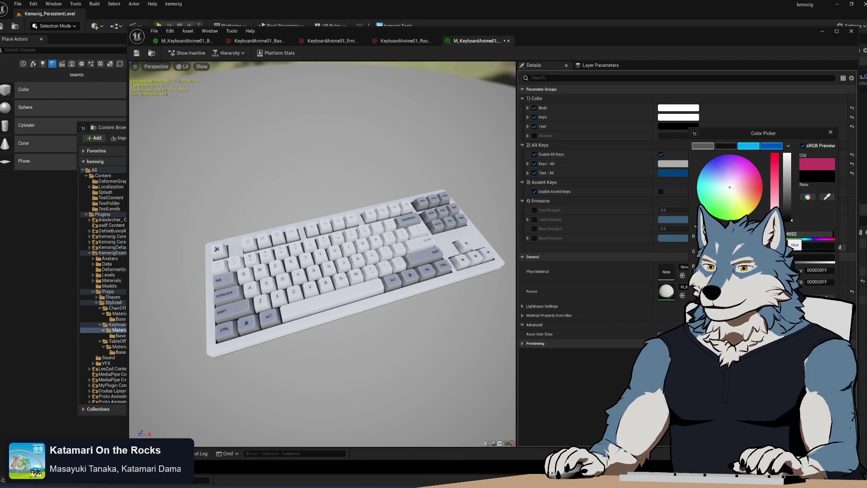
click(673, 173)
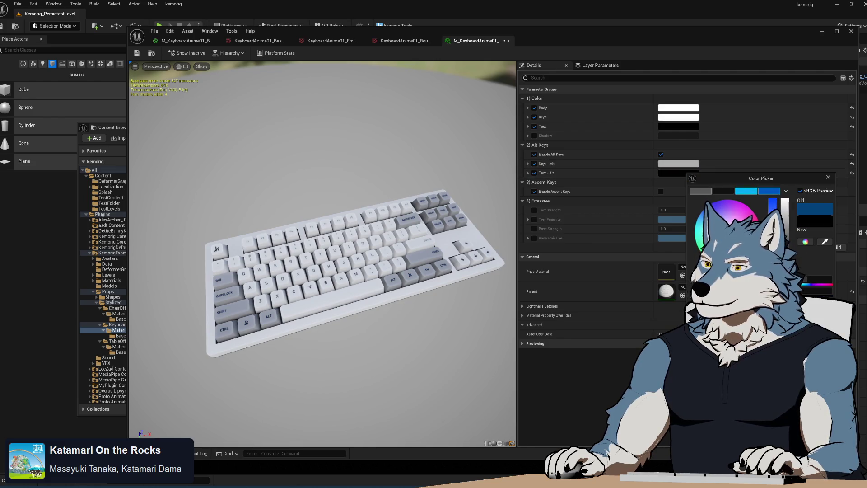
click(358, 344)
mouse_move(358, 345)
mouse_down()
mouse_move(293, 307)
mouse_move(384, 303)
mouse_move(384, 289)
mouse_move(389, 348)
mouse_move(415, 343)
mouse_move(434, 312)
mouse_move(433, 344)
mouse_move(434, 312)
mouse_move(452, 312)
mouse_move(447, 335)
mouse_move(434, 298)
mouse_move(425, 294)
mouse_move(434, 303)
mouse_move(411, 317)
mouse_up()
drag(420, 240, 423, 237)
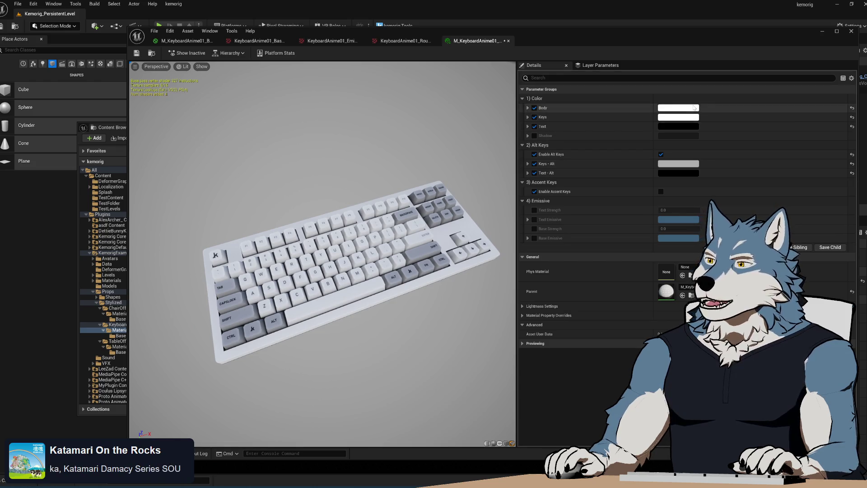
Step: Recolour the keyboard body to a desaturated beige
click(680, 107)
click(748, 170)
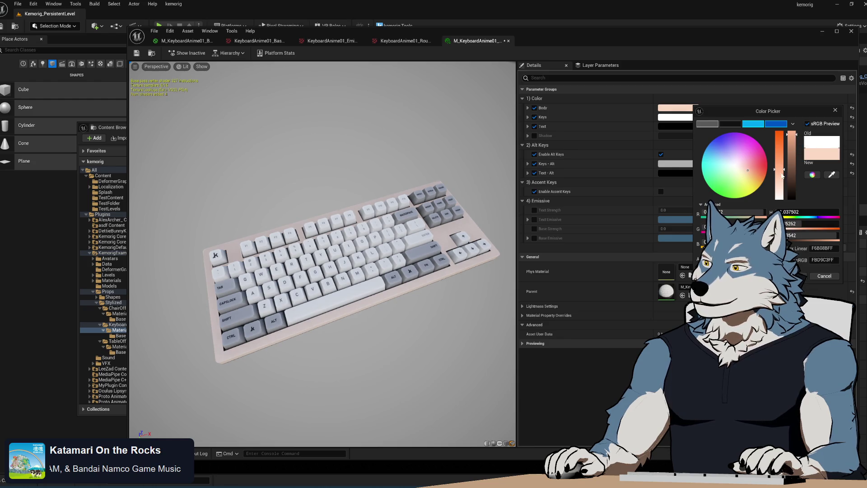
mouse_move(783, 175)
mouse_down()
mouse_move(783, 183)
mouse_move(743, 178)
mouse_up()
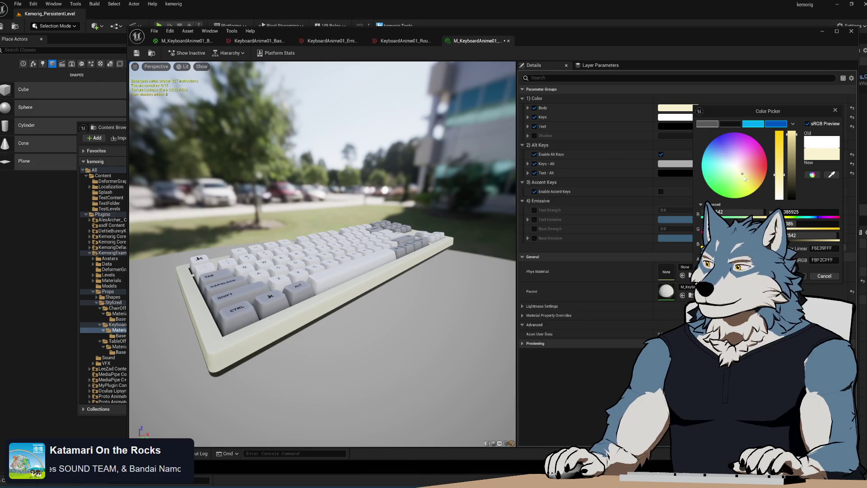
drag(792, 135, 780, 163)
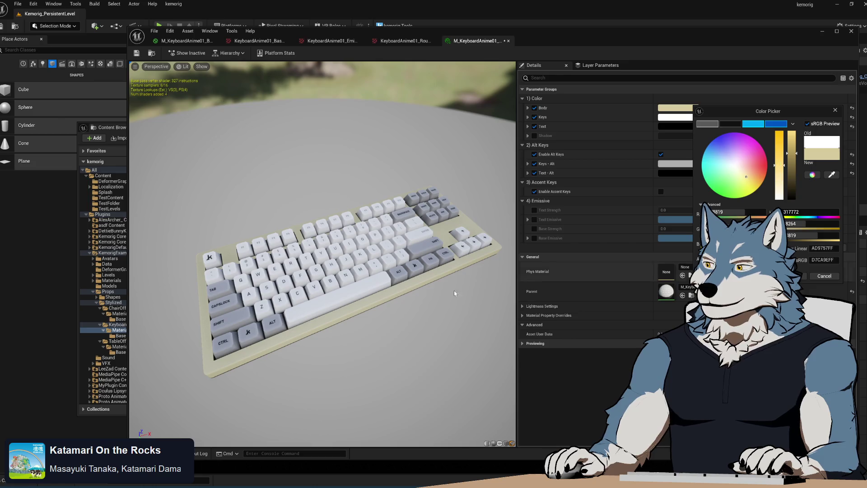
drag(363, 272, 363, 289)
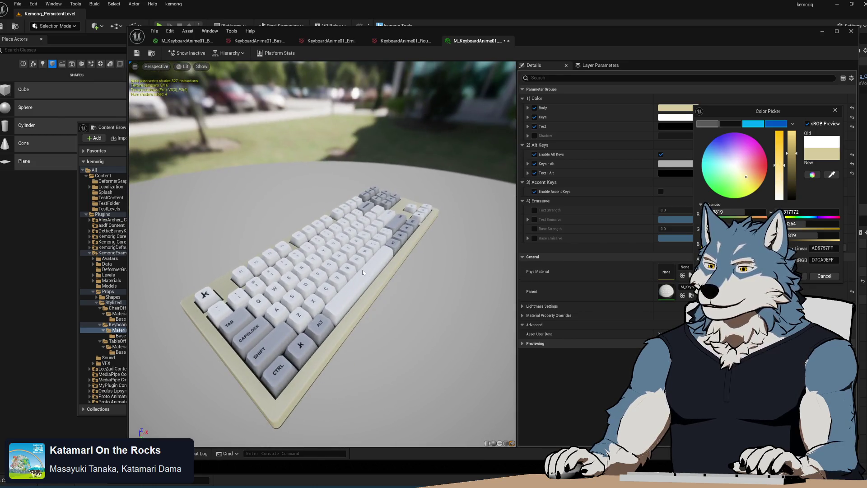
click(822, 276)
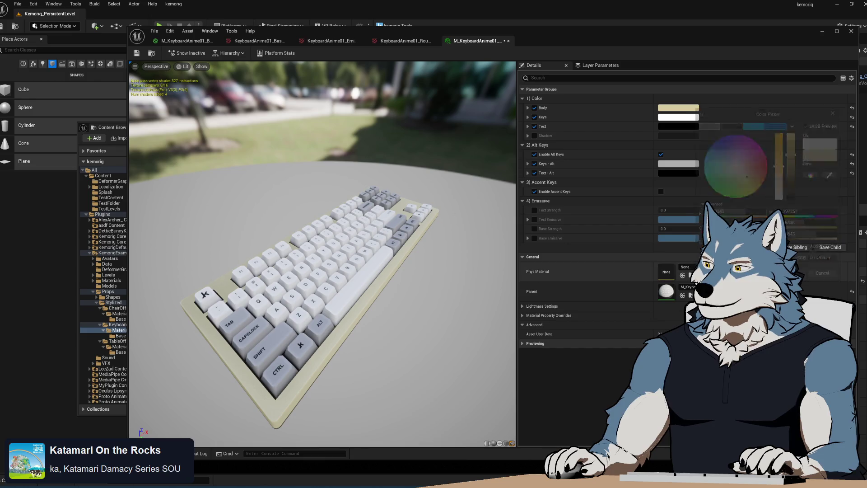
Step: Make the keys a slightly darker beige and uncheck Enable Alt Keys
click(678, 117)
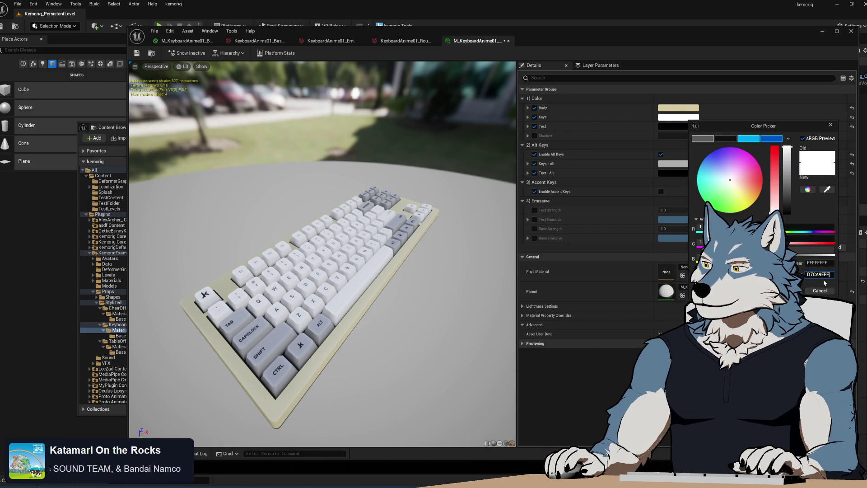
key(Return)
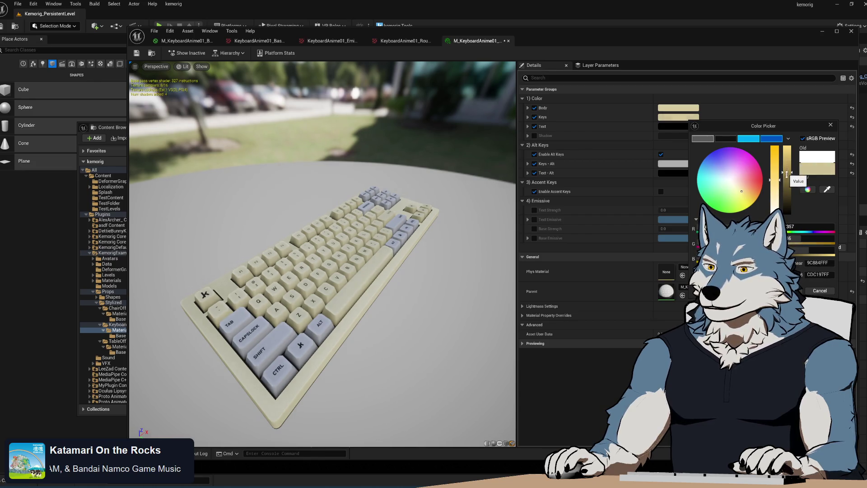
drag(786, 175, 787, 181)
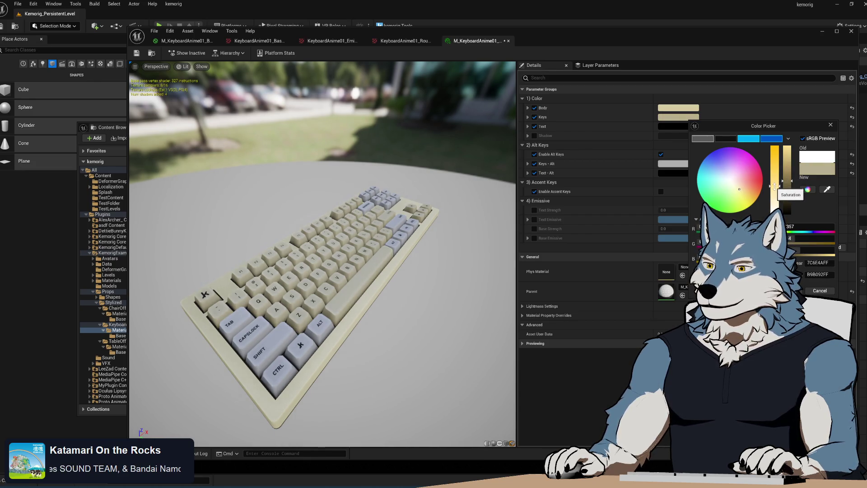
key(Return)
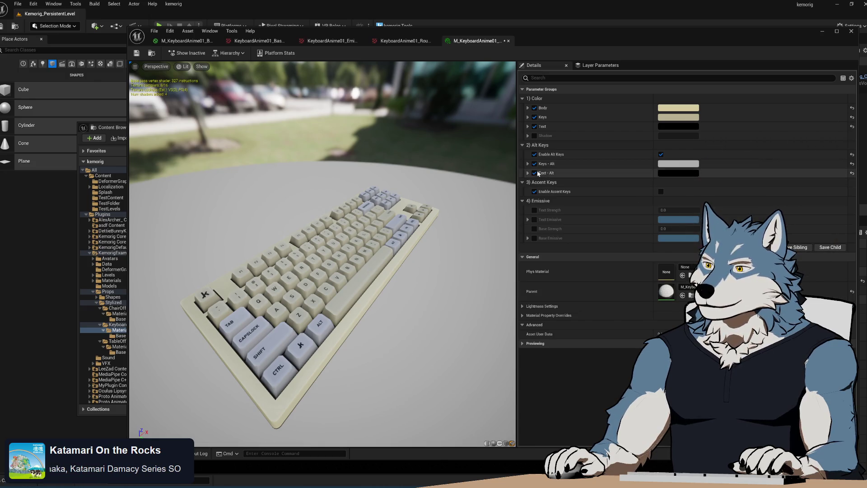
click(661, 154)
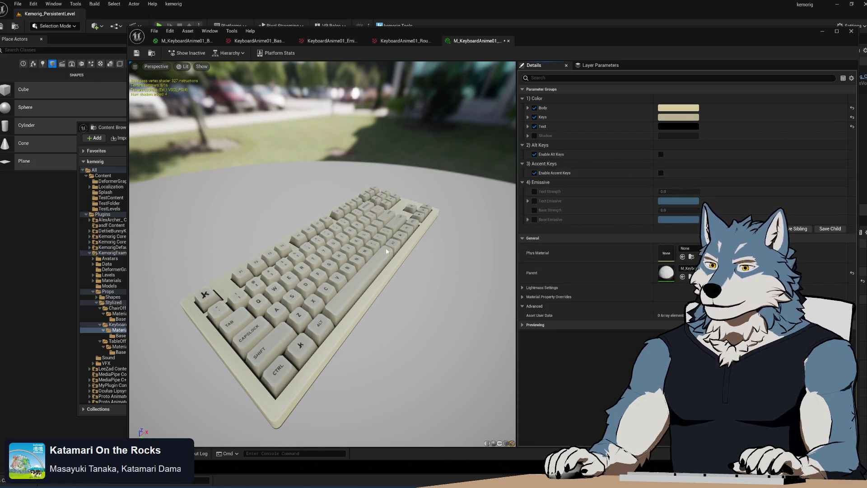
Step: Enable the text Shadow colour and set it to dark grey
mouse_move(344, 271)
mouse_down()
mouse_move(433, 275)
mouse_move(429, 288)
mouse_up()
scroll(429, 288, down, 5)
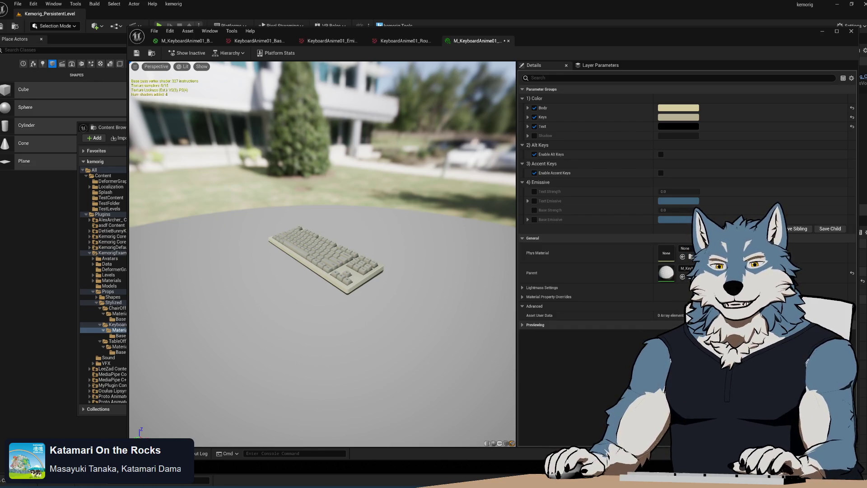
scroll(416, 297, up, 10)
scroll(417, 297, down, 3)
mouse_move(416, 297)
mouse_down()
mouse_move(416, 271)
mouse_move(430, 316)
mouse_up()
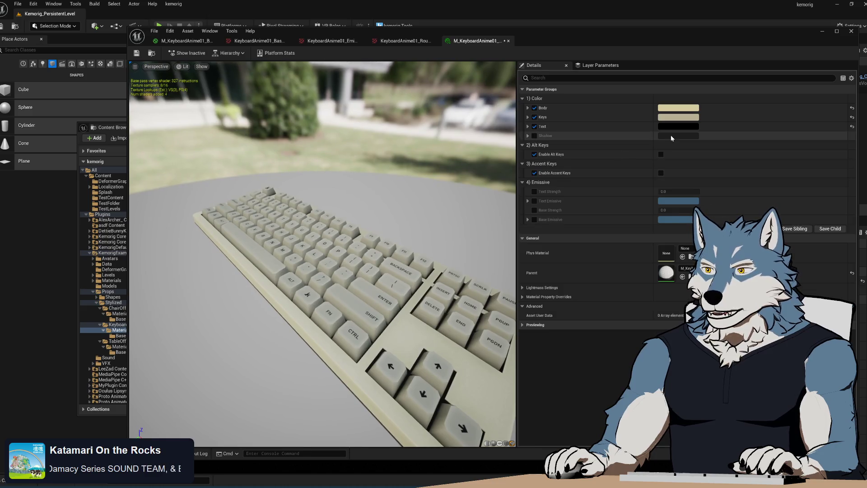
click(534, 136)
click(673, 136)
click(770, 216)
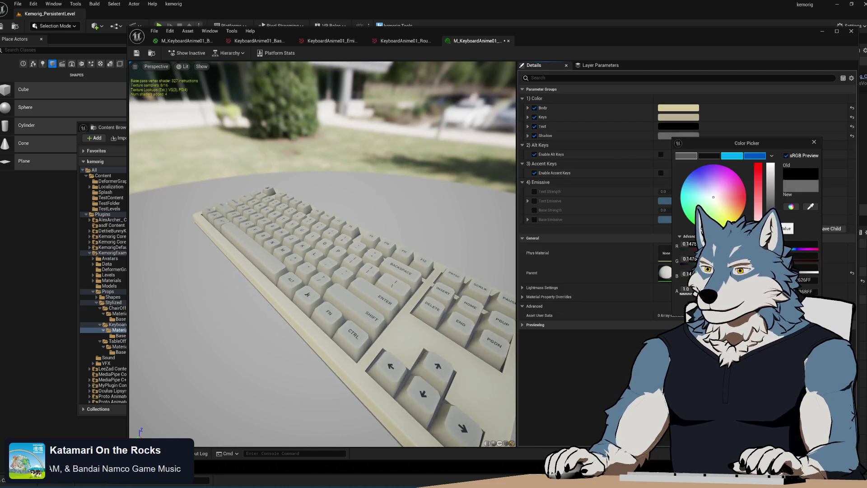
Step: Re-check Enable Alt Keys and open the Keys - Alt colour swatch
drag(323, 253, 388, 257)
click(687, 135)
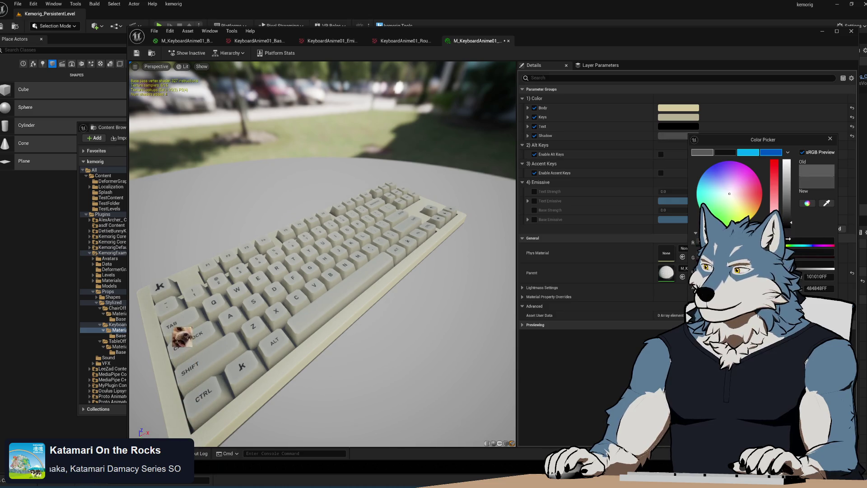
drag(325, 235, 328, 269)
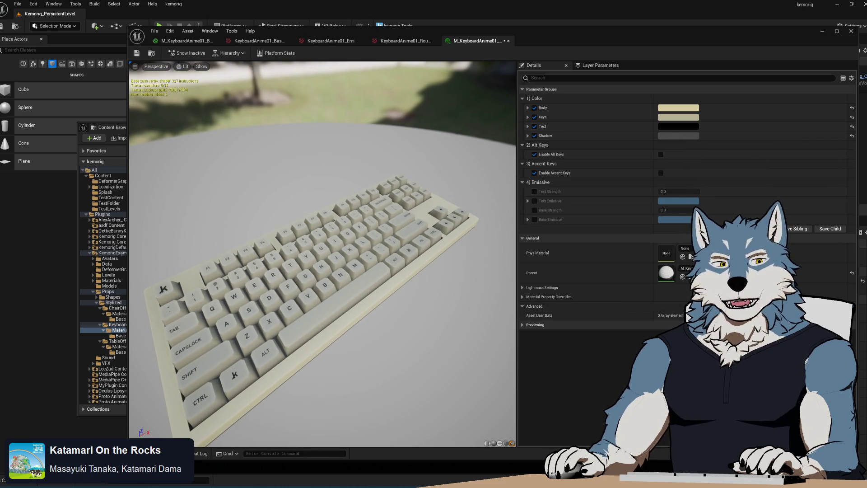
drag(393, 254, 409, 254)
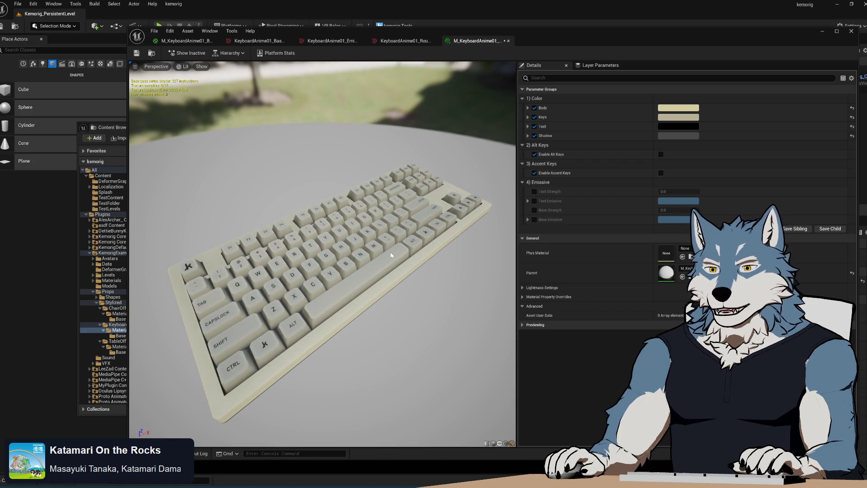
click(661, 154)
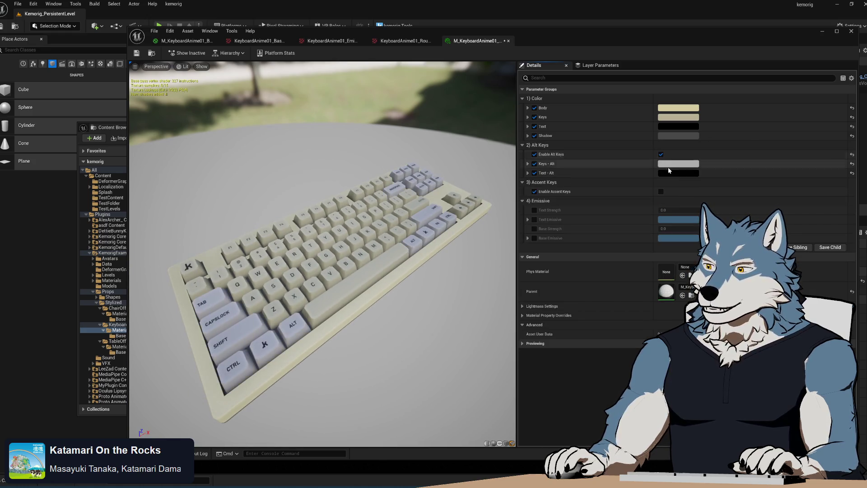
click(687, 164)
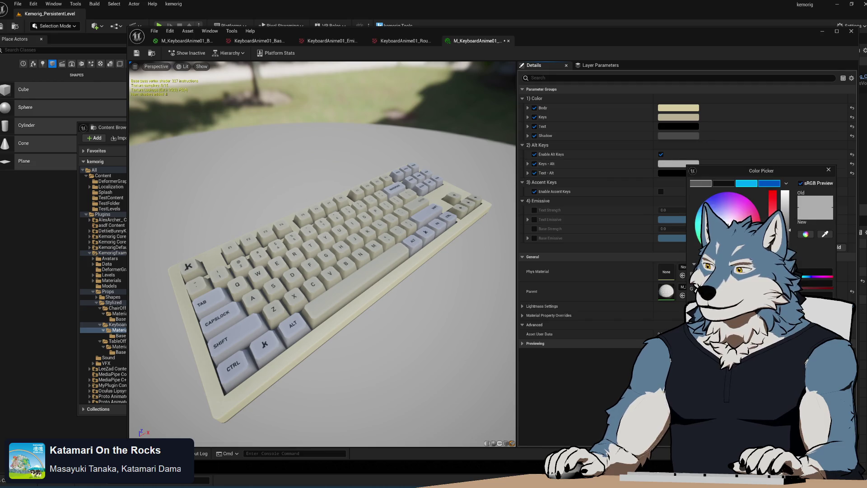